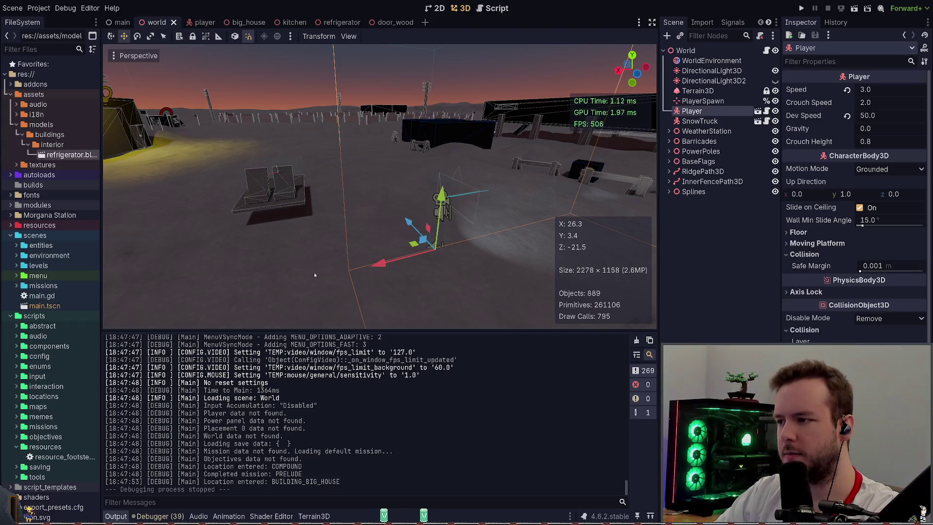
Instantiate refrigerator.tscn into the World scene, redoing it after undoing the first attempt
key(F5)
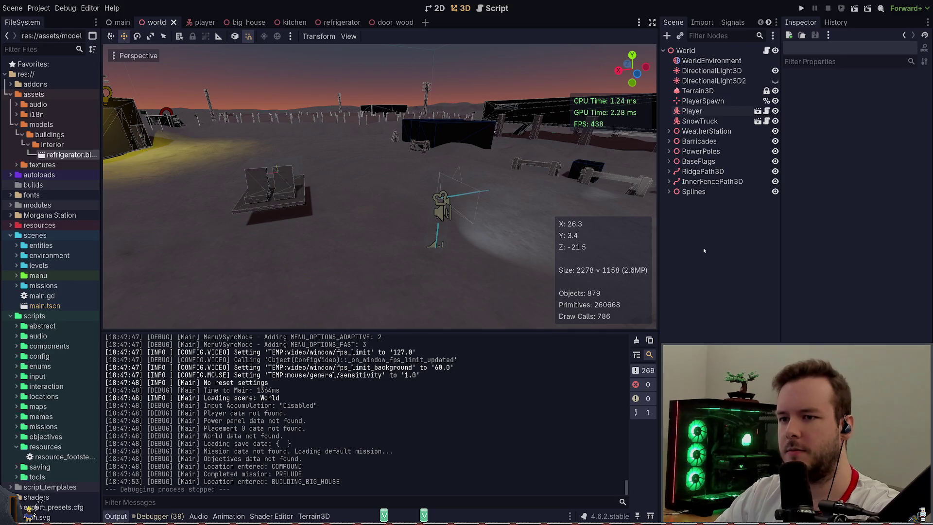
key(ctrl+shift+a)
key(Return)
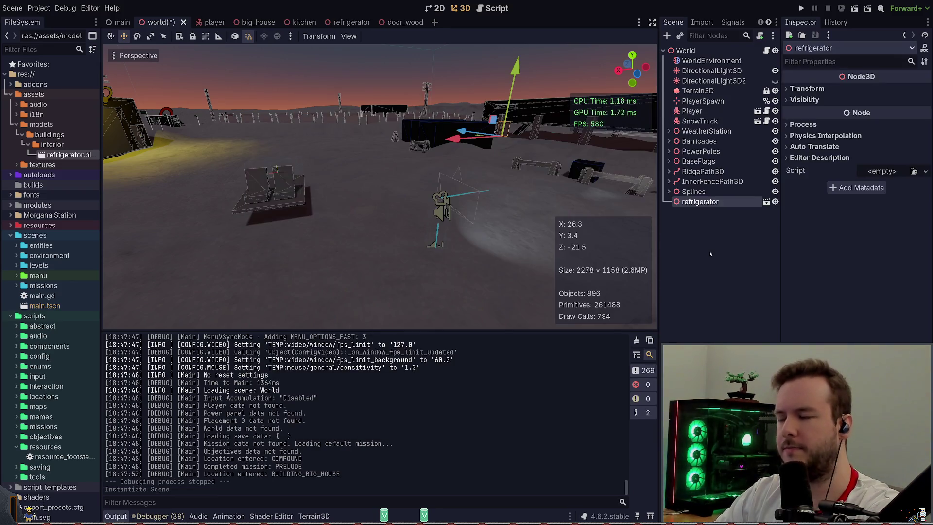
key(ctrl+z)
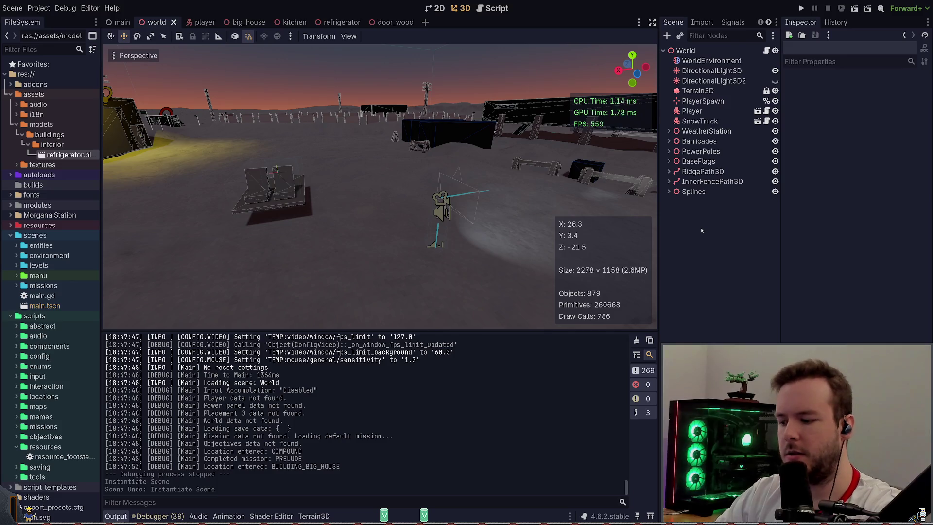
key(ctrl+shift+a)
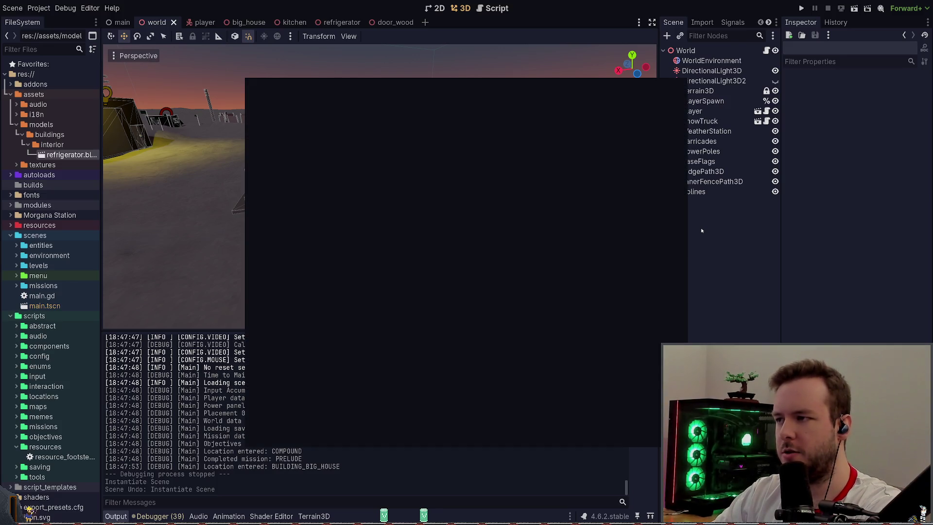
key(Return)
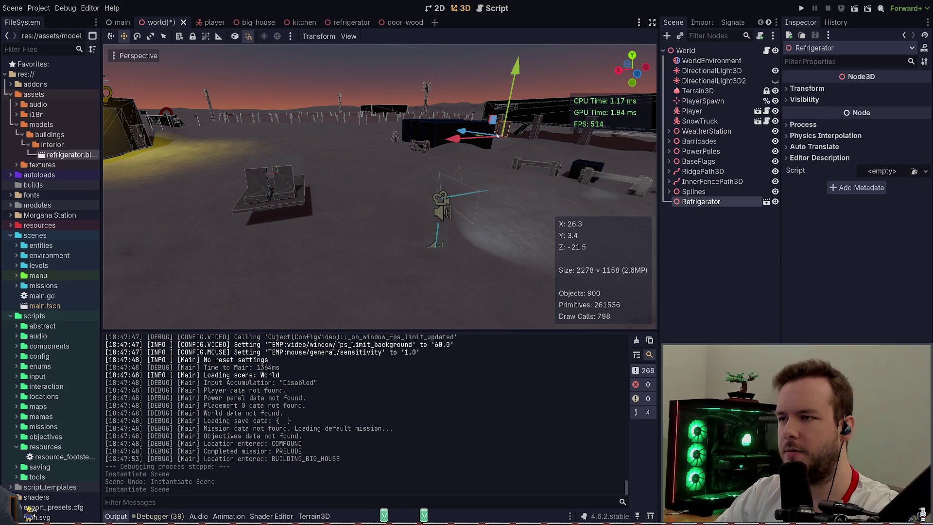
Move the Refrigerator into the foreground and rotate it around its vertical axis
mouse_move(478, 136)
mouse_down()
mouse_move(330, 226)
mouse_move(291, 218)
mouse_up()
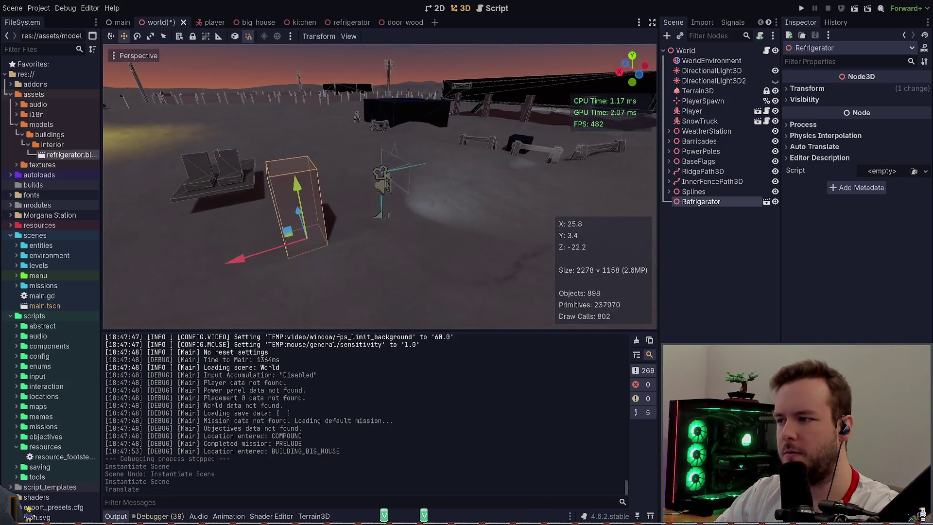
key(e)
drag(358, 285, 337, 288)
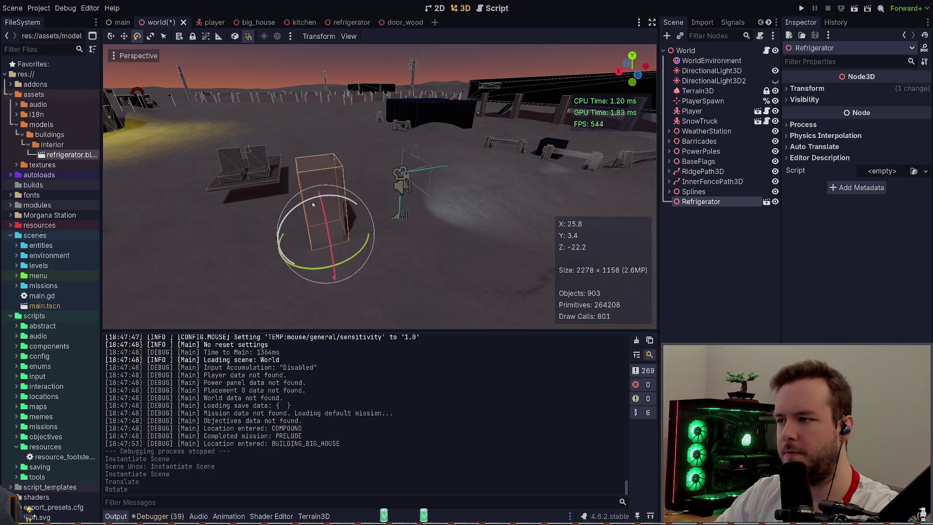
Test-run the game with F5, stop it with F8, and switch to Neovim
key(F5)
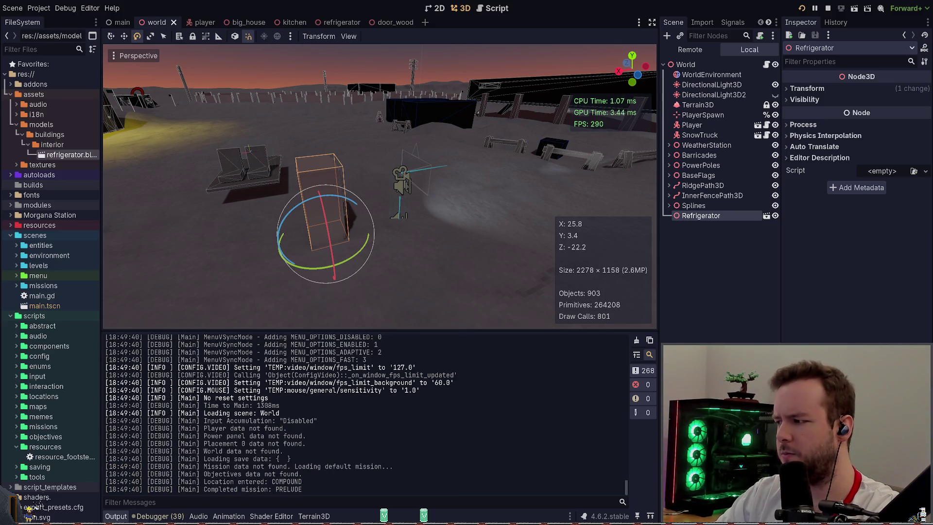
key(F8)
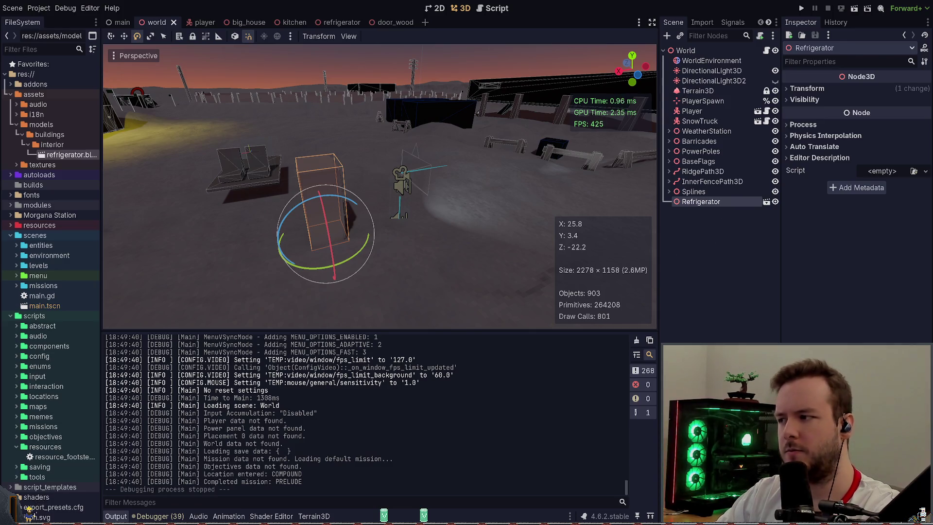
key(alt+Tab)
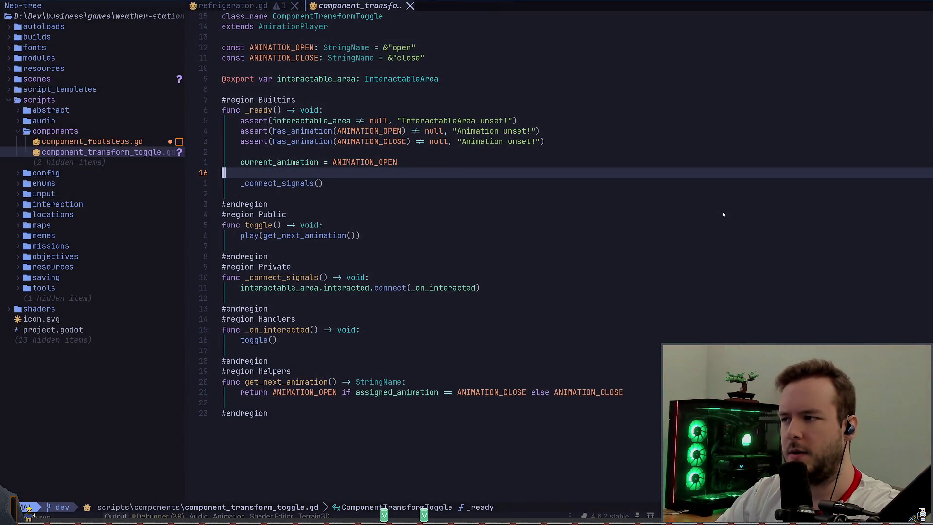
Comment out the current_animation = ANIMATION_OPEN line and save the script
key(k)
key(g)
key(c)
key(c)
key(ctrl+s)
key(alt+Tab)
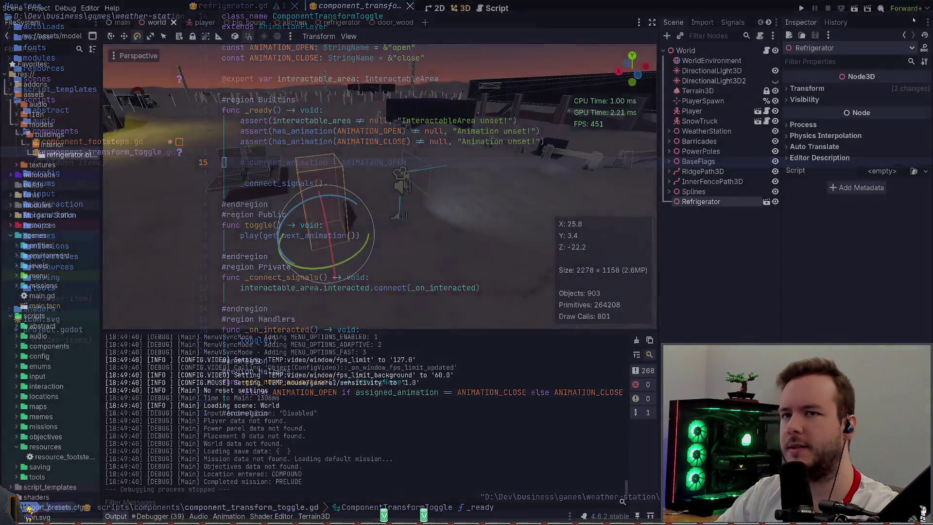
Run the game, open the fridge door, Dev Quit, and return to the script
key(F5)
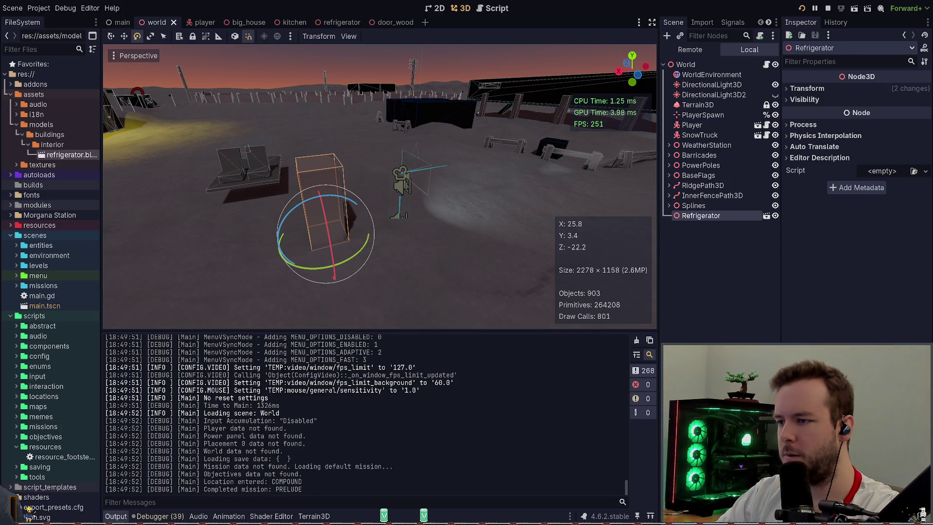
key(e)
key(e)
key(Escape)
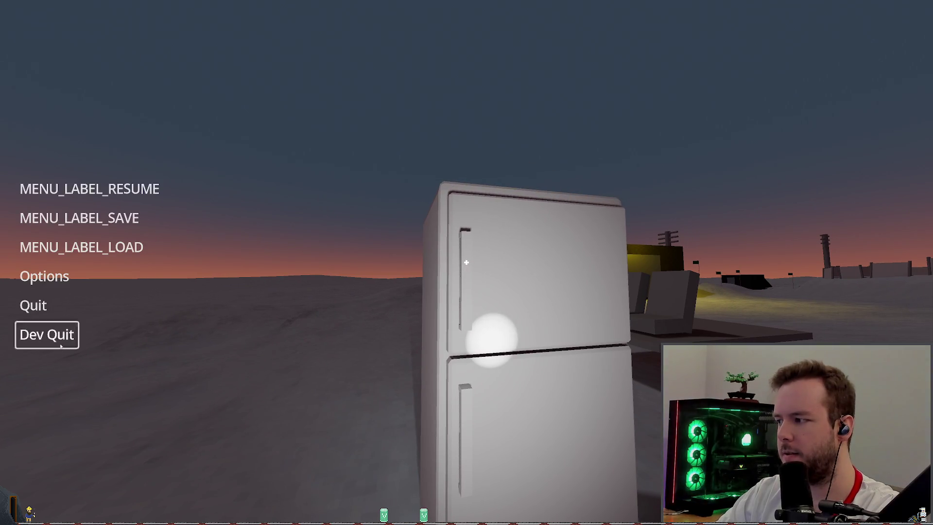
click(60, 345)
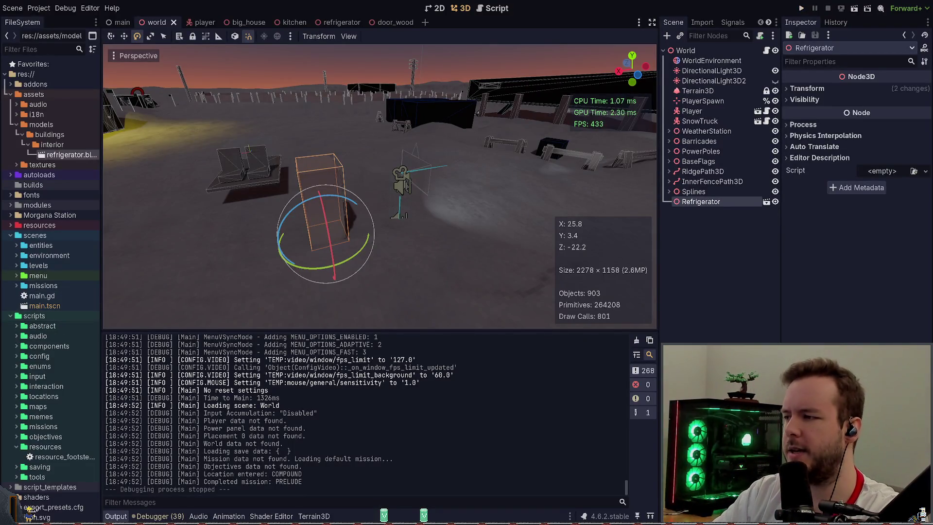
key(alt+Tab)
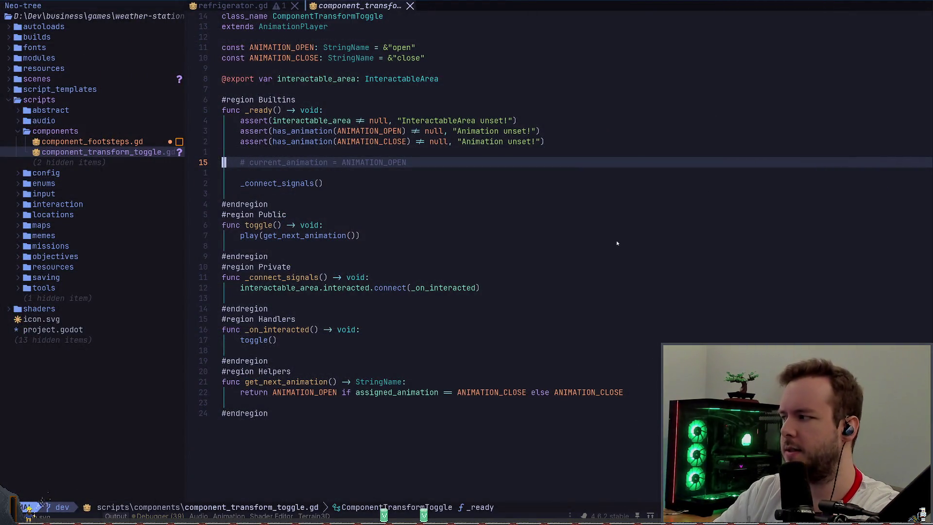
Uncomment current_animation, change ANIMATION_OPEN to ANIMATION_CLOSE, save with :w, and rerun the game
key(g)
key(c)
key(c)
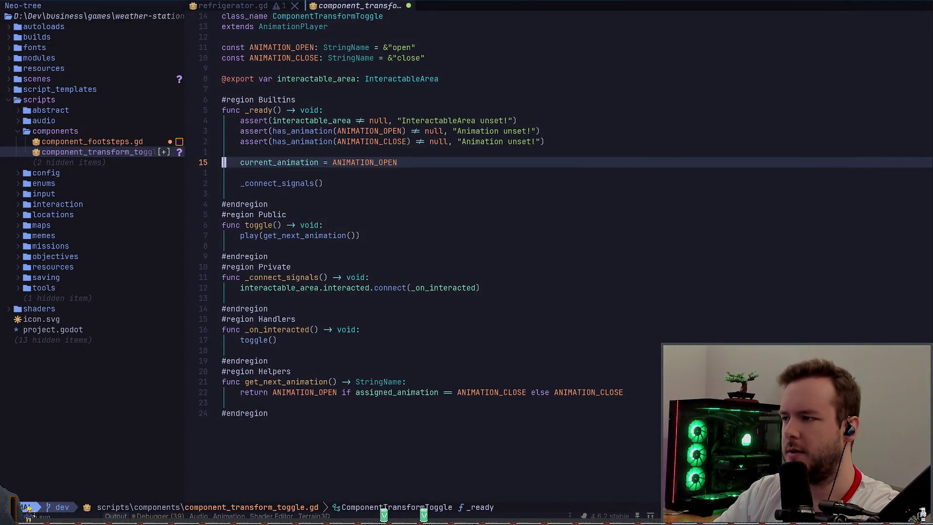
key(w)
key(w)
key(A)
key(BackSpace)
key(BackSpace)
key(BackSpace)
text(CLOSE)
key(Escape)
text(:w)
key(Return)
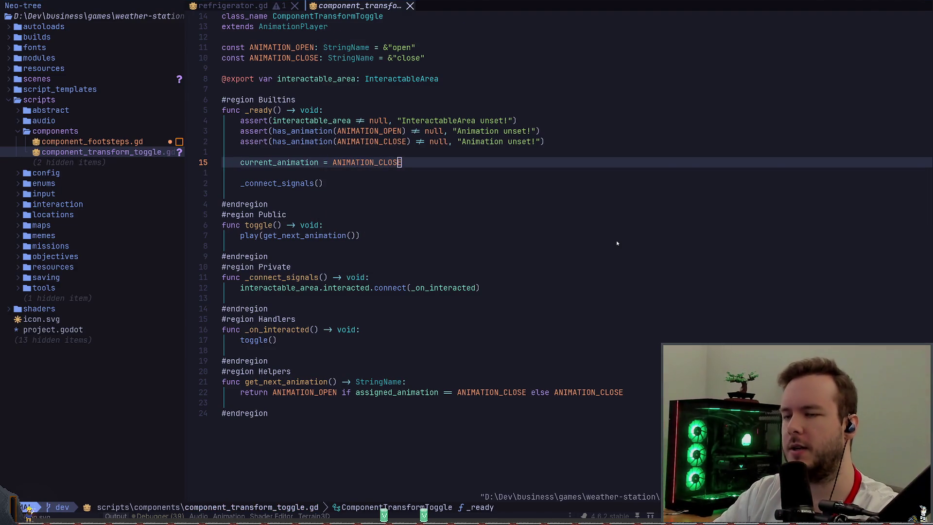
key(alt+Tab)
key(F5)
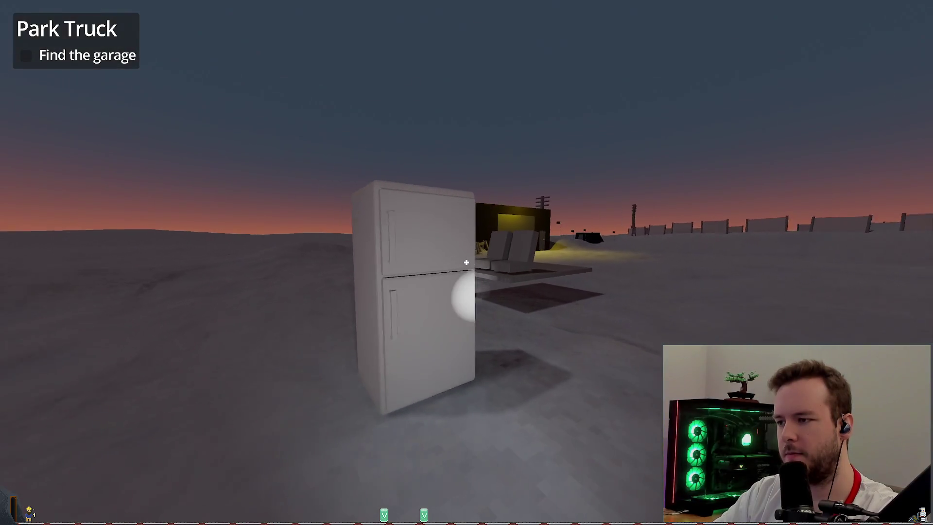
Pause the running game and Dev Quit back to the editor
key(Escape)
click(46, 334)
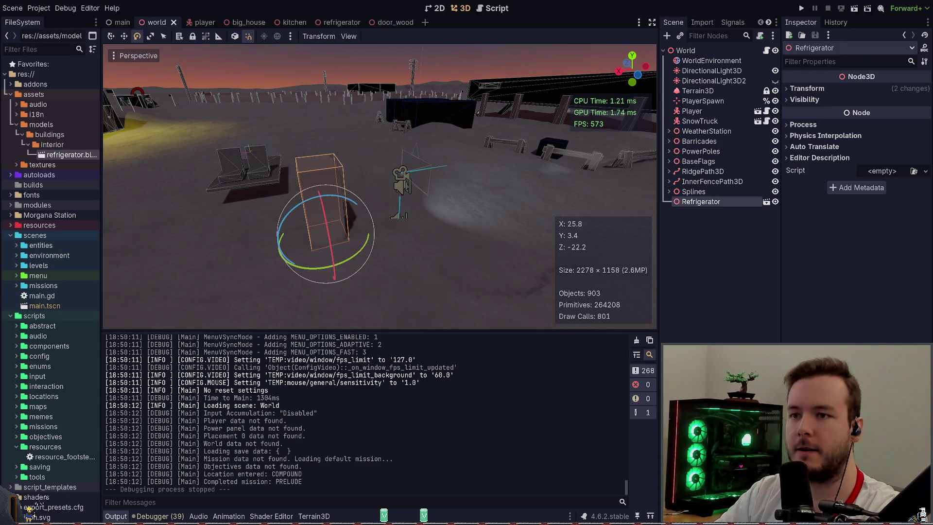
Delete the Refrigerator node from World, save the scene, and return to Neovim
click(454, 244)
click(333, 200)
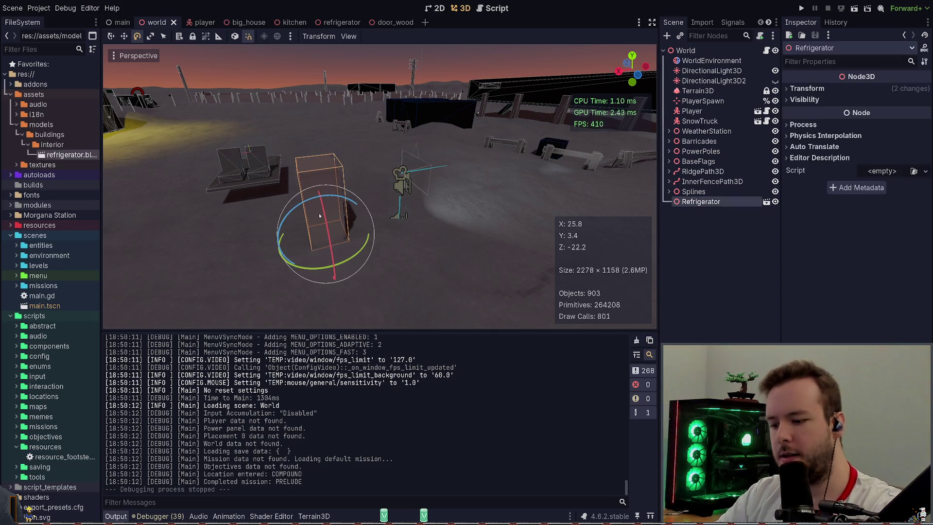
key(Delete)
key(ctrl+s)
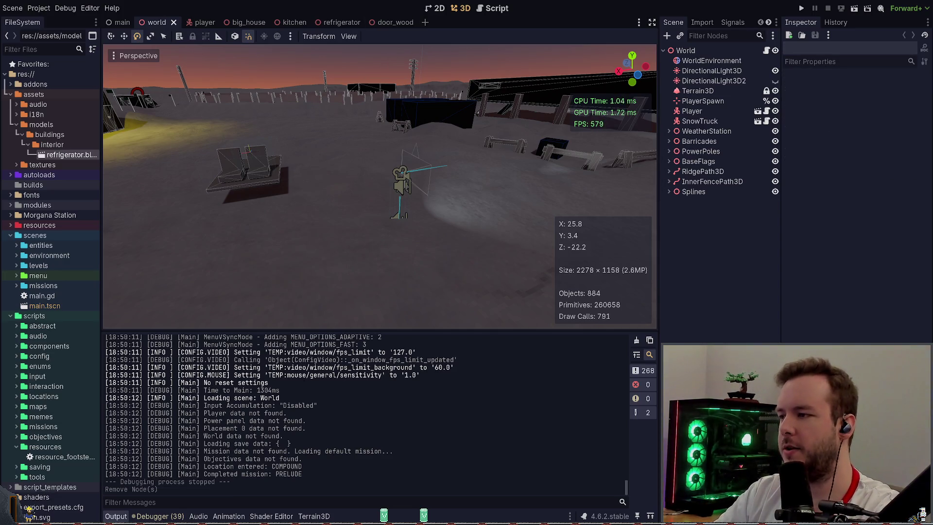
key(alt+Tab)
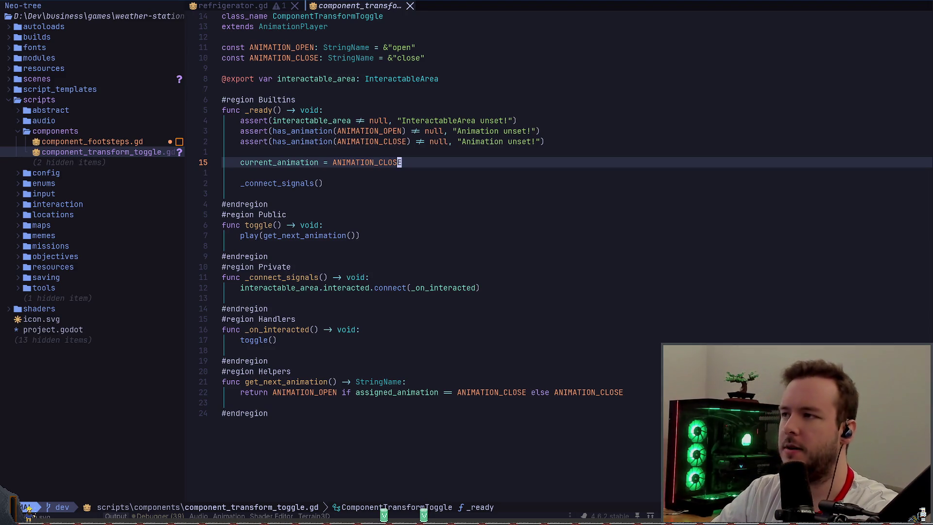
key(g)
key(g)
key(j)
key(j)
key(j)
key(o)
key(Return)
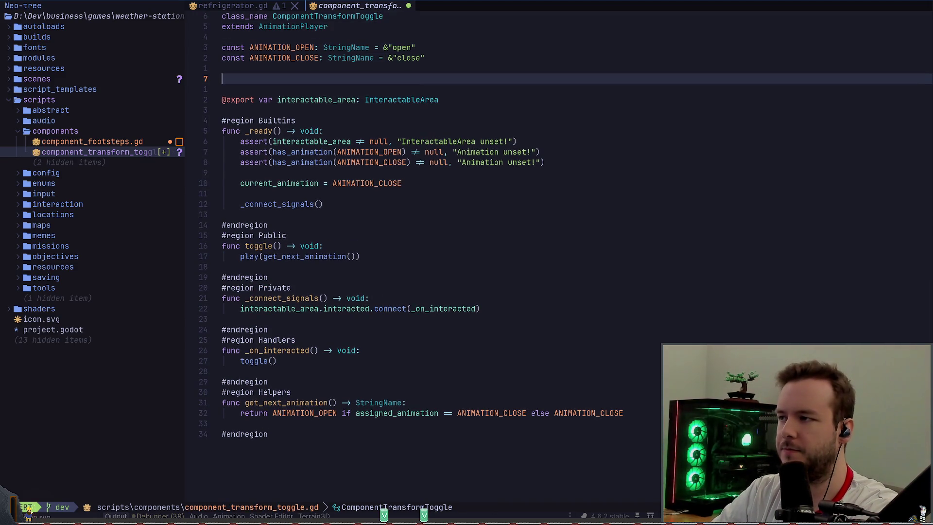
key(BackSpace)
key(BackSpace)
key(Return)
text(A)
key(BackSpace)
key(Return)
text(@export)
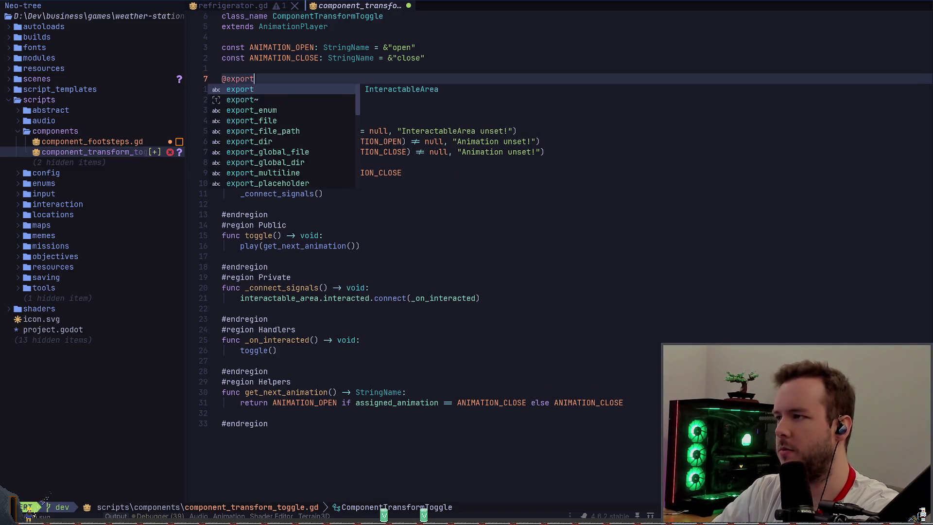
text( var starting_animation:)
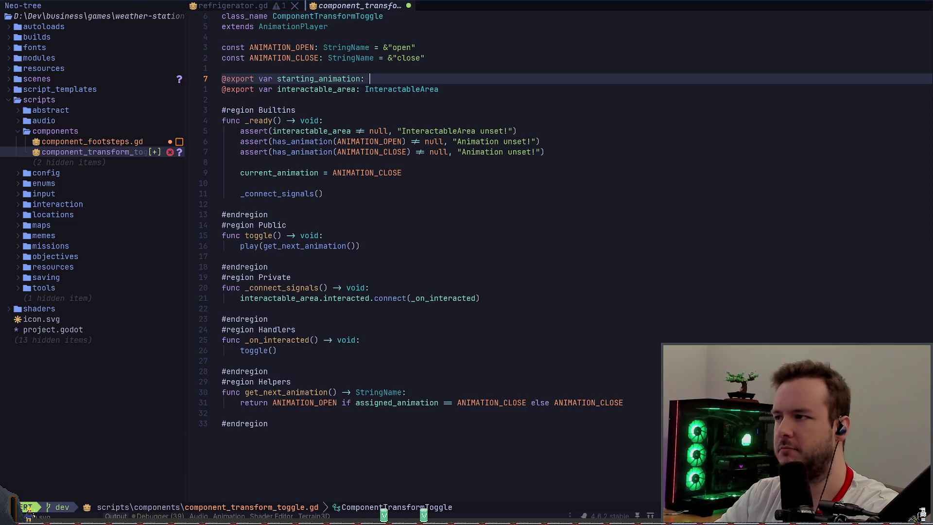
key(Escape)
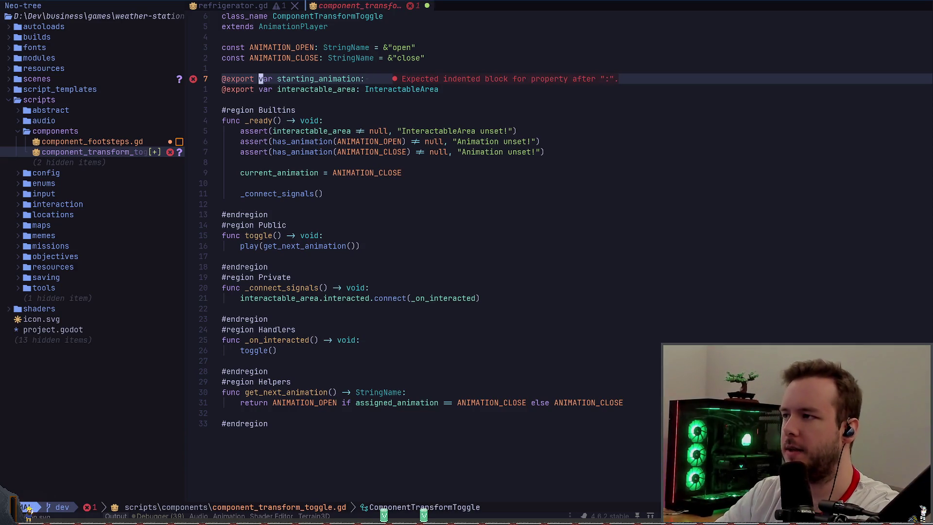
text(0ea_)
key(Return)
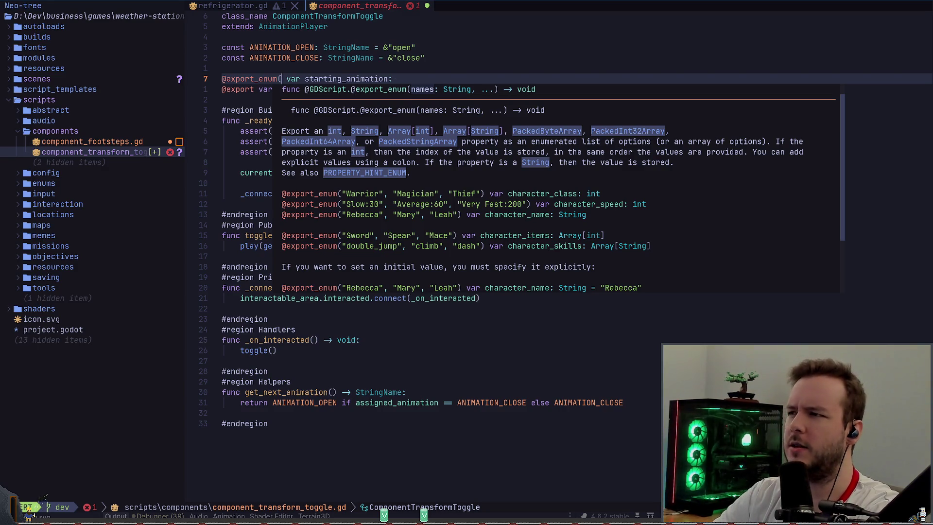
key(Escape)
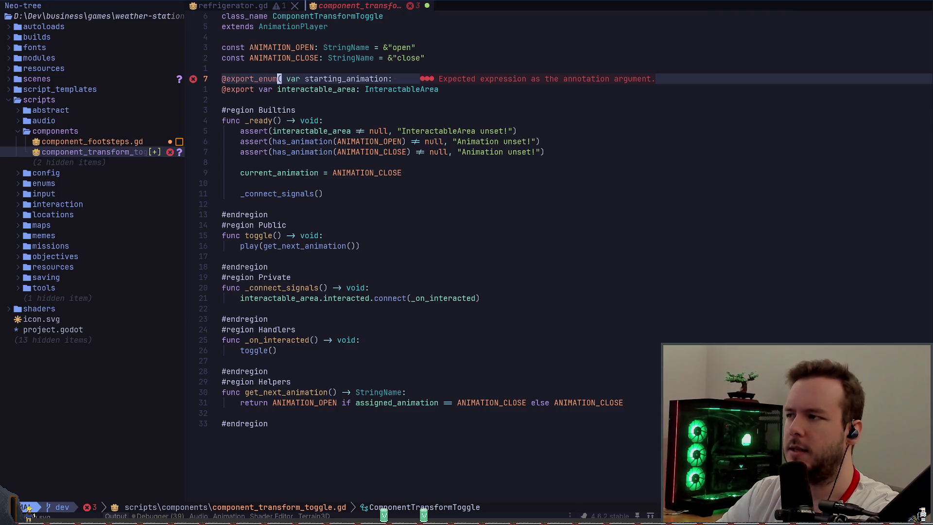
text(aA)
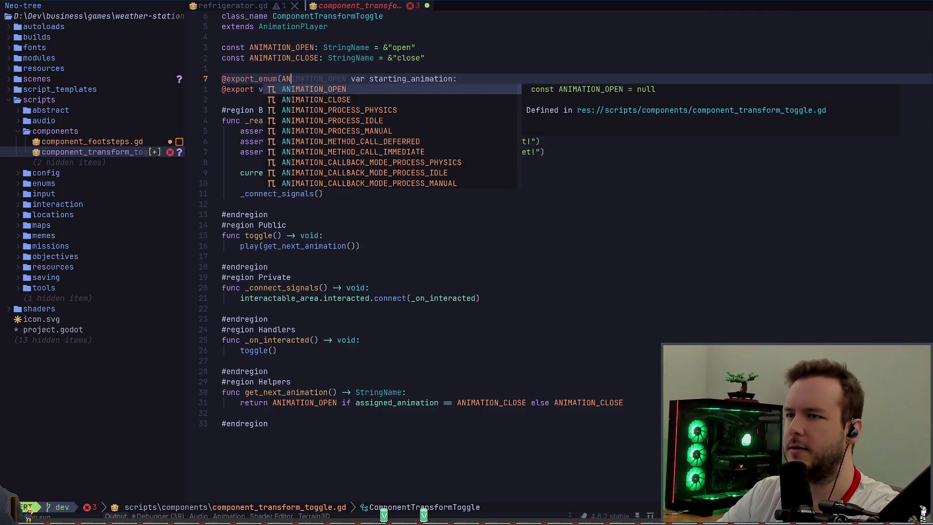
key(BackSpace)
key(Escape)
key(h)
key(shift+k)
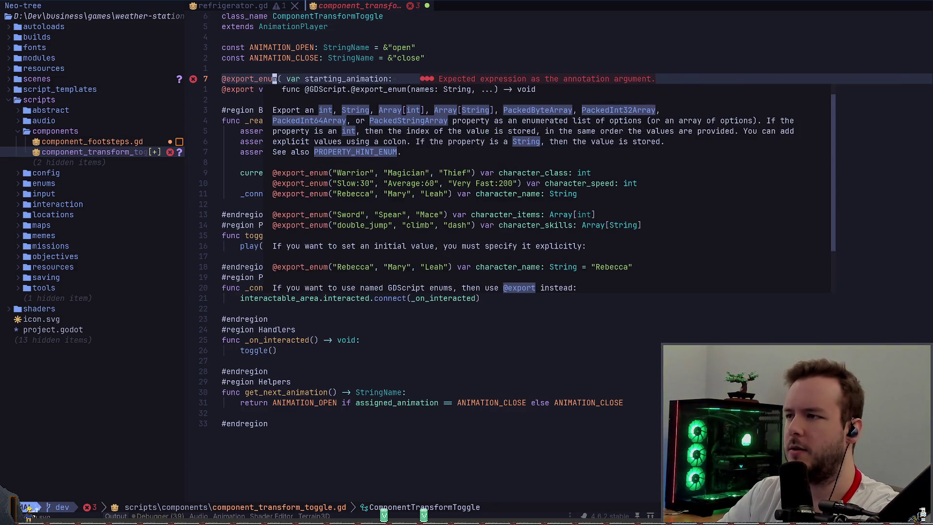
Fill in ANIMATION_OPEN, ANIMATION_CLOSE and append ': StringName = ANIMATION_OPEN'
text(la)
text(A)
key(Return)
text(, AN)
key(Down)
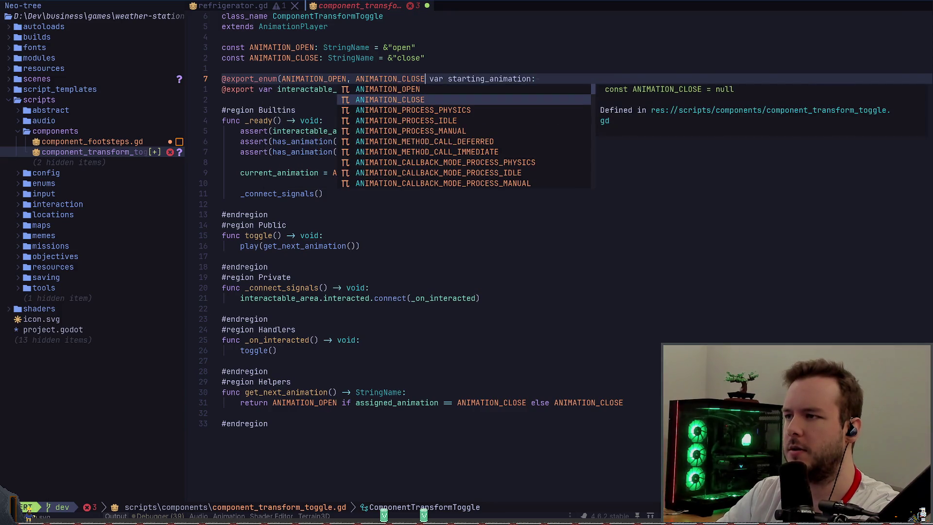
text())
key(Escape)
key(l)
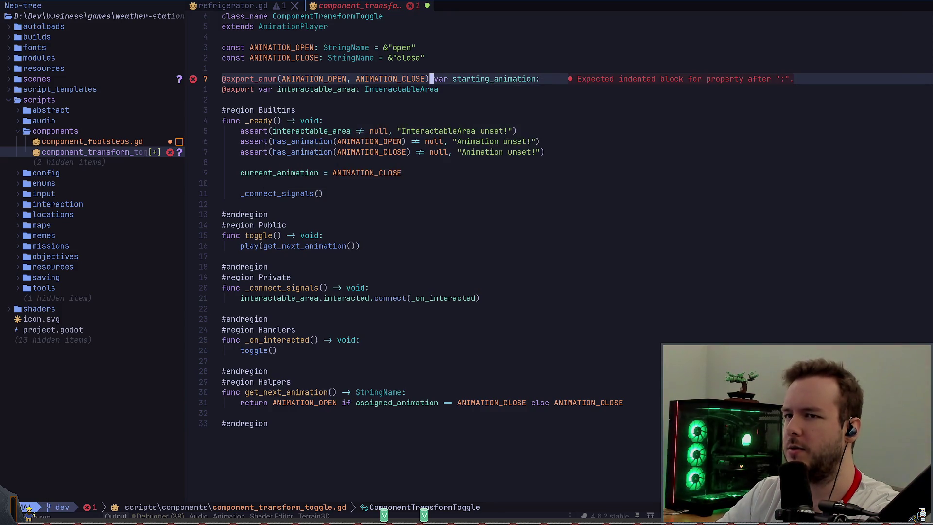
text(A)
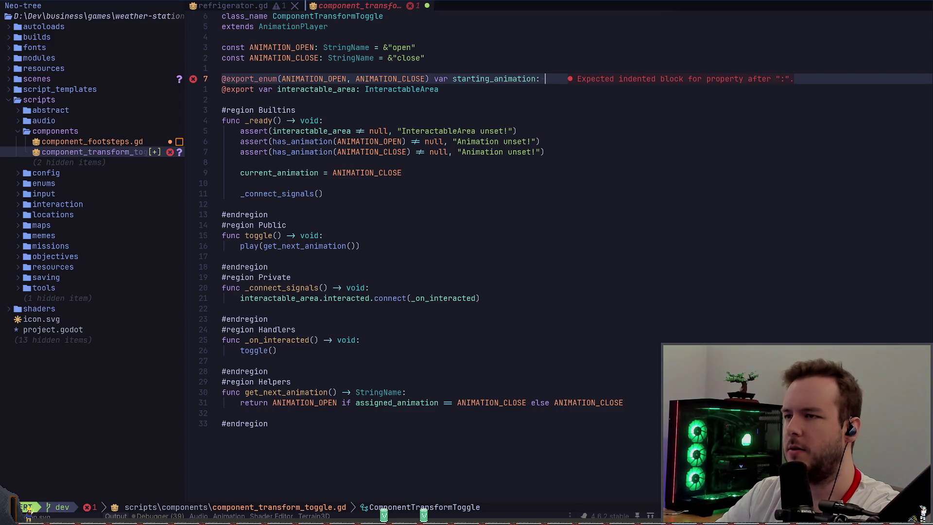
text(S)
key(BackSpace)
key(BackSpace)
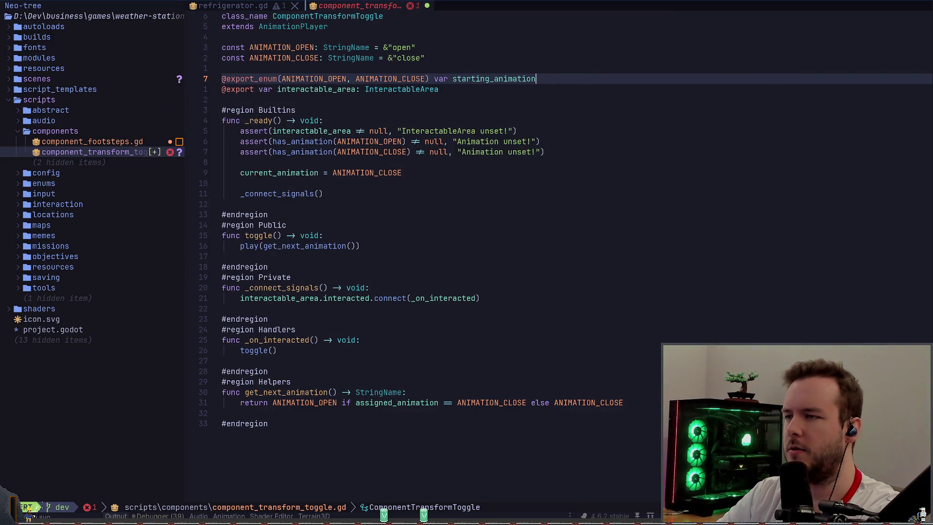
text(: StringName)
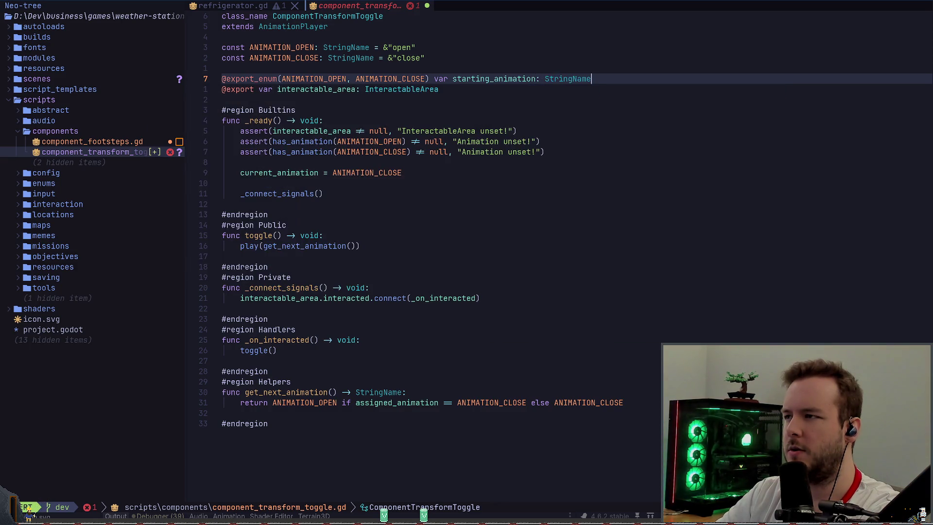
text( = ANIMATION_OPEN)
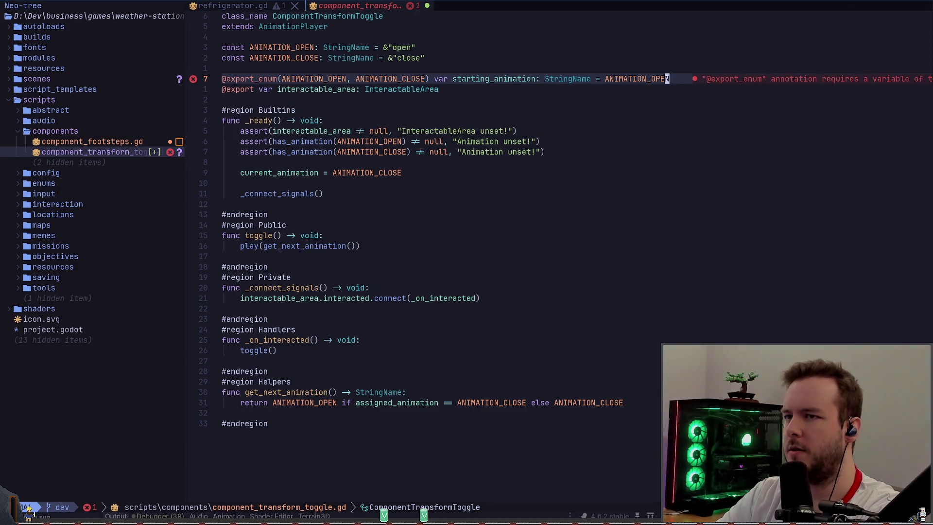
Open the Trouble diagnostics list to see the export_enum error
key(Escape)
key(space)
key(x)
key(x)
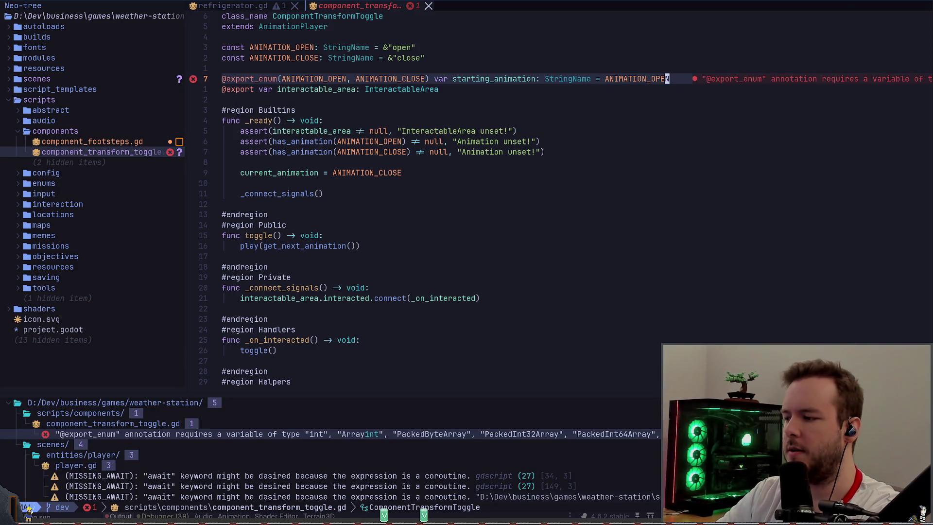
key(ctrl+k)
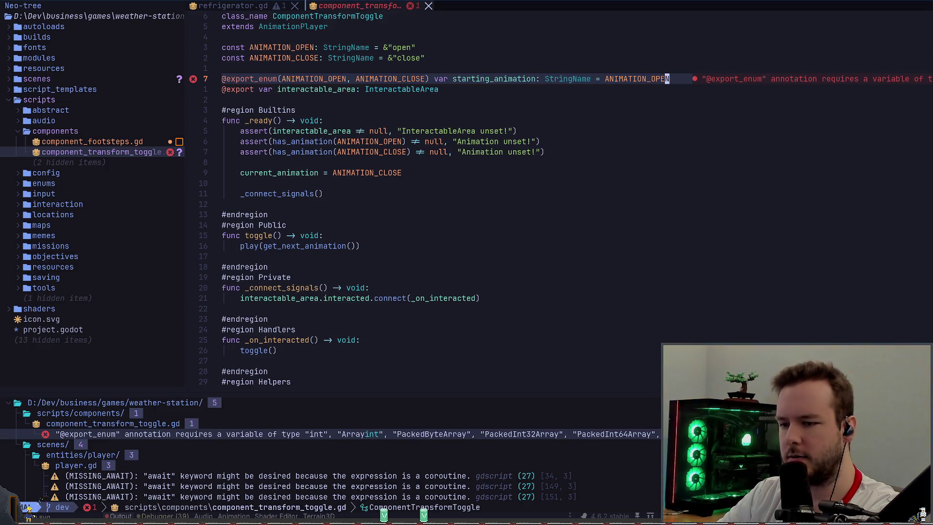
Wrap the enum values ANIMATION_OPEN, ANIMATION_CLOSE in square brackets
key(0)
key(f)
key(parenleft)
text(a)
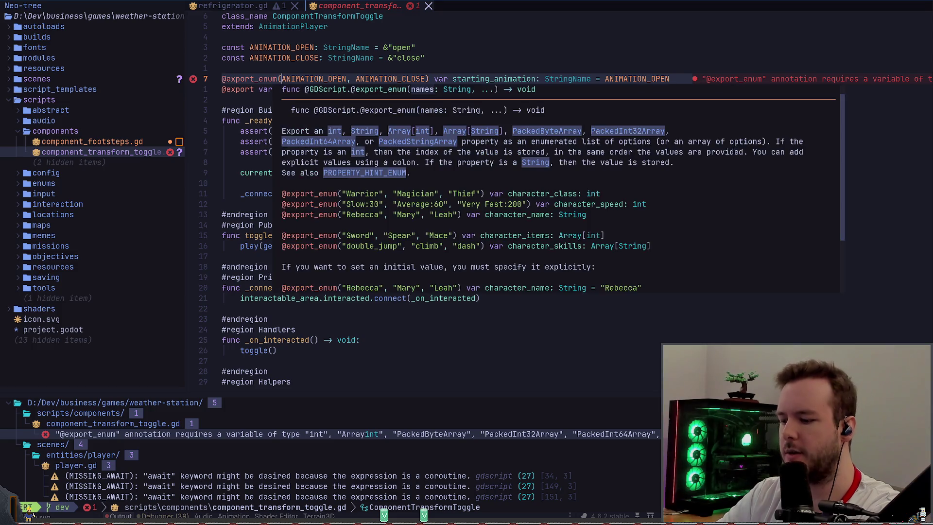
text([)
key(Escape)
key(w)
key(w)
key(w)
text(bi)
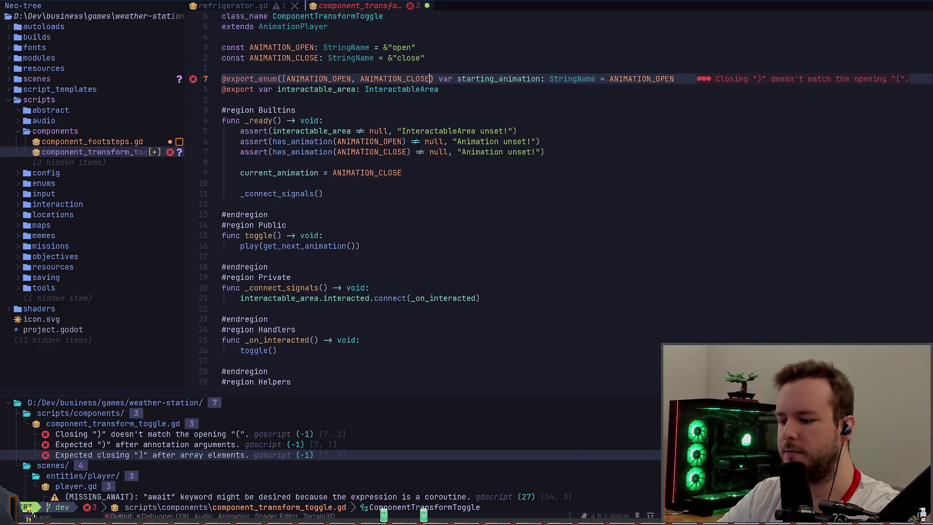
text(])
key(Escape)
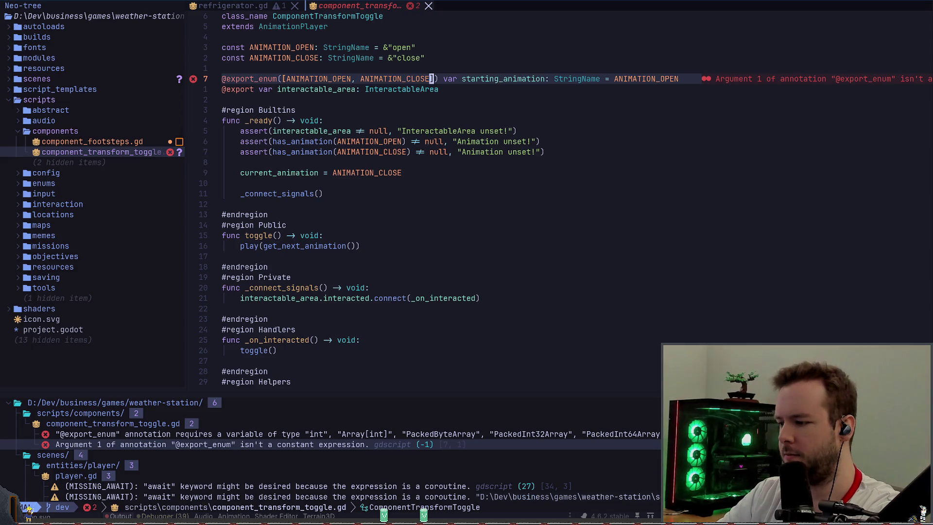
key(b)
key(b)
key(b)
key(e)
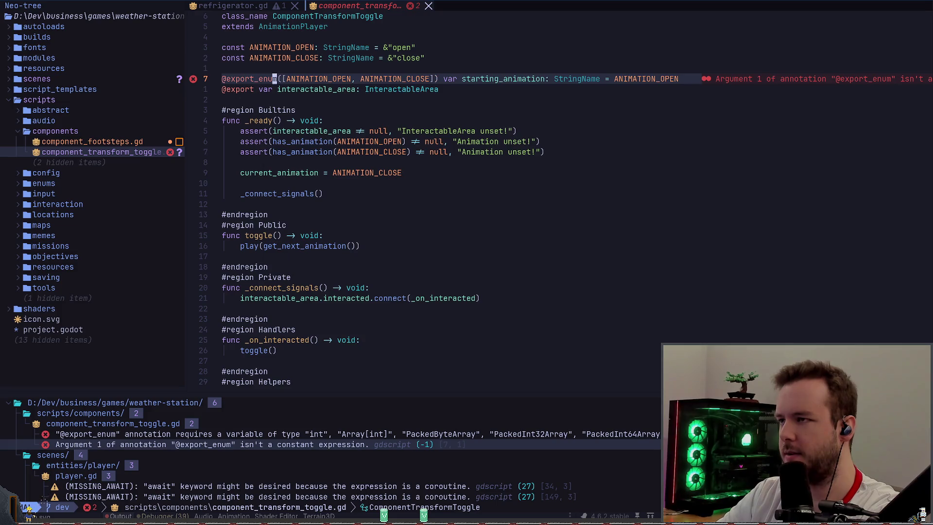
key(K)
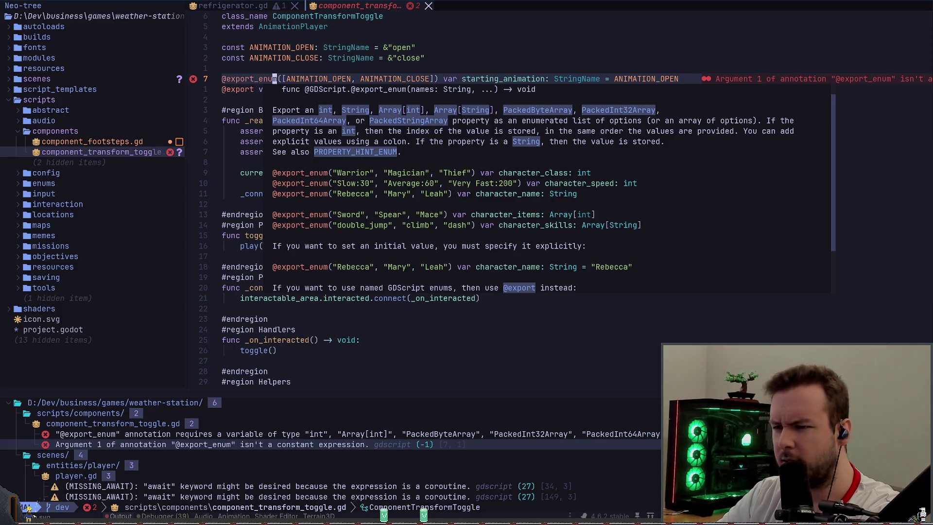
key(d)
key(s)
key(bracketleft)
key(colon)
text(w)
key(Return)
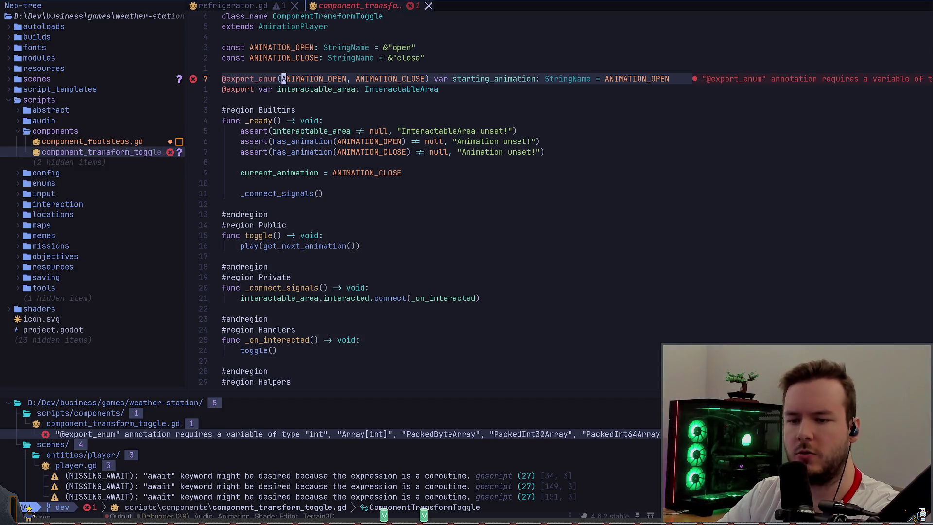
Retype starting_animation from StringName to String, save, and return to Godot
key(w)
key(w)
key(w)
key(b)
key(c)
key(a)
key(w)
text(String)
key(Escape)
text(:w)
key(Return)
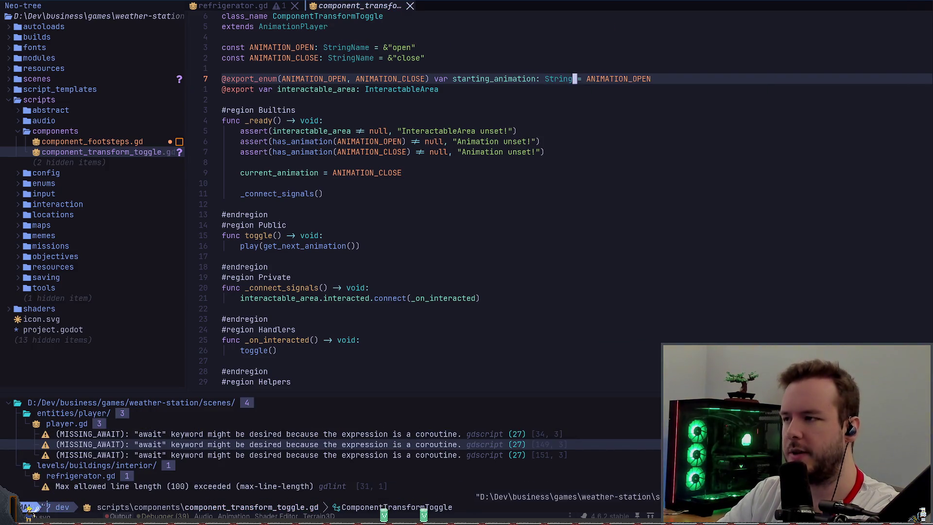
key(alt+Tab)
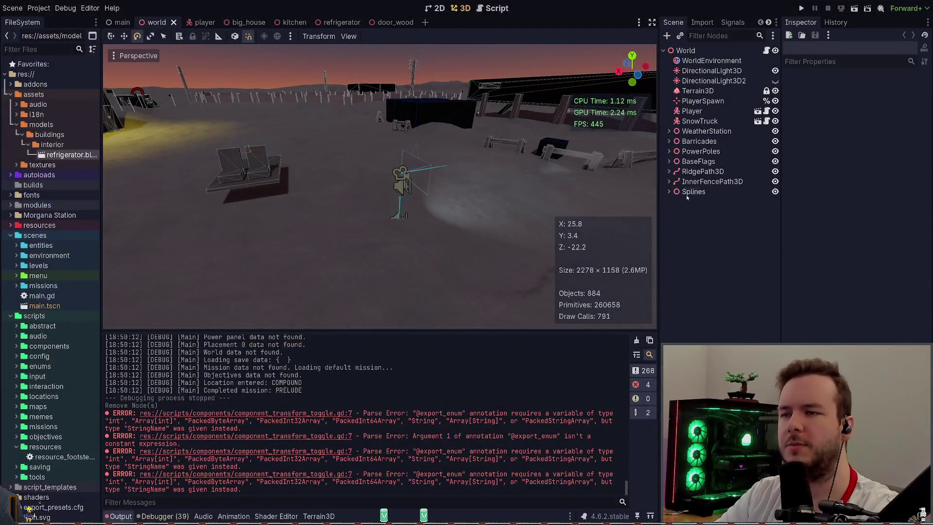
Check the refrigerator scene, then select and frame the kitchen's Refrigerator
click(331, 22)
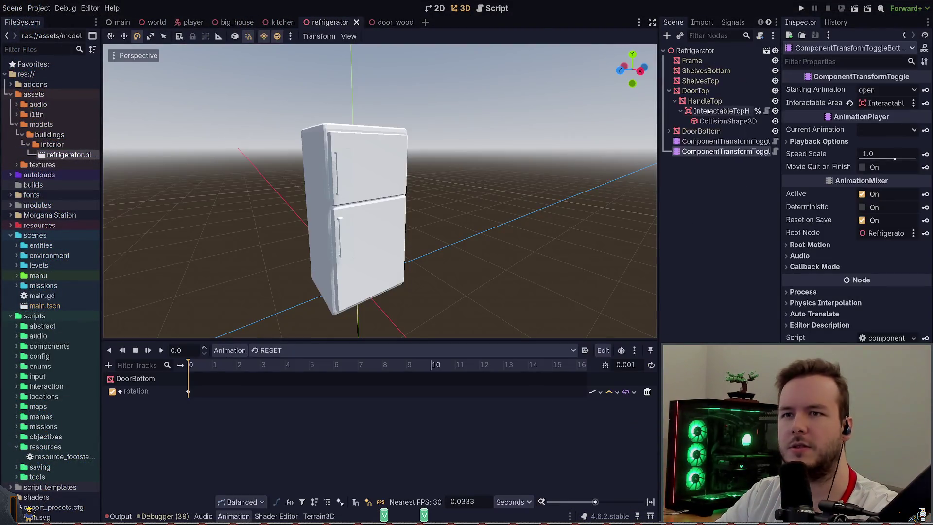
click(694, 51)
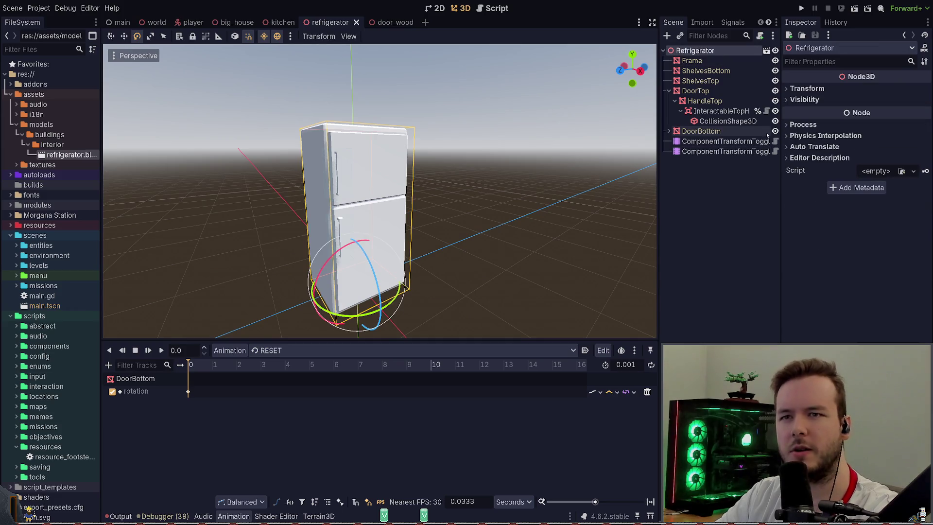
click(699, 191)
click(279, 23)
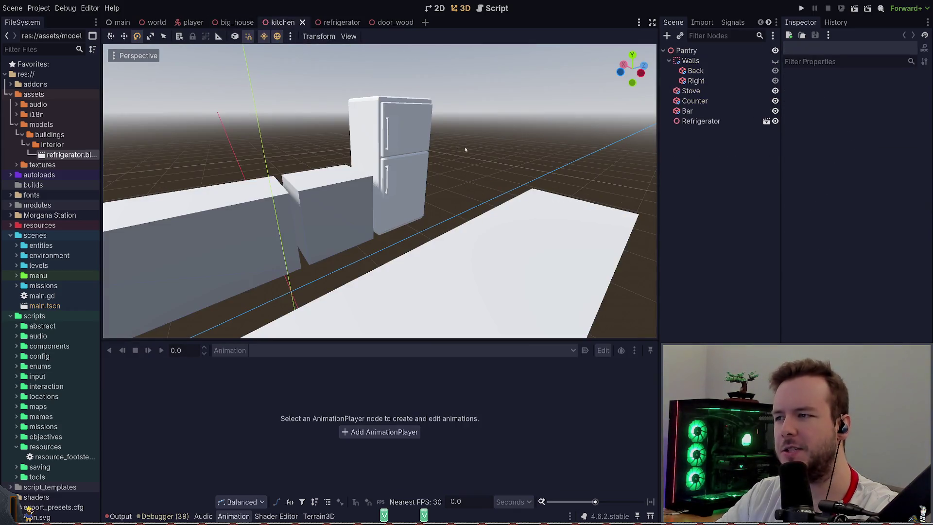
click(459, 141)
key(f)
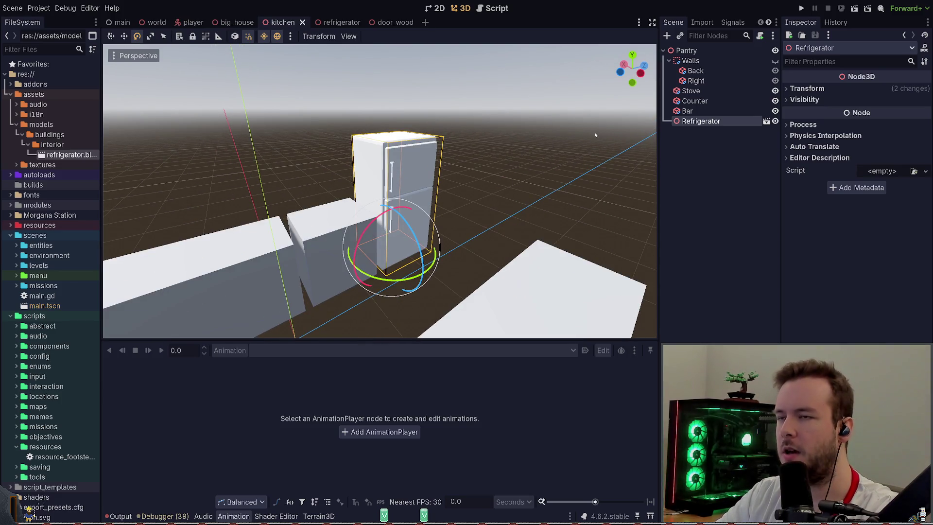
Open the refrigerator scene and inspect ComponentTransformToggleTop and ComponentTransformToggleBottom
click(766, 121)
click(722, 140)
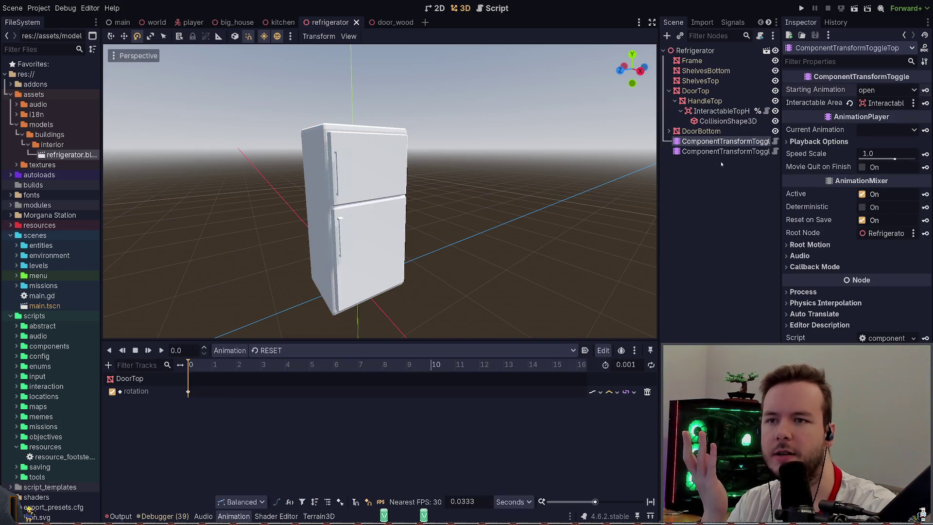
click(726, 151)
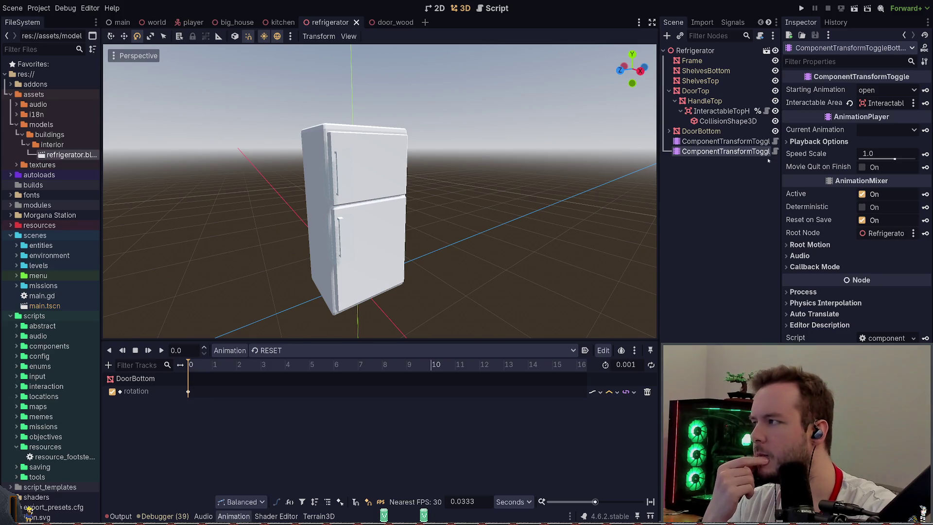
Change the starting_animation default to ANIMATION_CLOSE and save the script
key(alt+Tab)
text(CL)
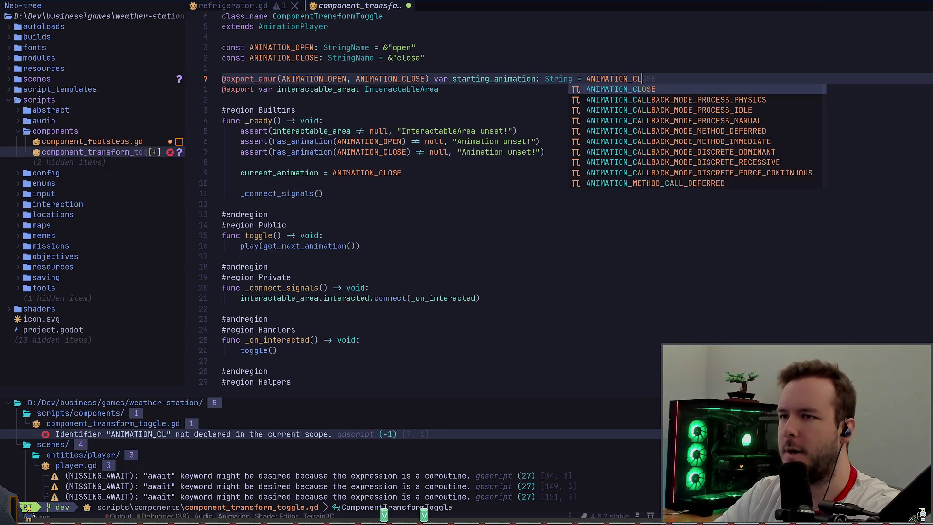
key(Return)
key(Escape)
key(ctrl+s)
Confirm Starting Animation reads close in Godot, stop the game, and open Lazygit
key(alt+Tab)
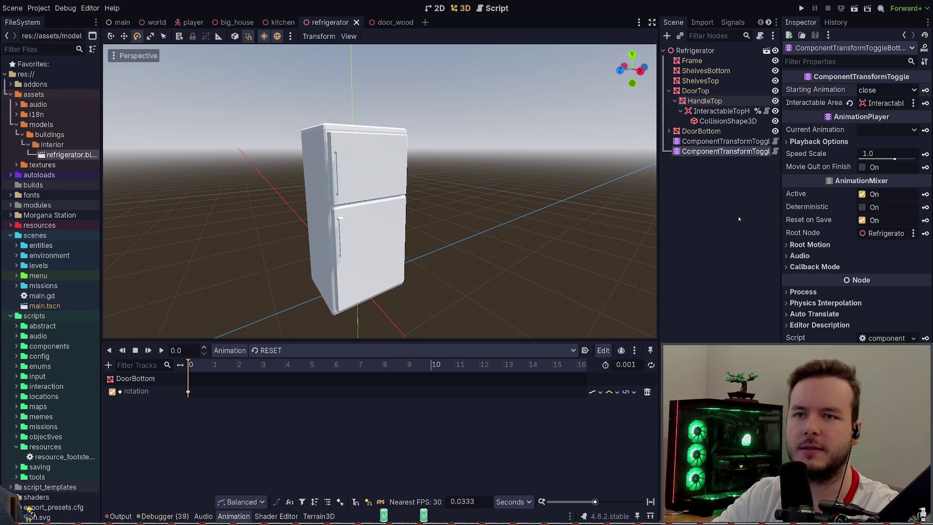
key(alt+Tab)
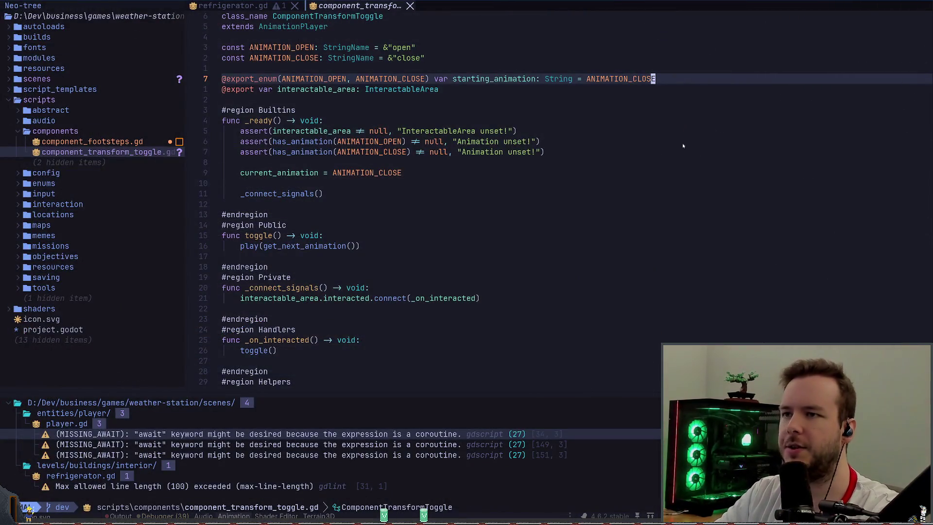
key(alt+Tab)
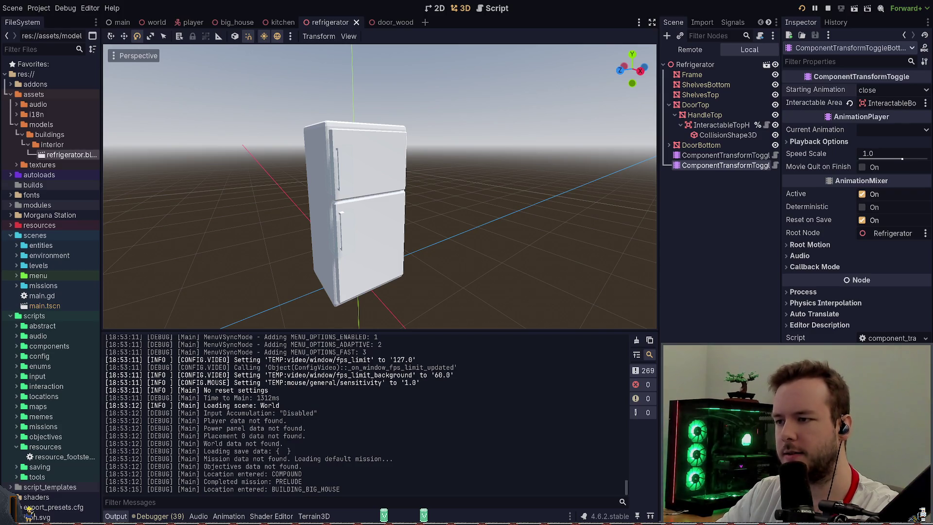
key(F8)
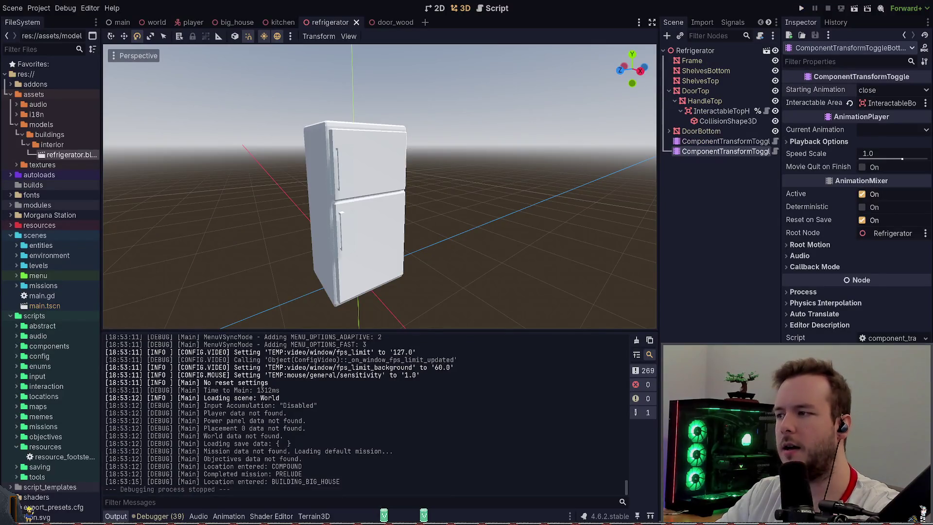
key(alt+Tab)
key(space)
Browse the changed files in Lazygit and stage refrigerator.blend.import
key(g)
key(g)
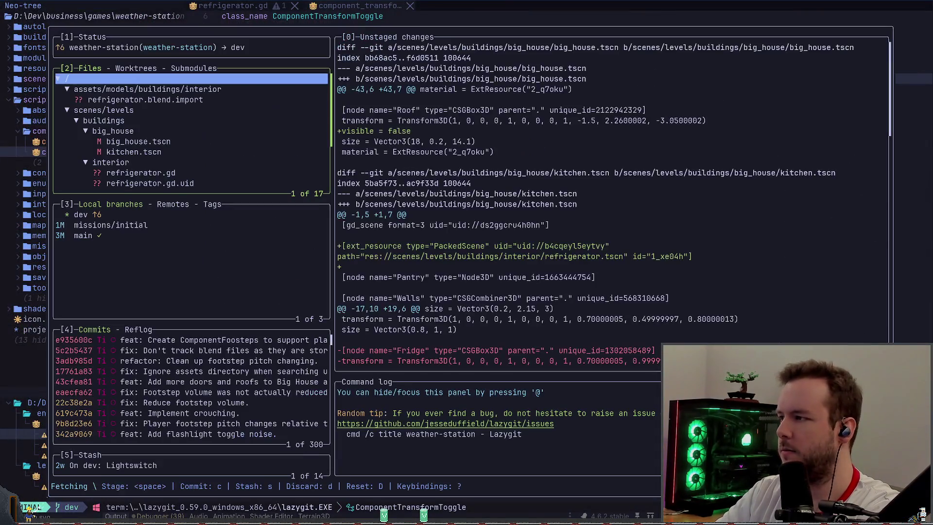
key(j)
key(j)
key(j)
key(j)
key(k)
key(k)
key(k)
key(j)
key(k)
key(k)
key(space)
key(j)
key(j)
key(j)
key(j)
key(j)
key(j)
key(k)
Make the Roof visible again in big_house, then stage the big_house folder
key(alt+Tab)
key(alt+Tab)
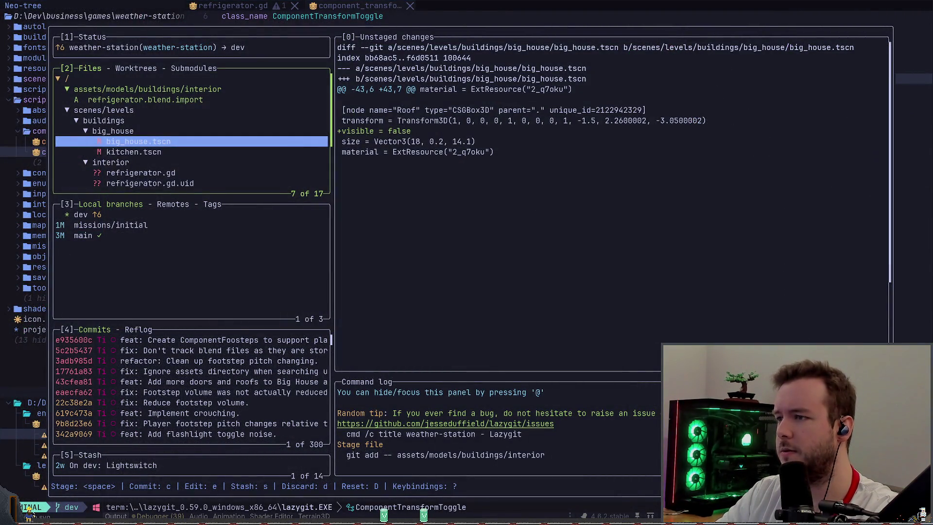
key(alt+Tab)
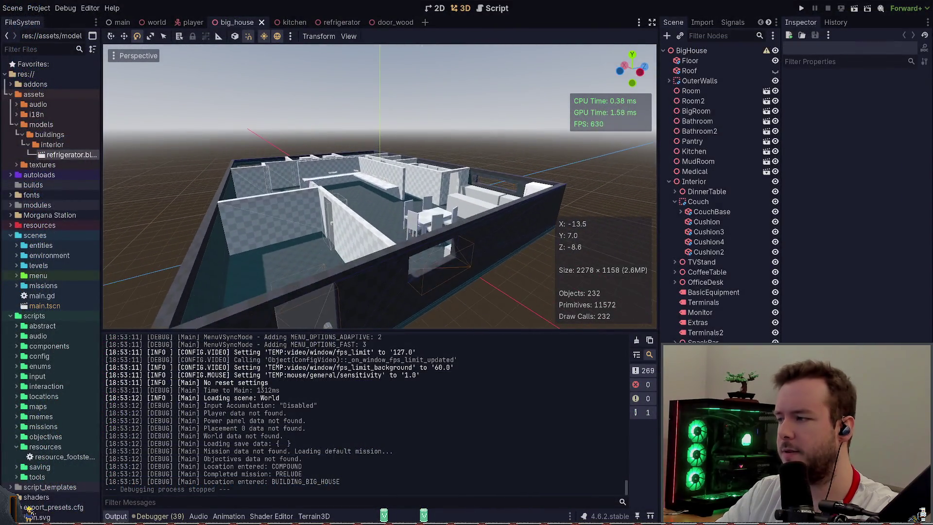
click(775, 71)
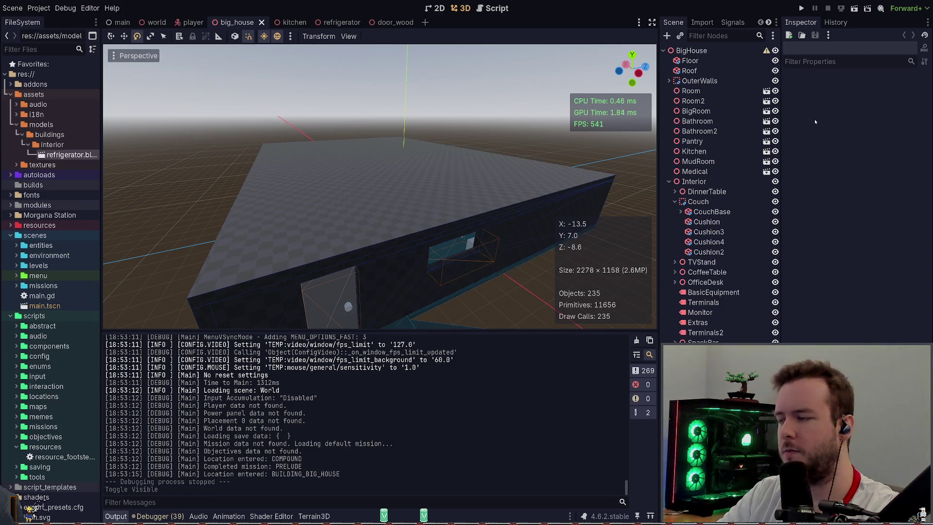
key(alt+Tab)
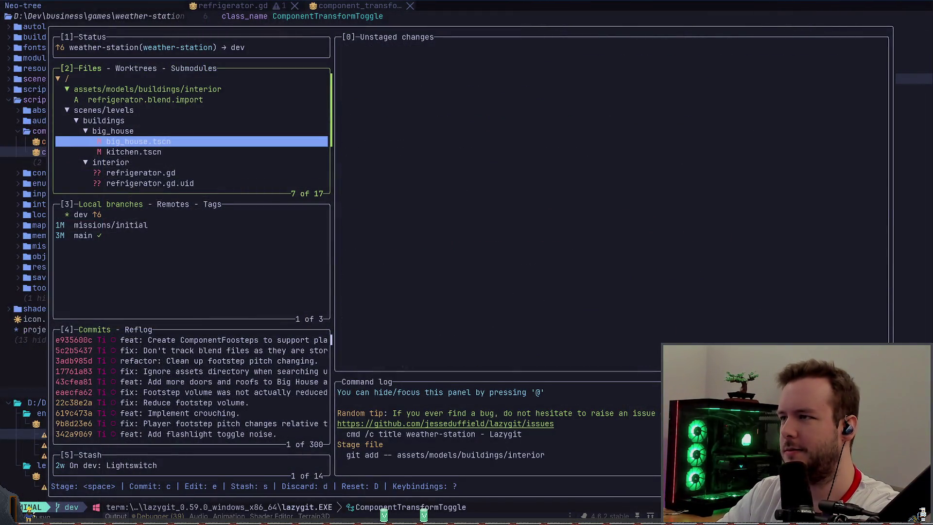
key(Up)
key(space)
Dismiss the reset options, reopen the git status view, and move to the interior folder
key(shift+d)
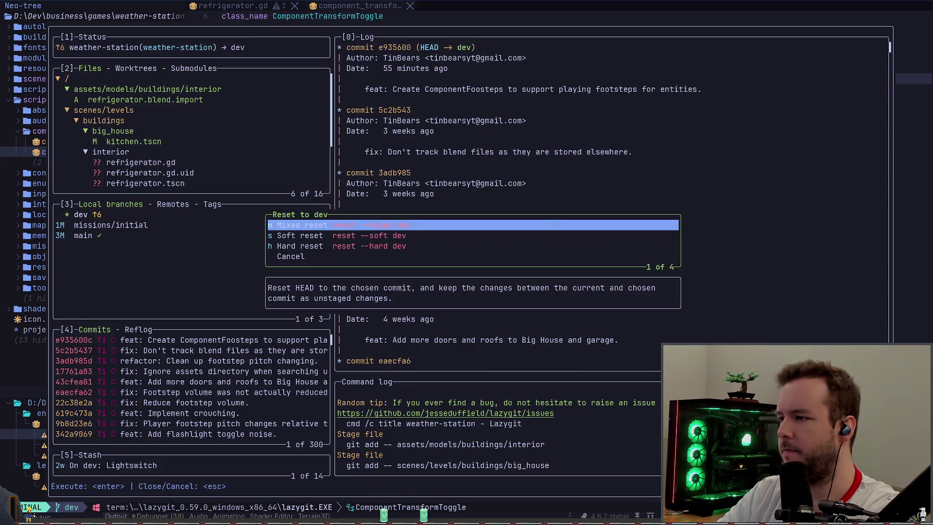
key(Escape)
key(q)
key(space)
key(g)
key(g)
key(Down)
key(Down)
key(Down)
key(Down)
key(Down)
key(Down)
key(Down)
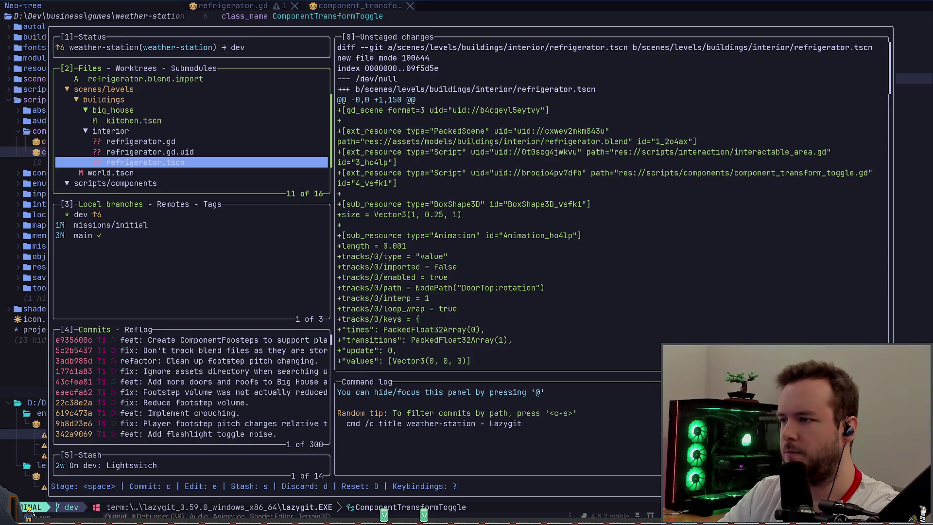
Toggle staging on the interior and buildings folders, ending back on component_footsteps.gd
key(Up)
key(Up)
key(Up)
key(space)
key(Down)
key(Down)
key(Up)
key(Up)
key(space)
key(Up)
key(Up)
key(Up)
key(Up)
key(space)
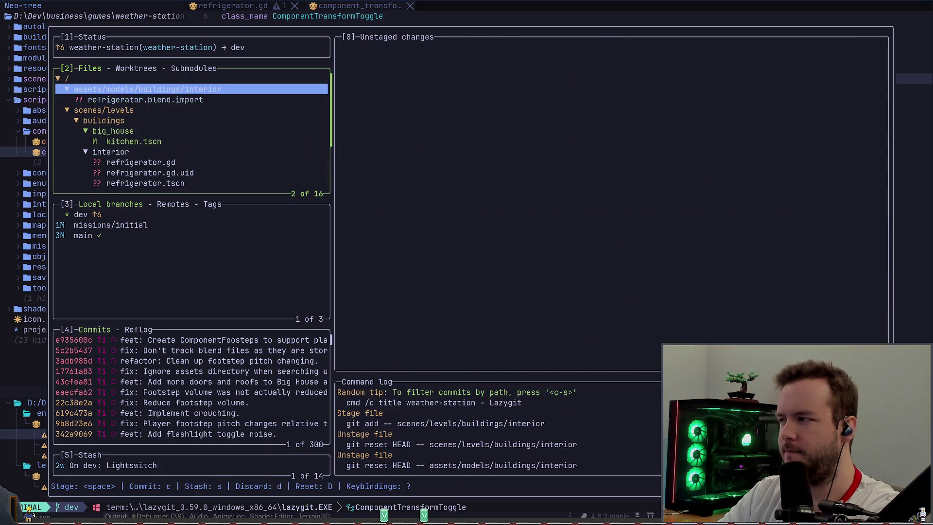
key(Down)
key(Down)
key(Down)
key(space)
key(space)
key(Down)
key(Down)
key(Down)
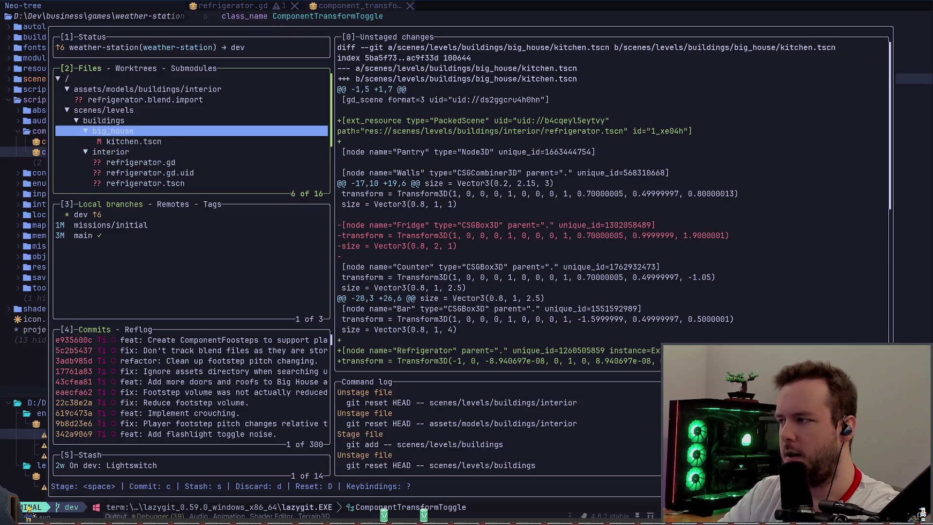
key(Down)
key(Down)
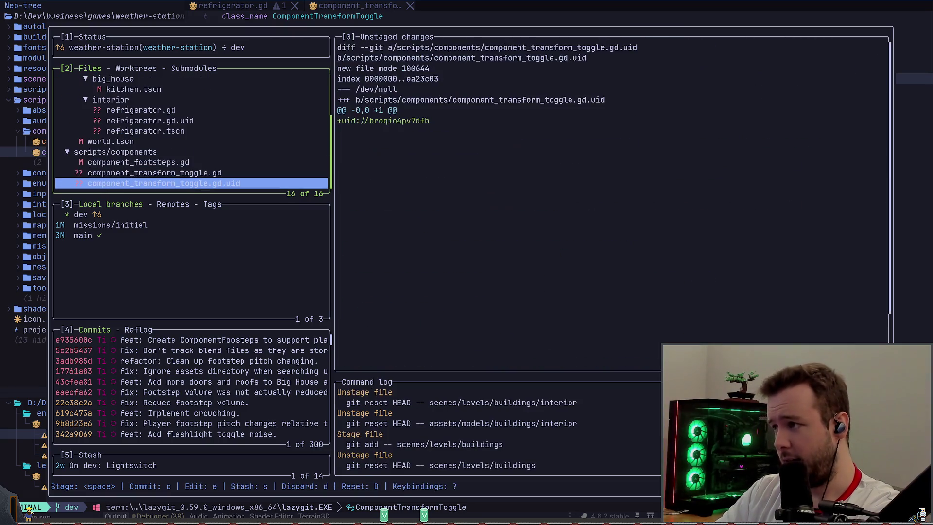
key(Up)
key(Up)
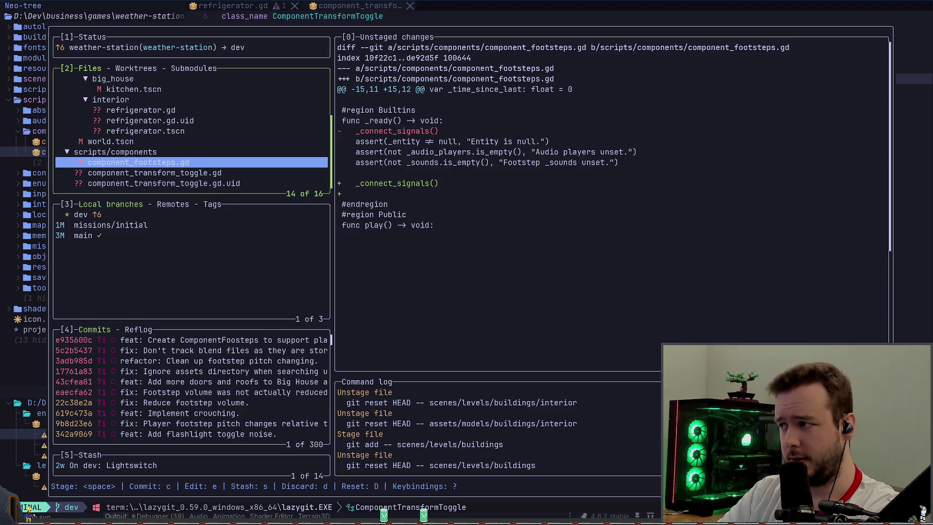
Stage component_footsteps.gd and commit it as 'refactor: Move assert before connecting signals.'
key(space)
text(creca)
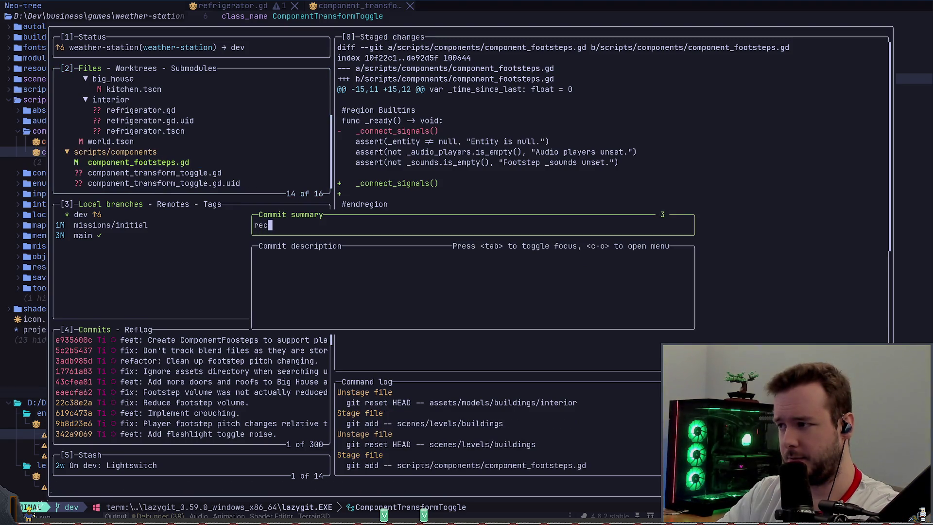
text(ctor: Move assert b)
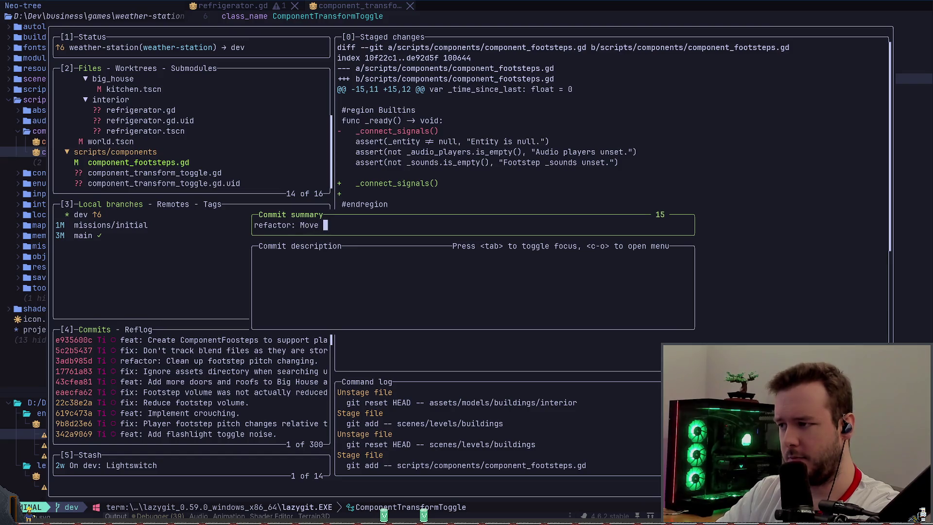
text(efore )
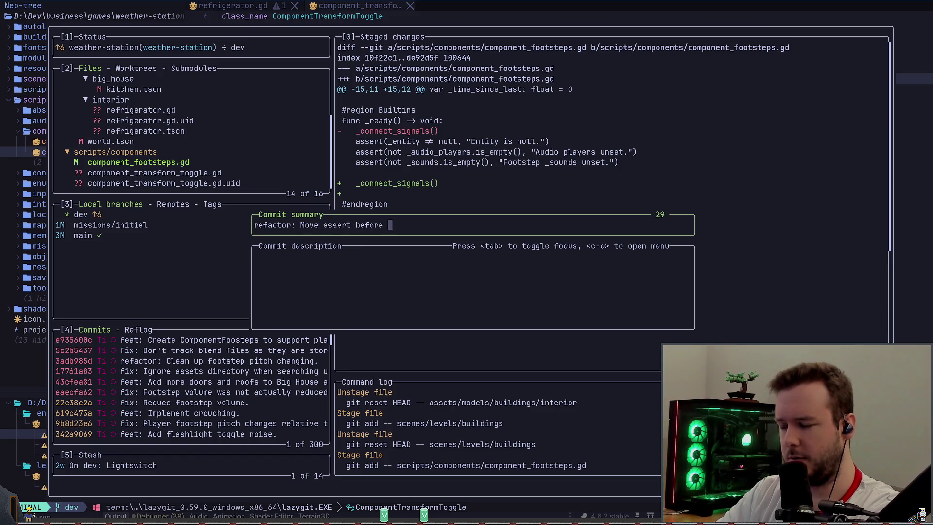
text(connecting signals)
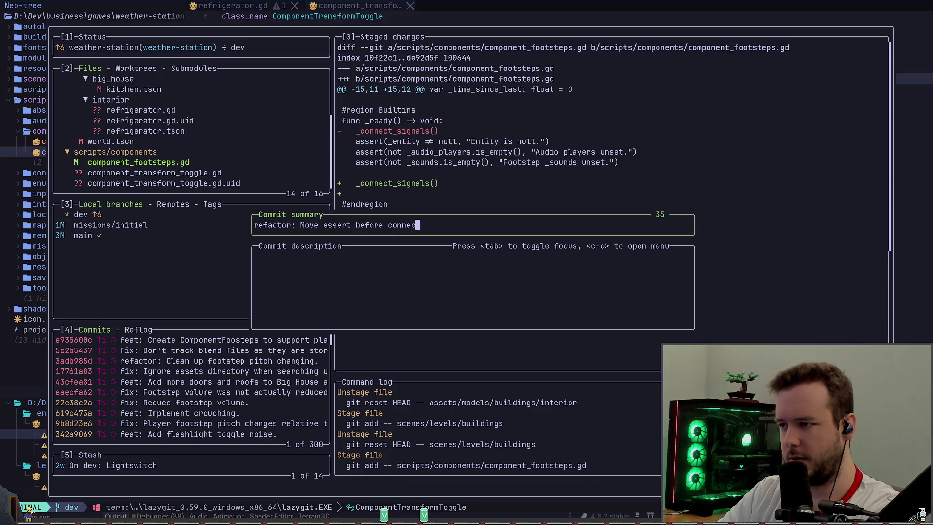
text(.)
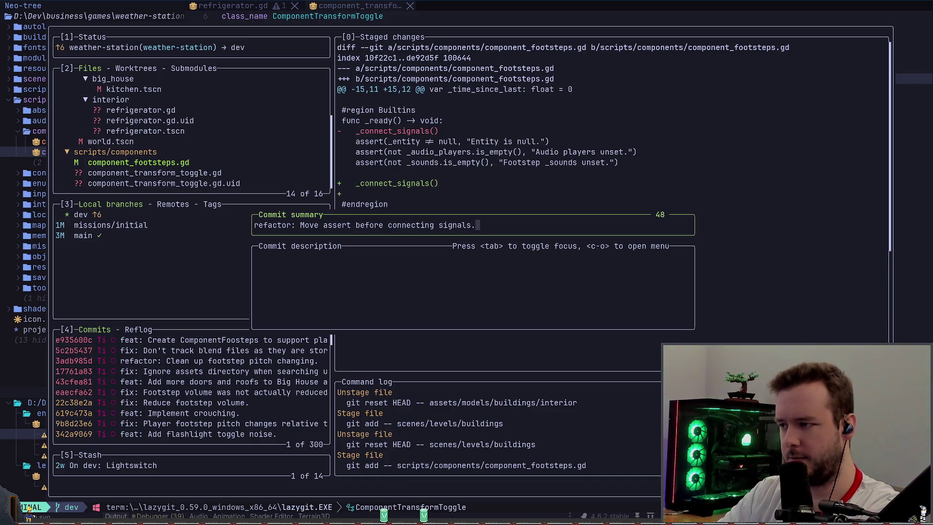
key(Return)
Commit scripts/components with a feat summary: ComponentTransformToggle toggles between two transforms using an AnimationPlayer
key(k)
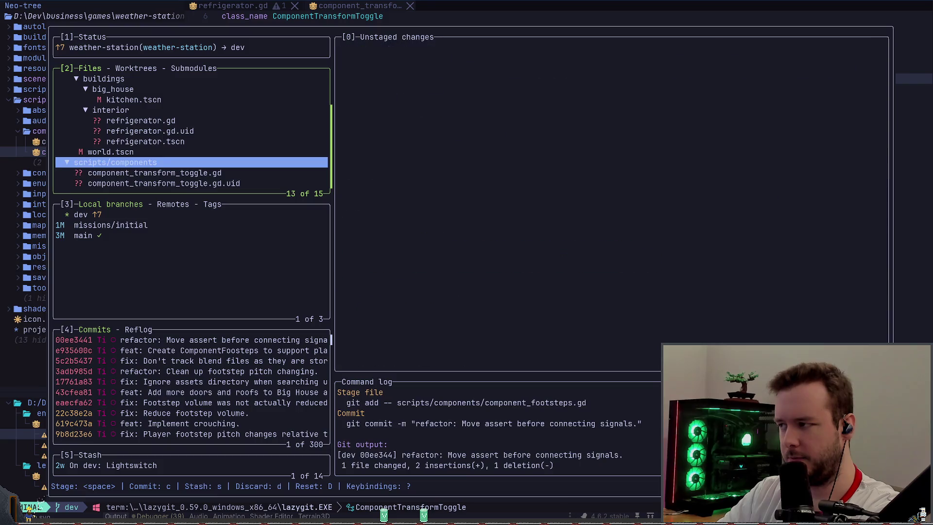
key(space)
text(c)
text(feat: )
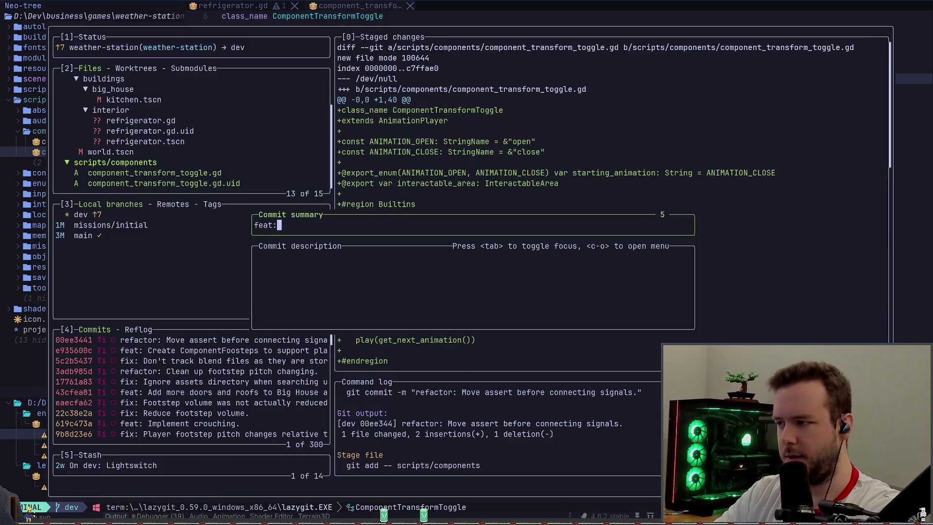
text(Add)
key(BackSpace)
key(BackSpace)
key(BackSpace)
text(Create C)
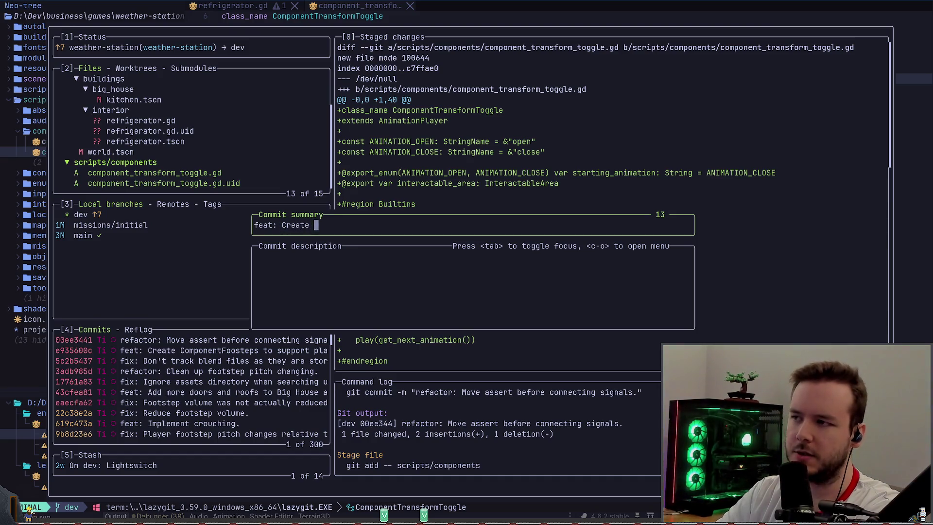
text(omponent Tra)
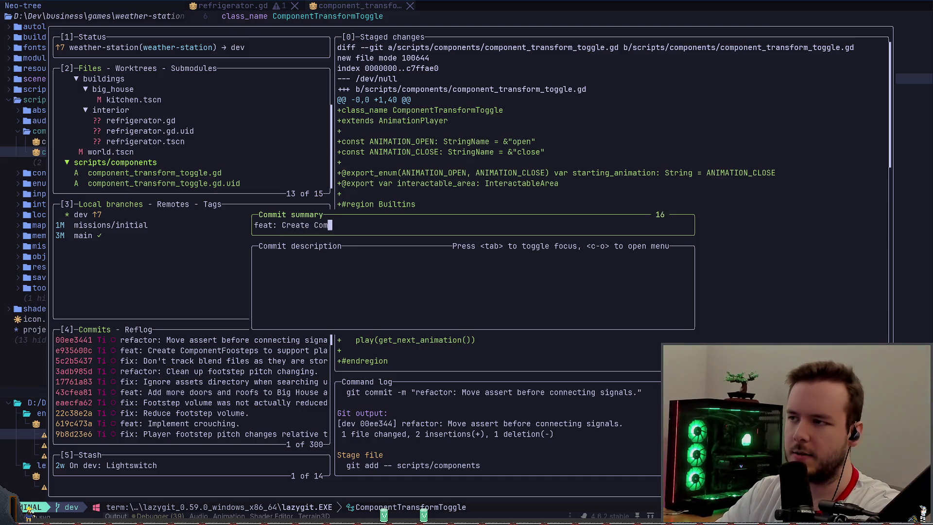
key(BackSpace)
key(BackSpace)
key(BackSpace)
text(Transform T)
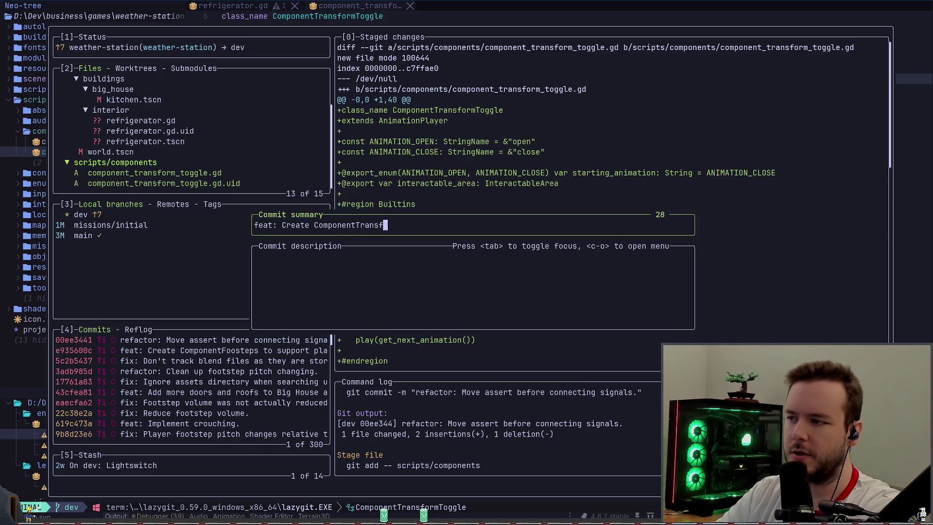
key(BackSpace)
key(BackSpace)
text(Toggle for tog)
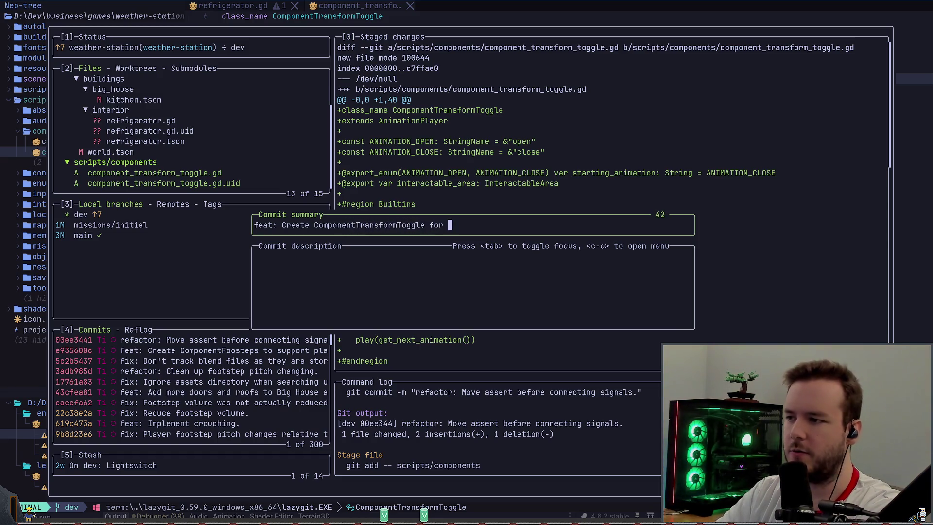
text(gling between two)
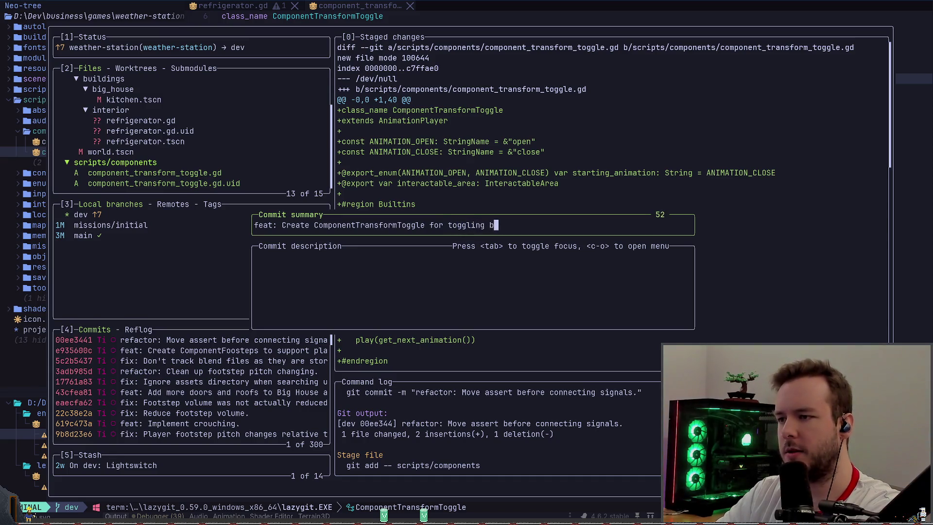
text( transforms.)
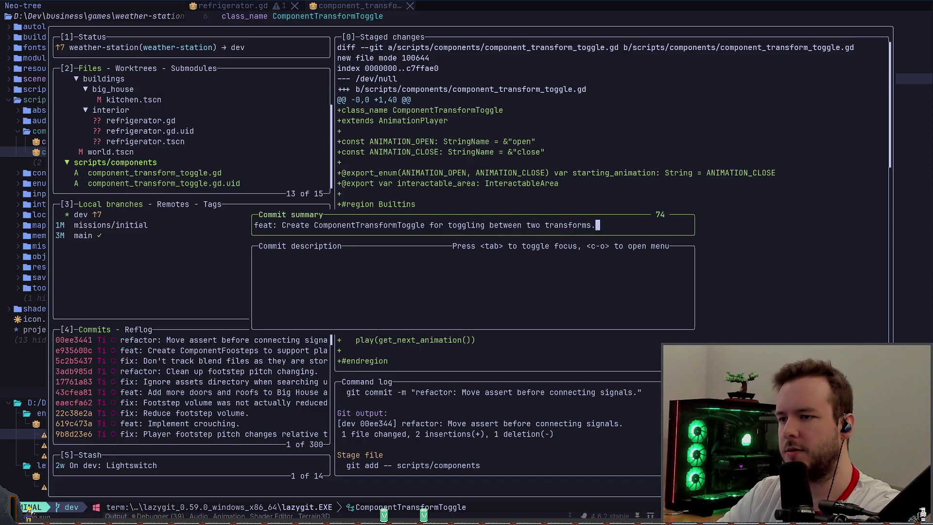
key(BackSpace)
text(using a)
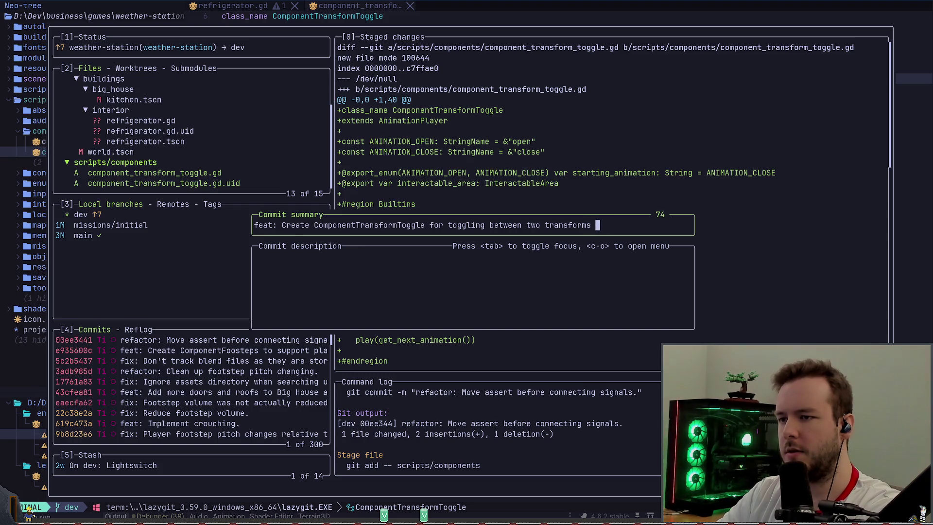
key(BackSpace)
text(AnimationPlayer.)
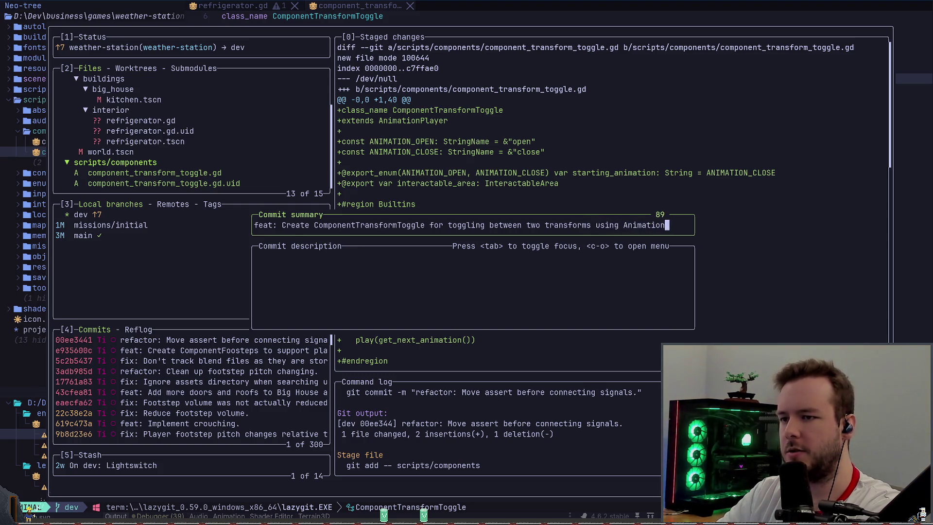
key(Return)
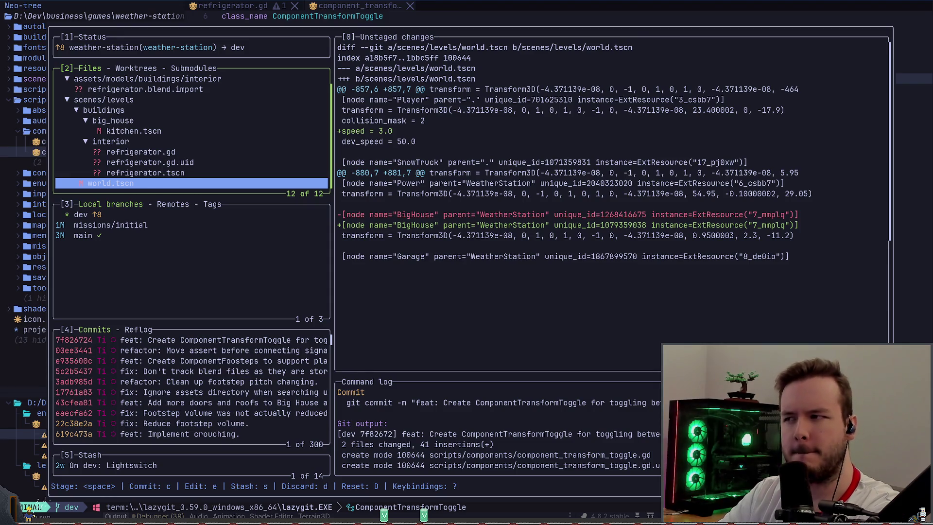
Stage the interior scene folder, the big_house folder and refrigerator.blend.import
key(Up)
key(Up)
key(Up)
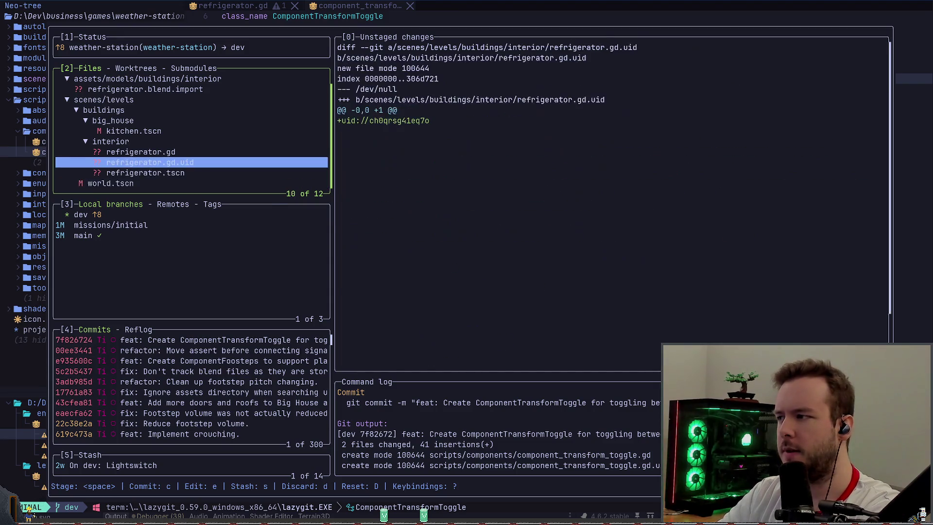
key(space)
key(Up)
key(Up)
key(Down)
key(Up)
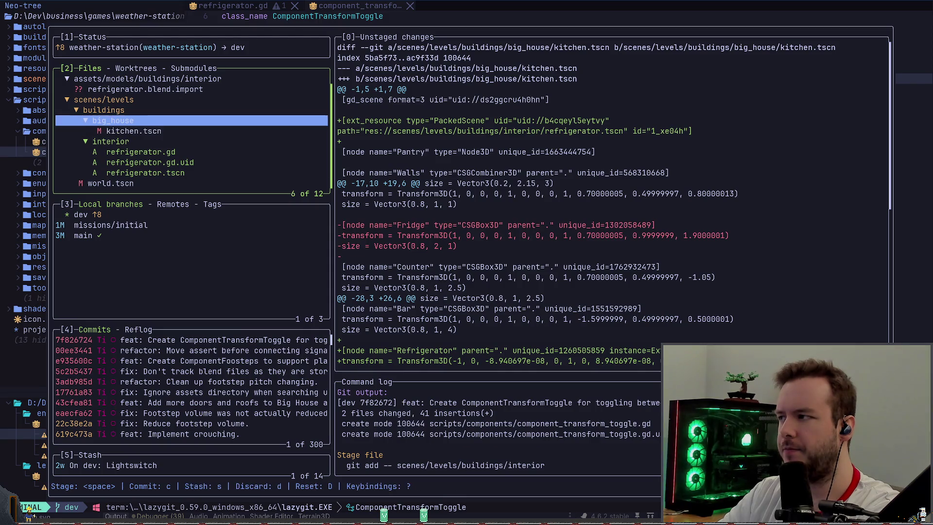
key(space)
key(Up)
key(Up)
key(Up)
key(Down)
key(Down)
key(Down)
key(Down)
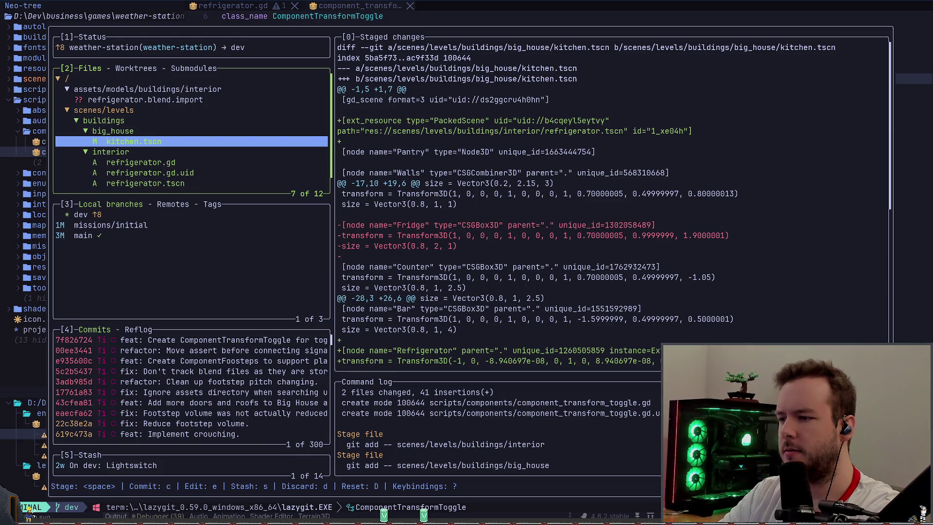
key(Up)
key(Up)
key(Up)
key(space)
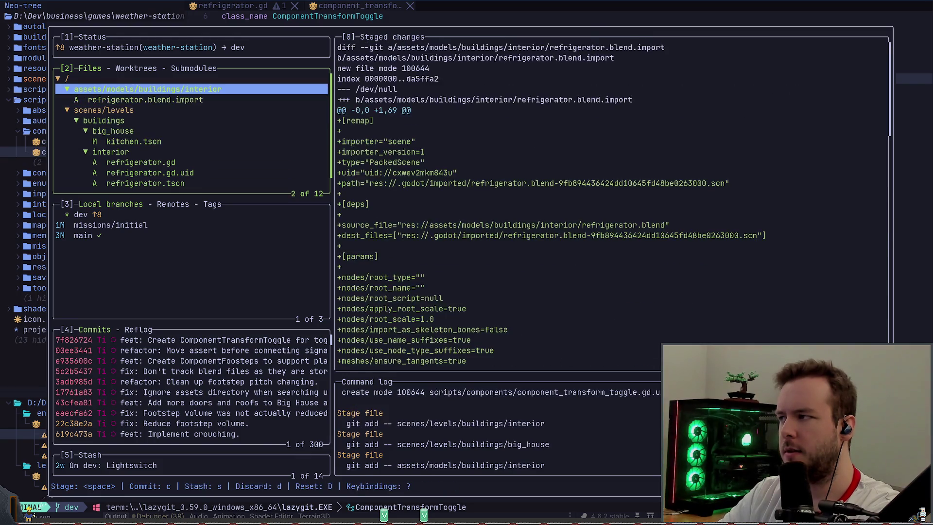
Commit the staged refrigerator files as 'feat: Add refrigerator.'
text(cfeat: Add)
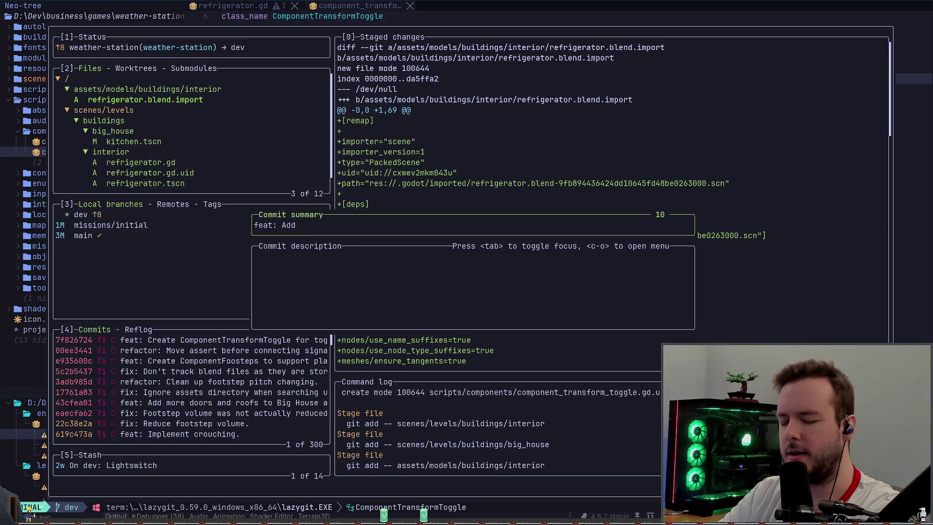
key(BackSpace)
key(BackSpace)
key(BackSpace)
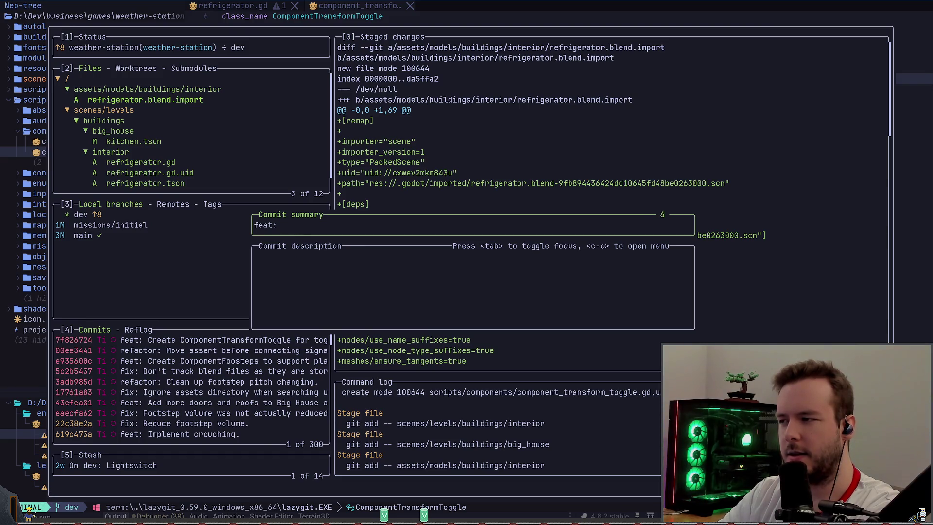
text(feat: Ad)
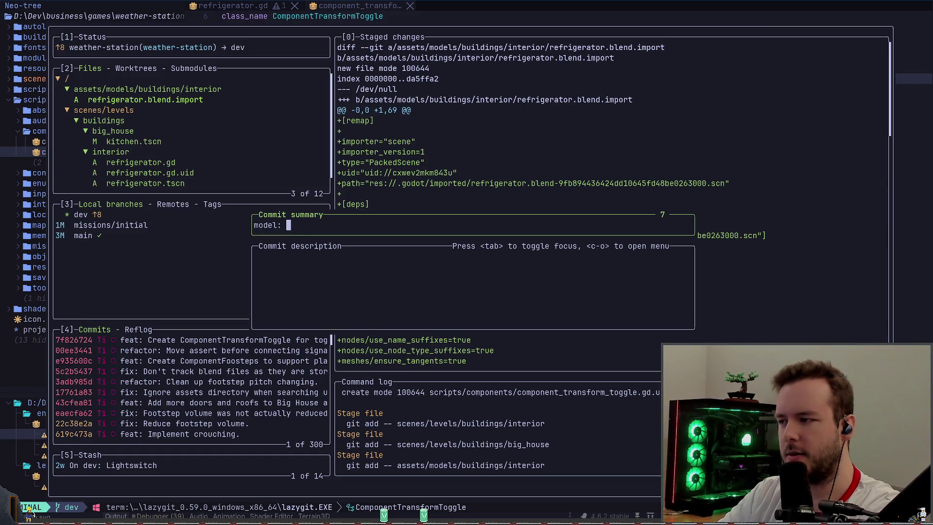
key(BackSpace)
key(BackSpace)
key(BackSpace)
text(feat: A)
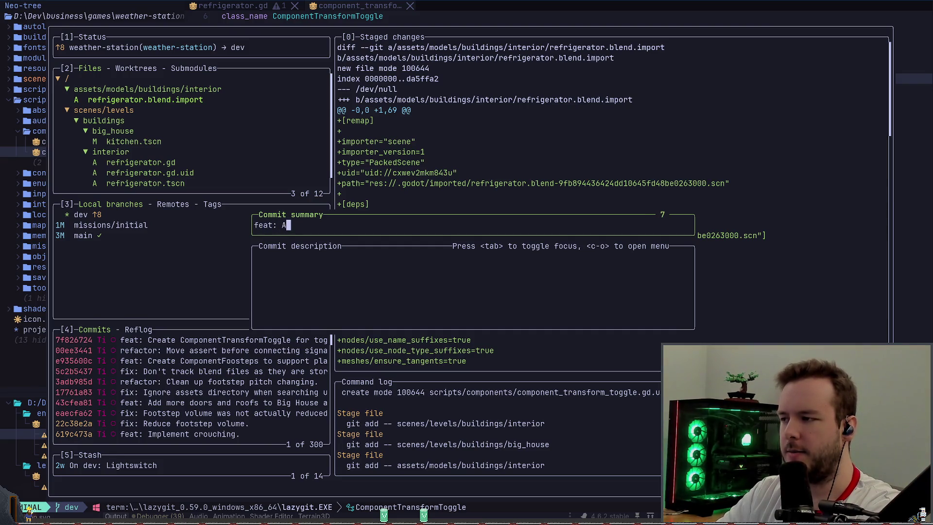
text(dd refrig)
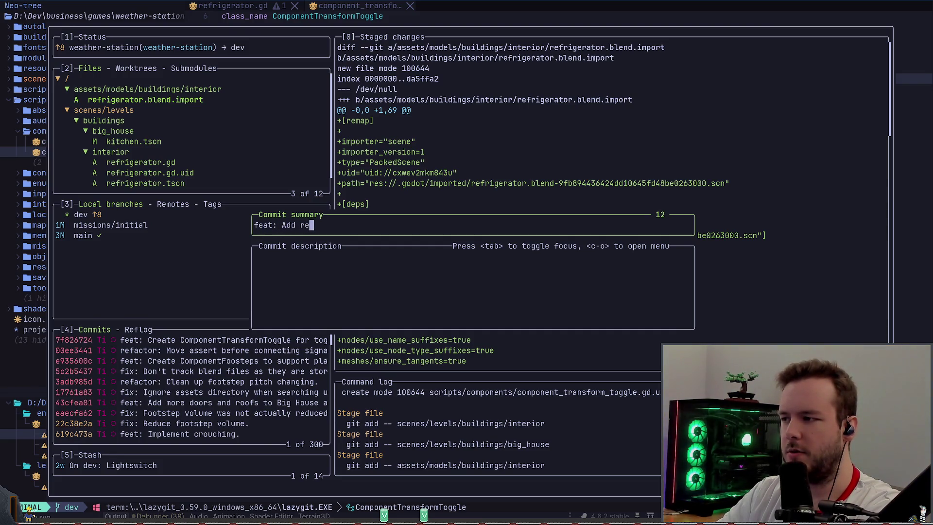
text(erator.)
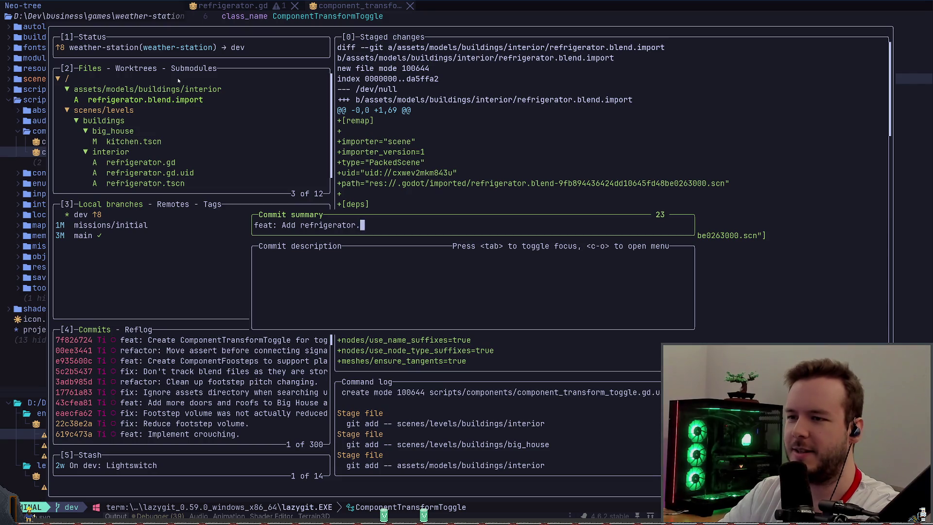
key(Return)
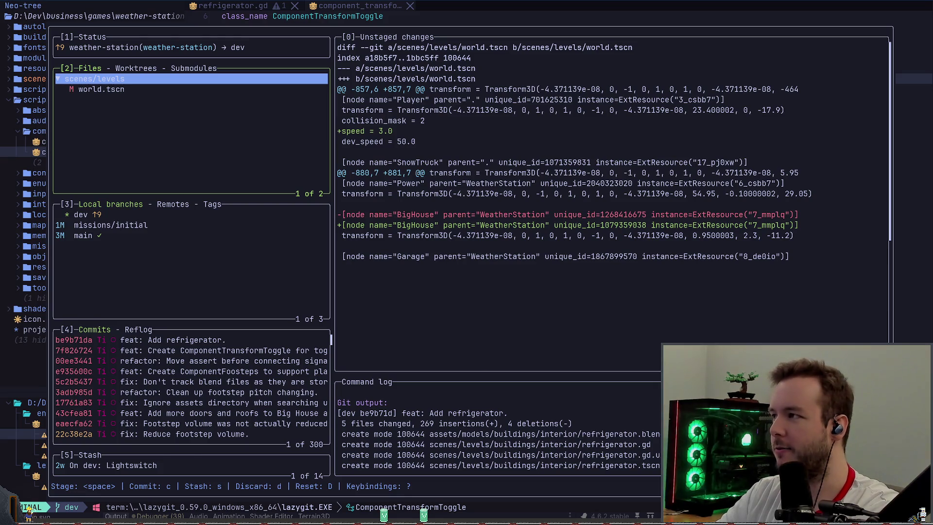
Push the new commit to the remote dev branch and close Lazygit
key(q)
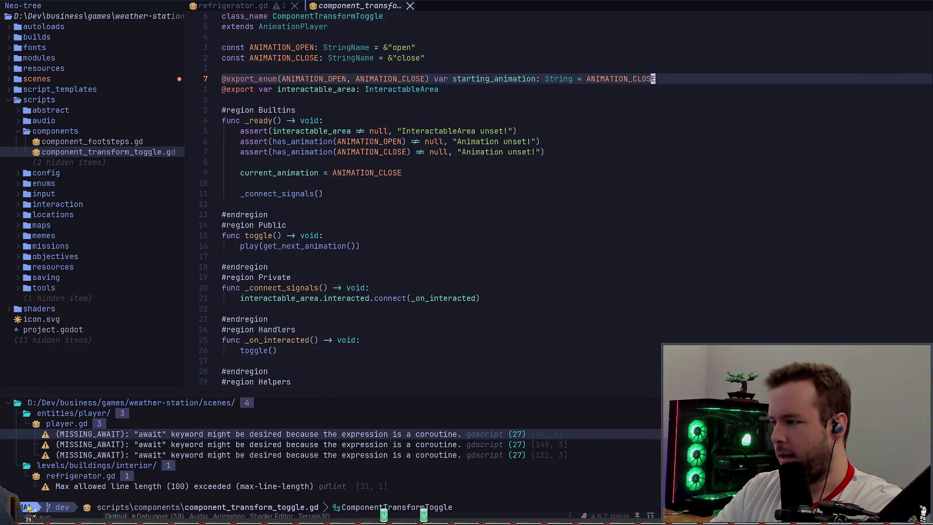
key(space)
key(g)
key(g)
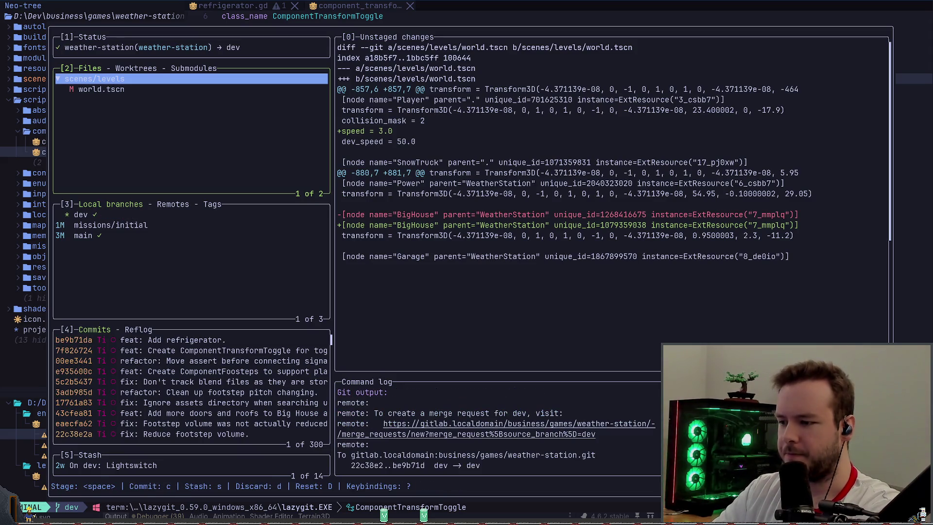
key(q)
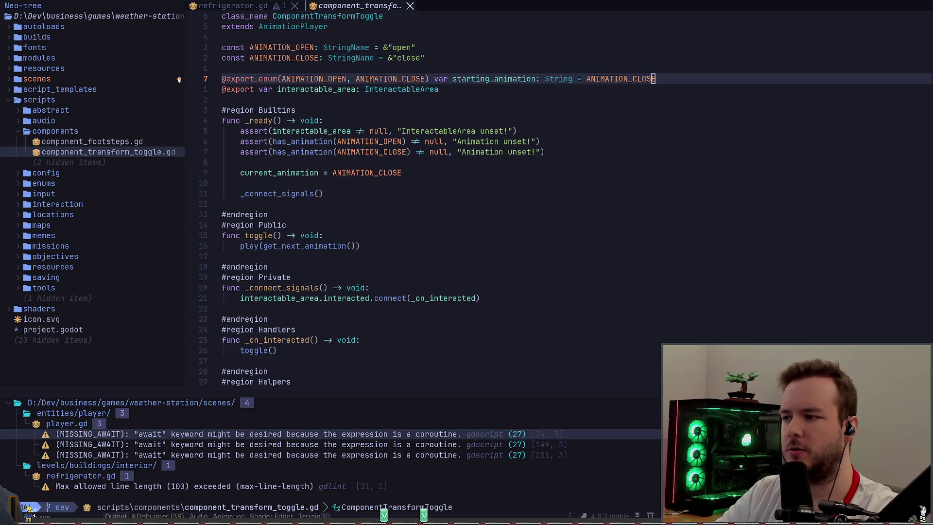
key(alt+Tab)
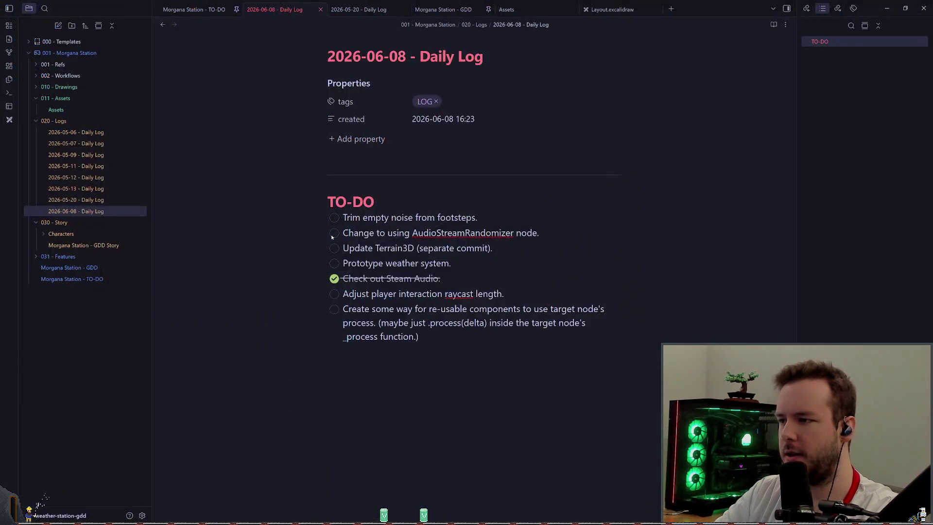
Check off the AudioStreamRandomizer task and add a completed 'Create refrigerator.' task
click(334, 234)
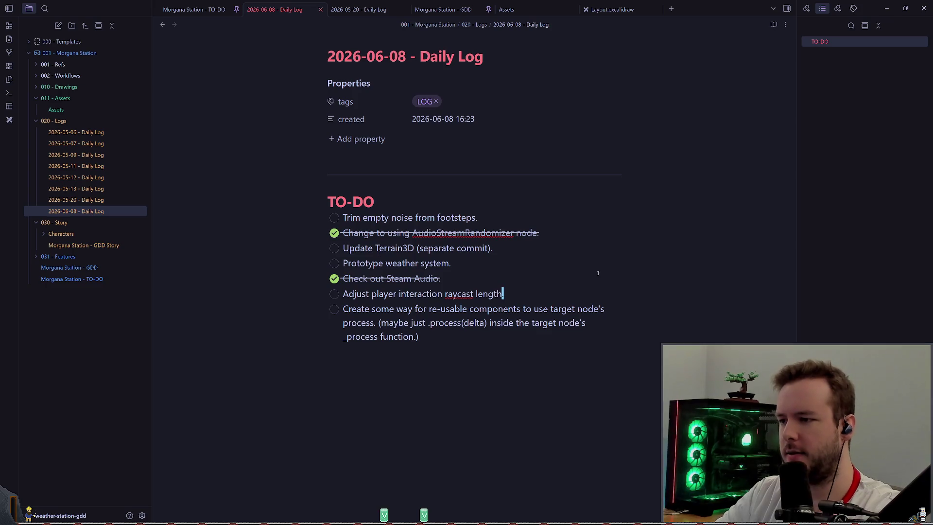
key(Up)
key(Up)
key(End)
key(Return)
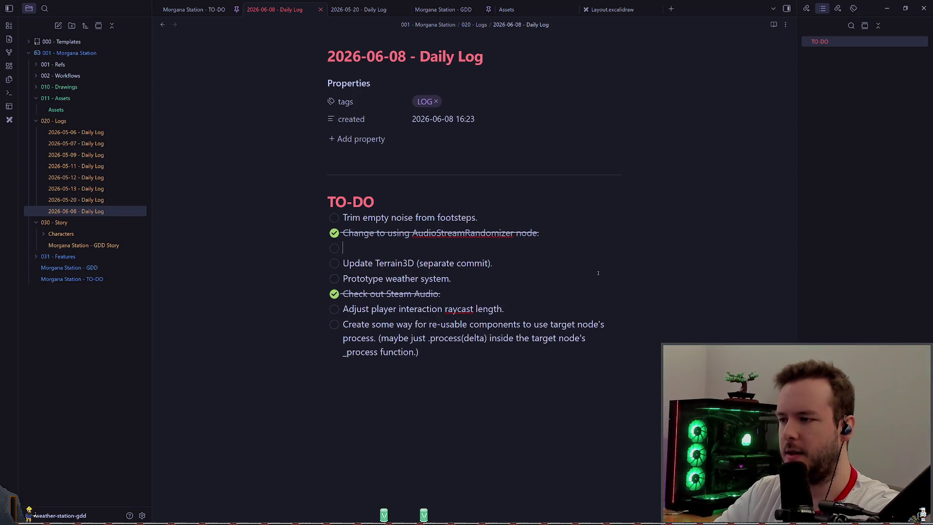
text(Cre)
key(BackSpace)
key(BackSpace)
key(BackSpace)
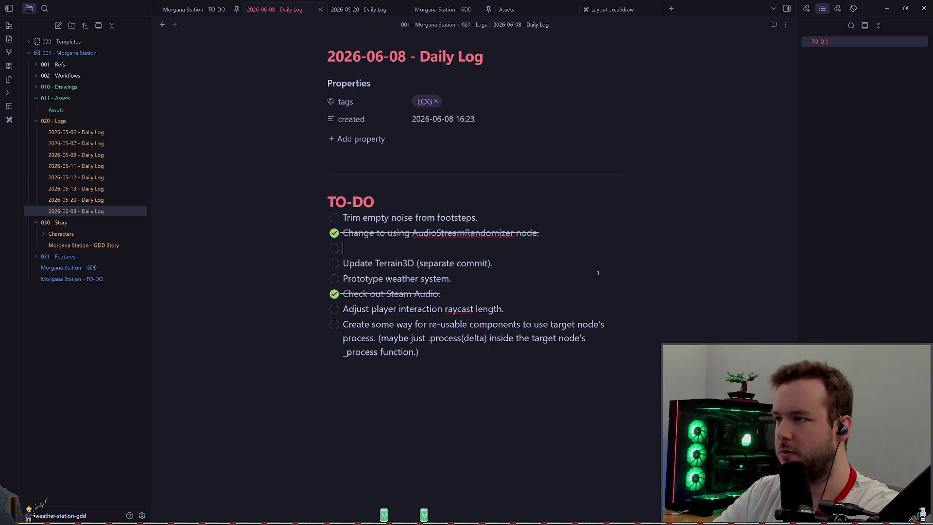
text(Create refridgerat)
key(BackSpace)
key(BackSpace)
key(BackSpace)
text(erator.)
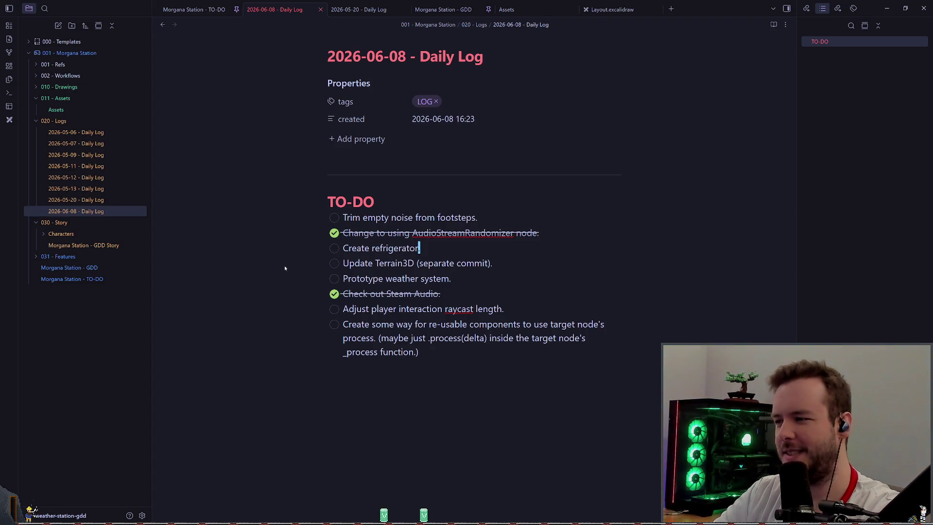
click(333, 248)
Add and check 'Allow refrigerator to be opened and closed.' and the ComponentTransformToggle task
click(442, 255)
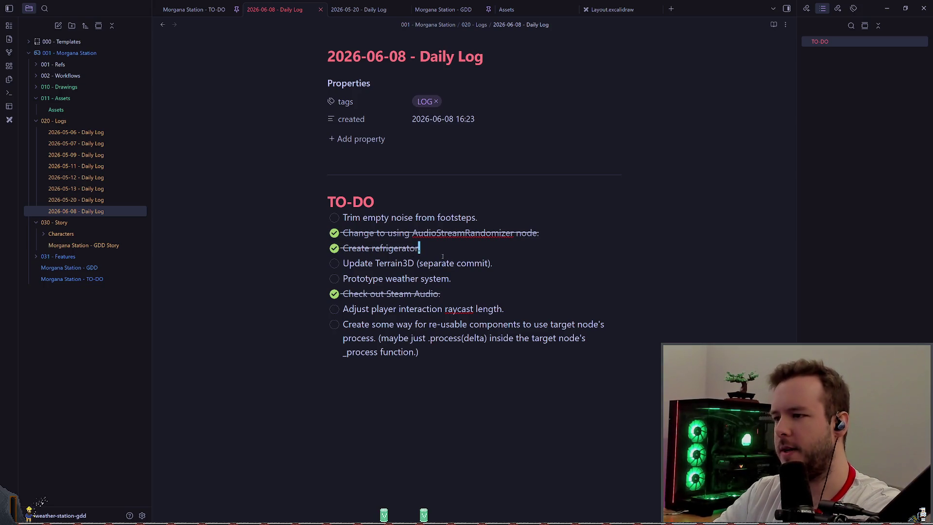
key(Return)
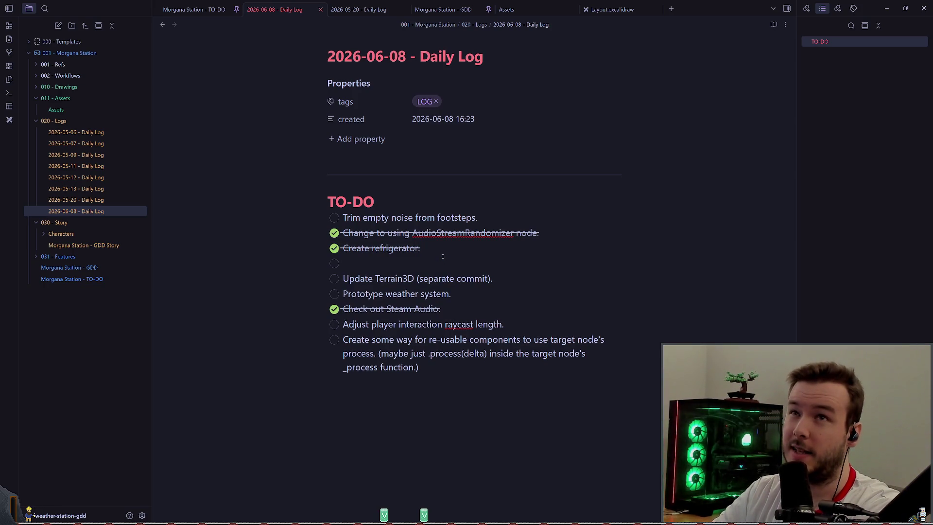
text(All)
key(BackSpace)
key(BackSpace)
key(BackSpace)
text(Allow refrigerator to be opened a)
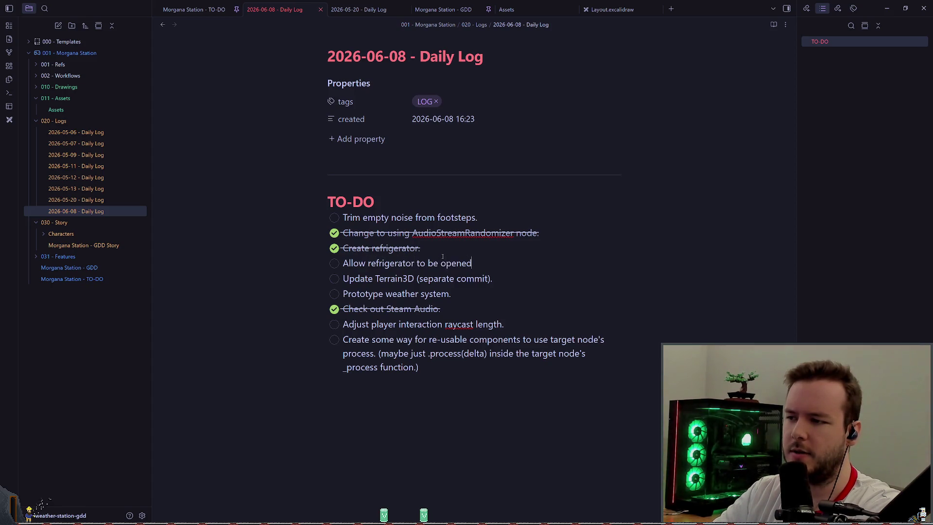
text(nd closed.)
key(Return)
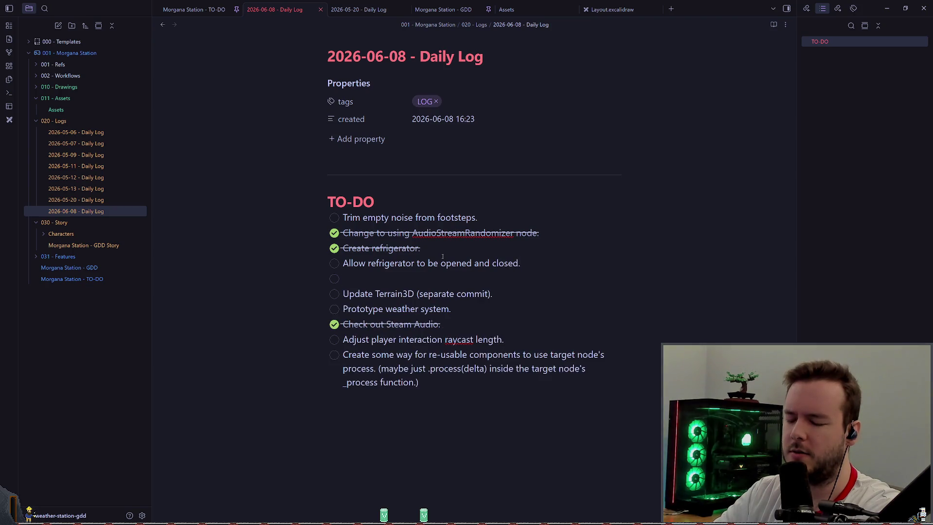
text(Create )
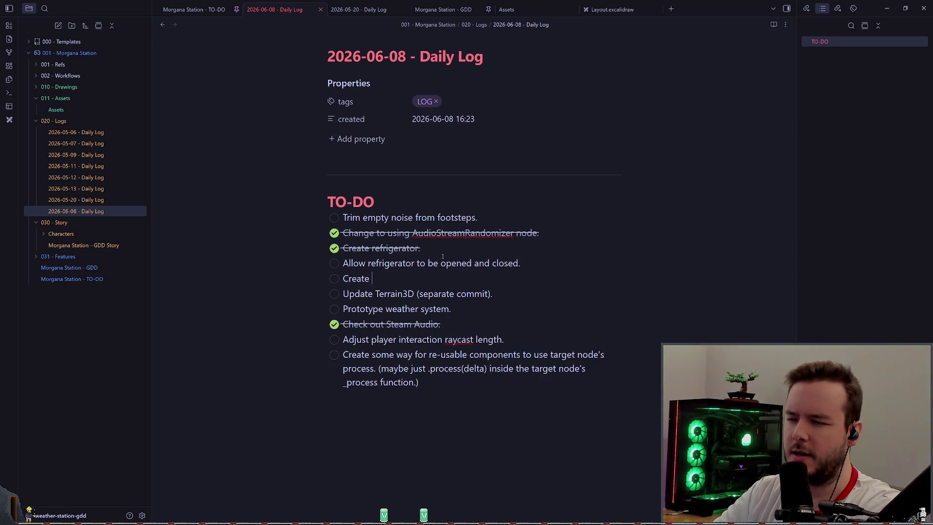
text(ComponentTransform)
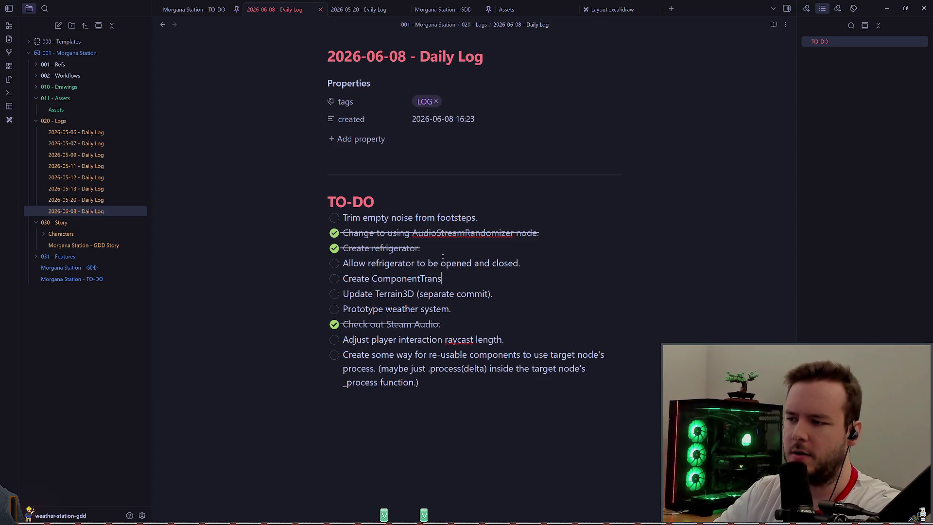
text(Toggle to a)
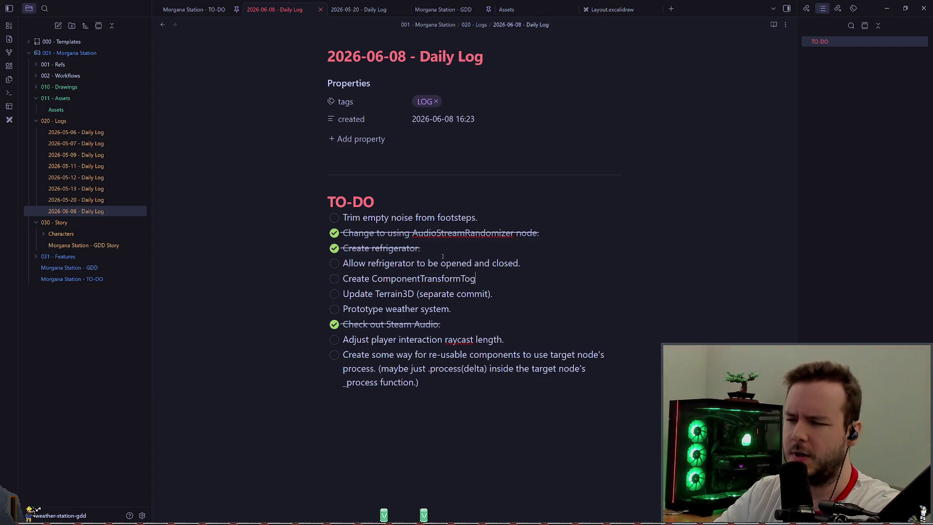
key(BackSpace)
text(support toggliing )
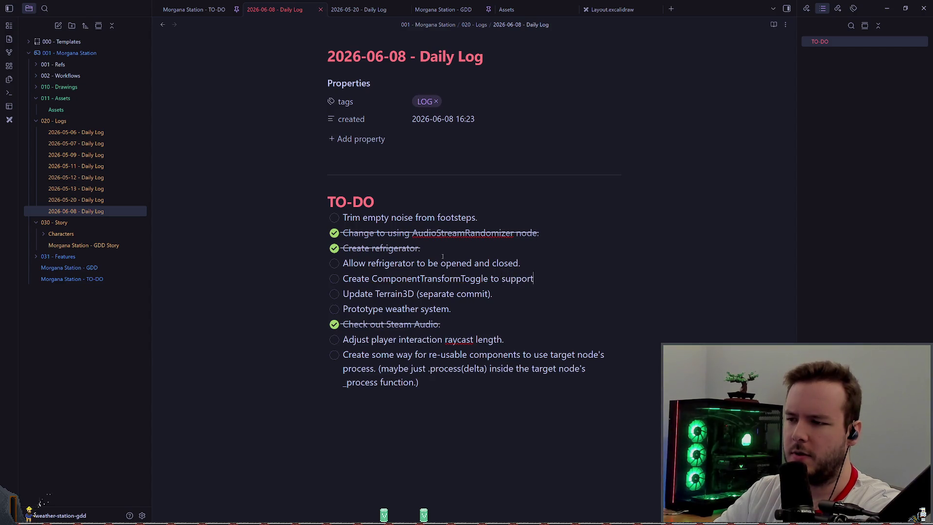
text(b)
key(BackSpace)
key(BackSpace)
key(BackSpace)
text(ng between two tr)
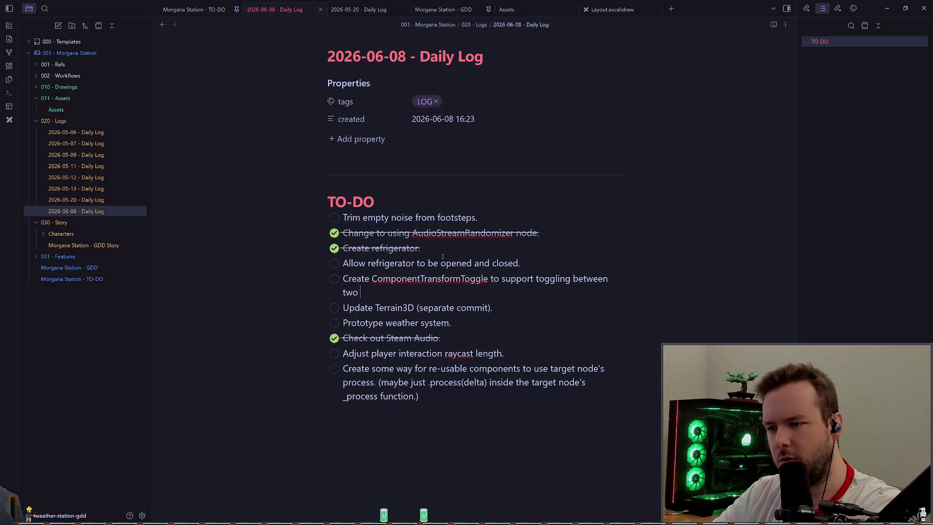
text(ansforms)
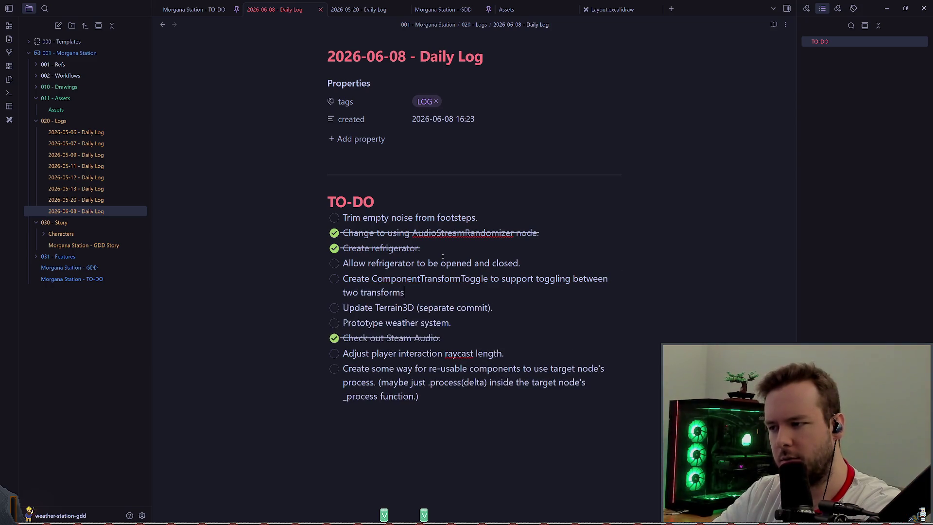
key(ctrl+Return)
key(Down)
key(ctrl+Return)
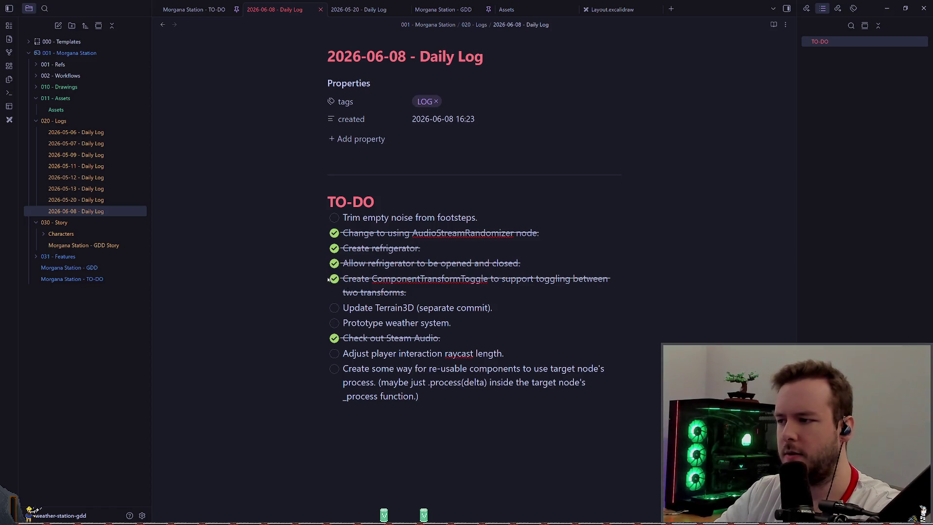
Reorder the tasks so finished ones, including the footsteps task, sit above Update Terrain3D
key(Down)
key(shift+Down)
key(alt+Down)
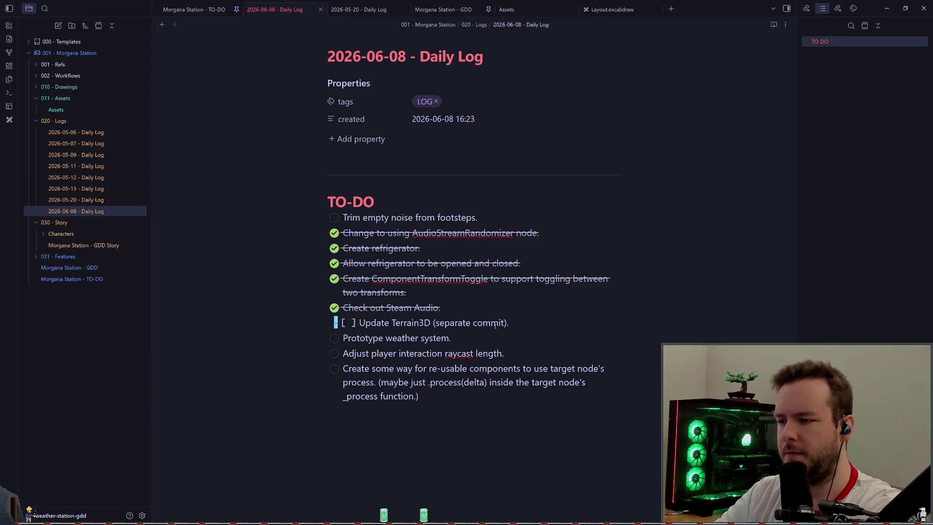
key(Down)
key(Down)
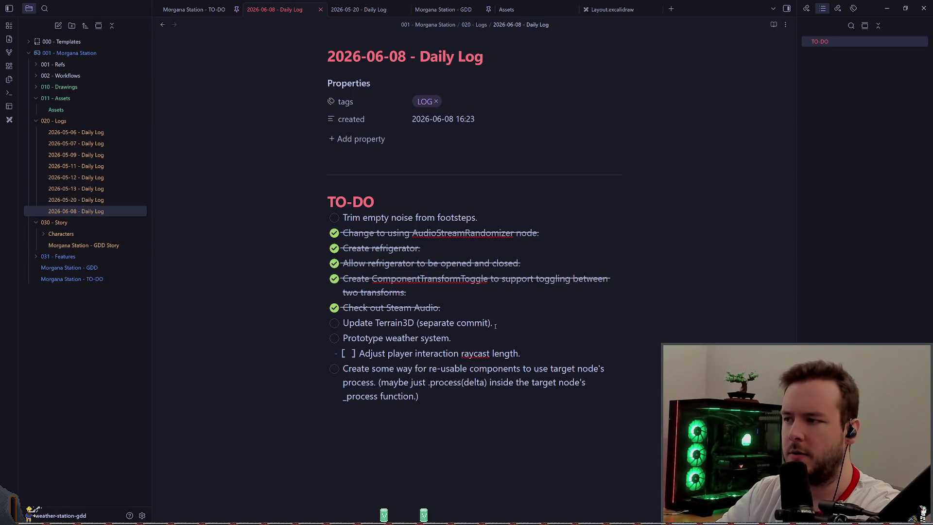
key(Up)
key(Up)
key(Up)
key(ctrl+x)
key(Down)
key(Down)
key(Down)
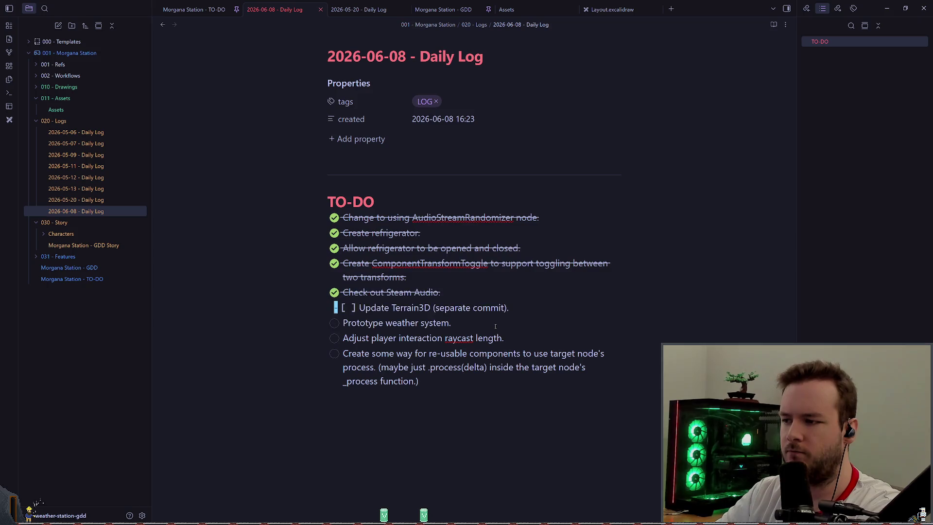
key(ctrl+v)
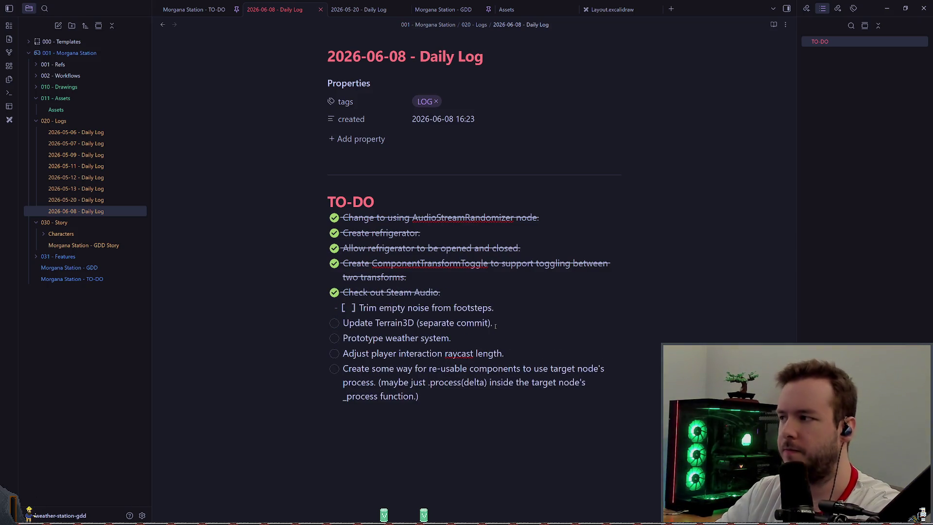
click(59, 110)
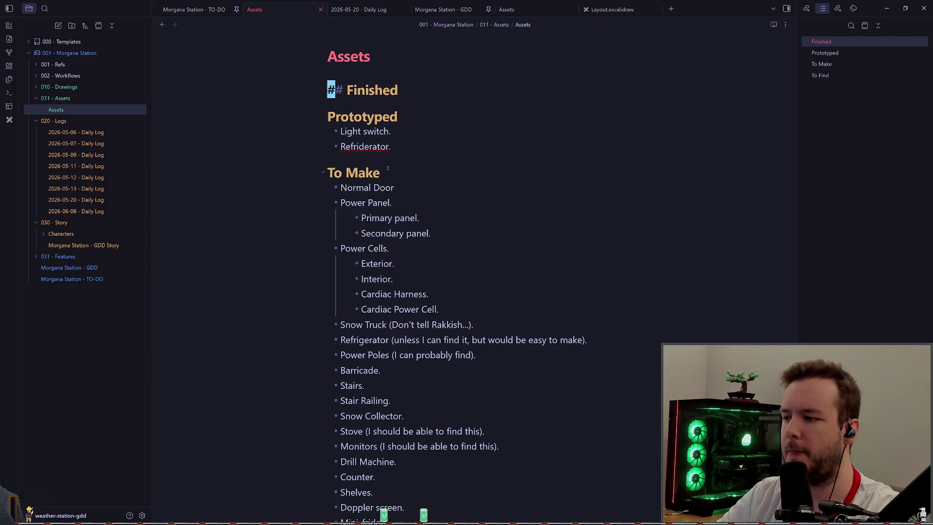
Replace the wrong 'd' in 'Refriderator.' with 'g' using Vim's r command
key(j)
key(j)
key(j)
key(j)
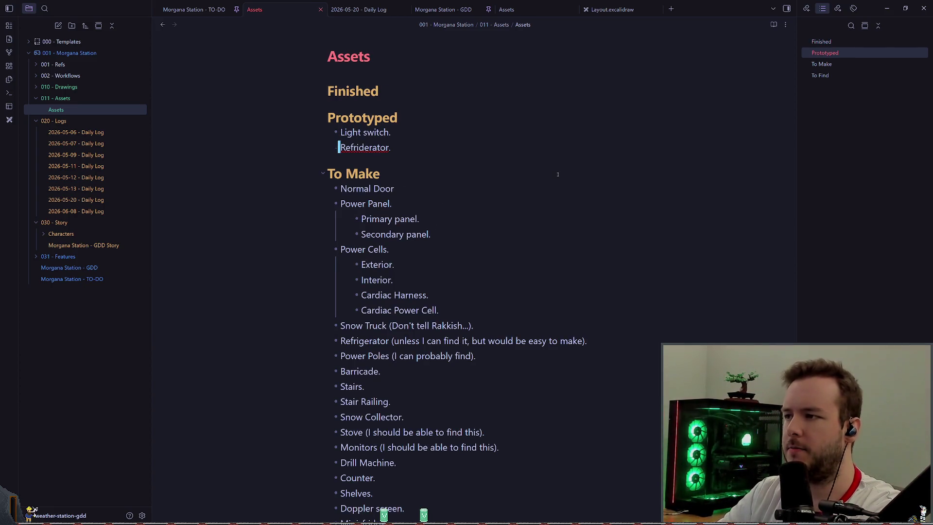
key(l)
key(l)
key(l)
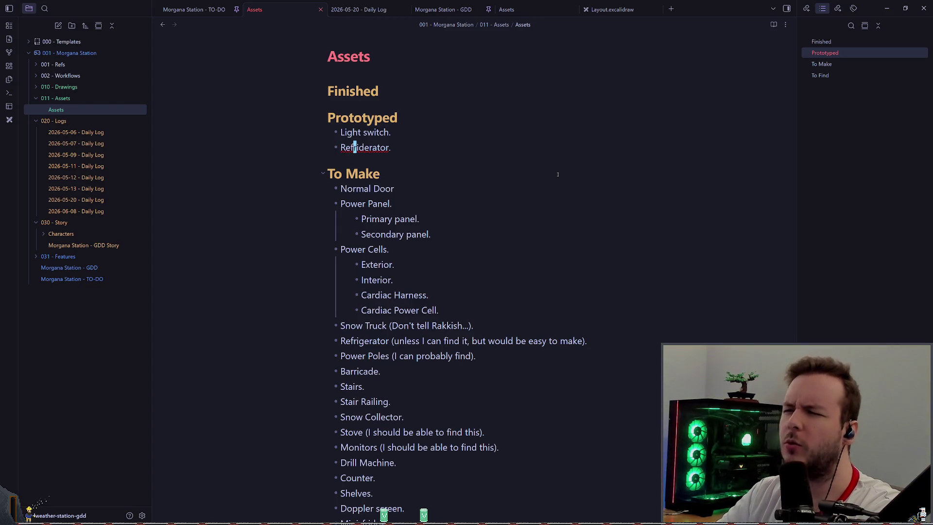
key(l)
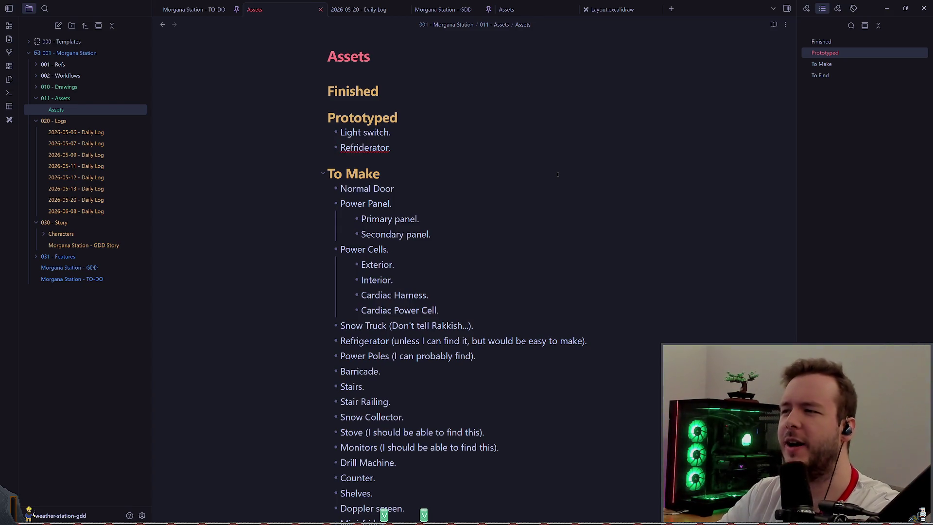
key(r)
key(g)
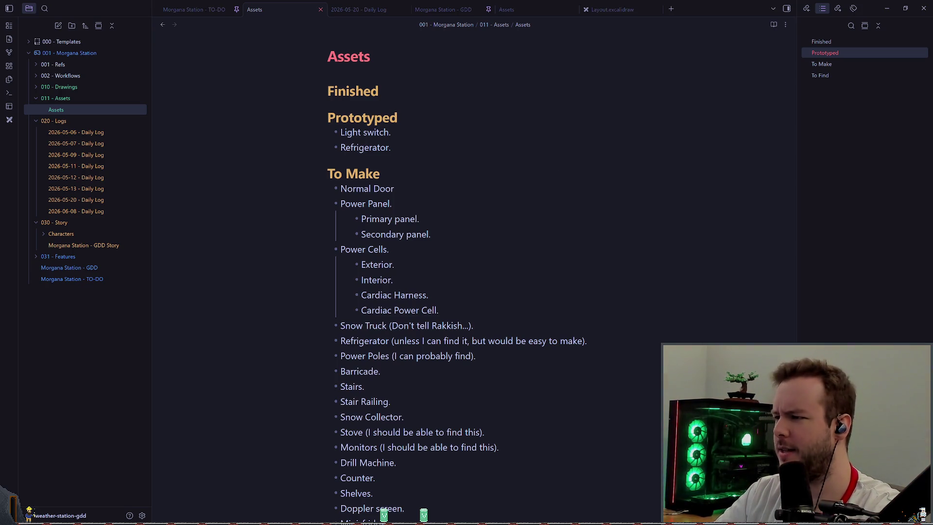
key(alt+Tab)
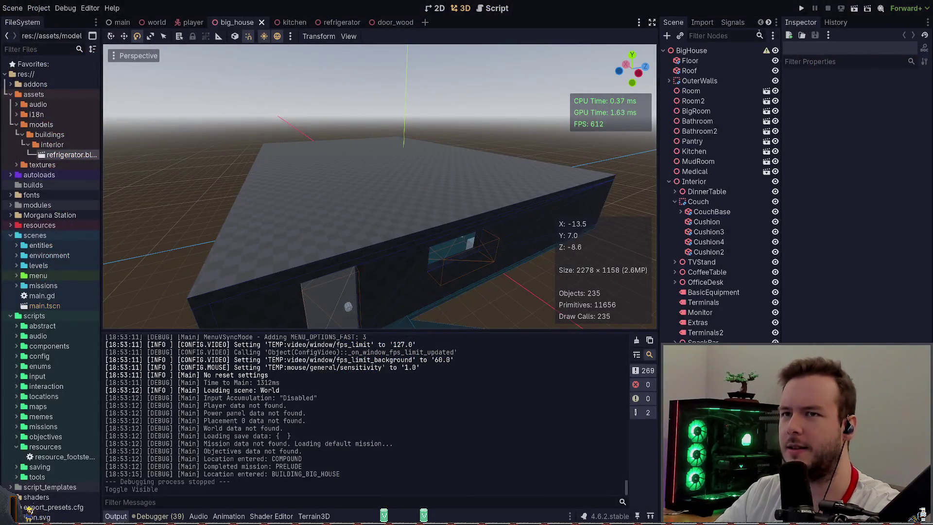
Close the door_wood scene tab and select ComponentTransformToggleTop in the Scene tree
click(394, 22)
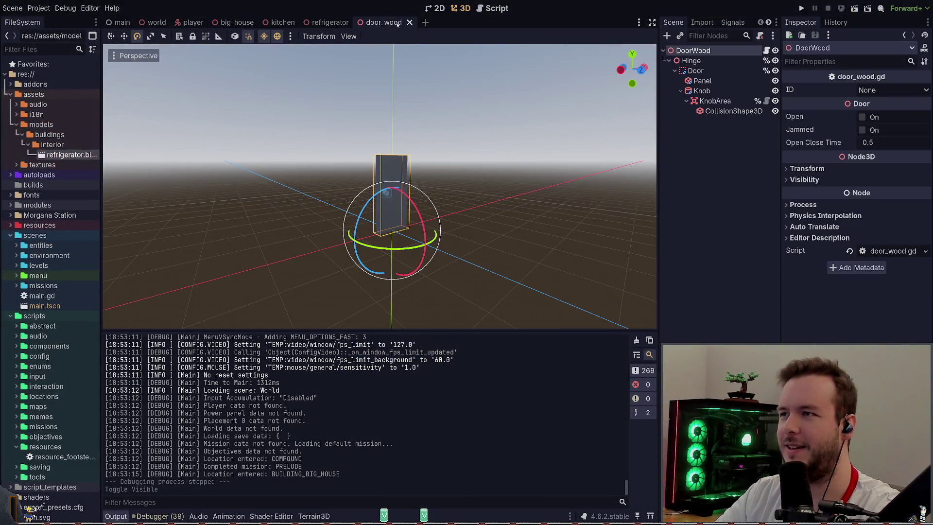
click(409, 23)
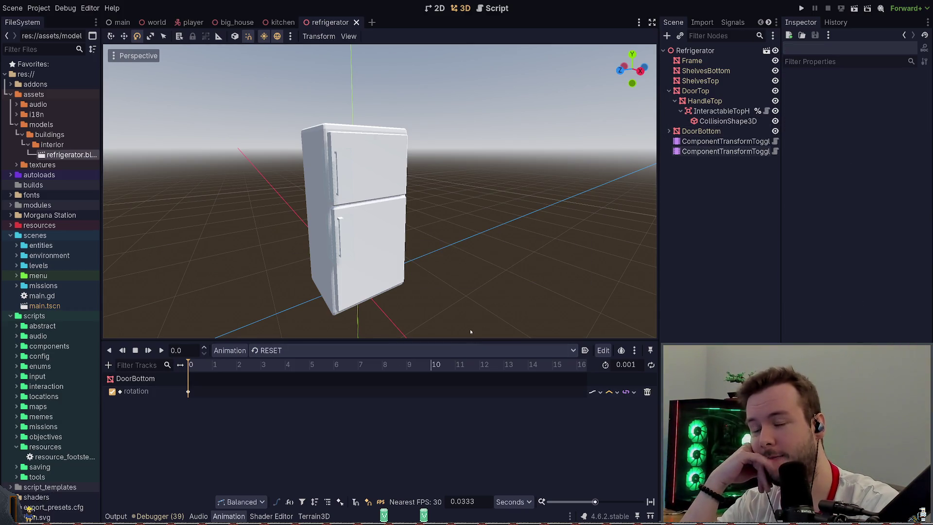
click(713, 140)
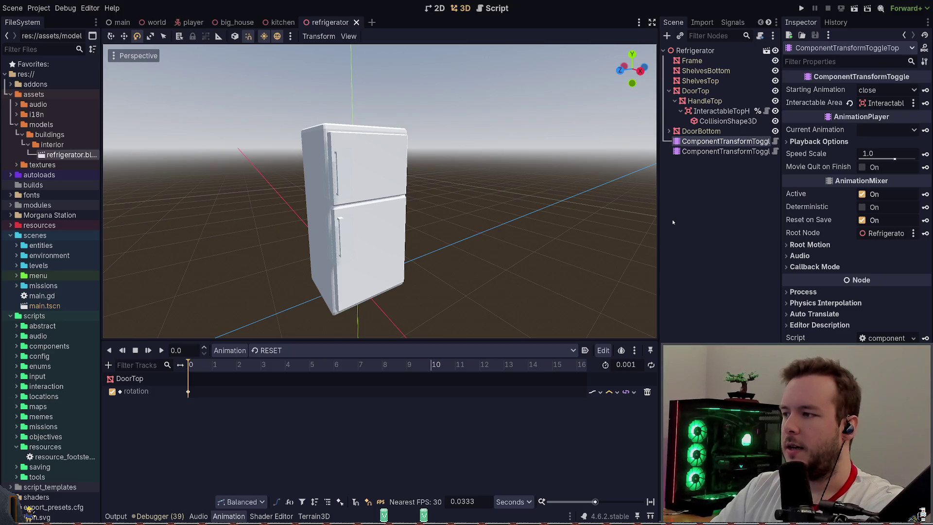
key(alt+Tab)
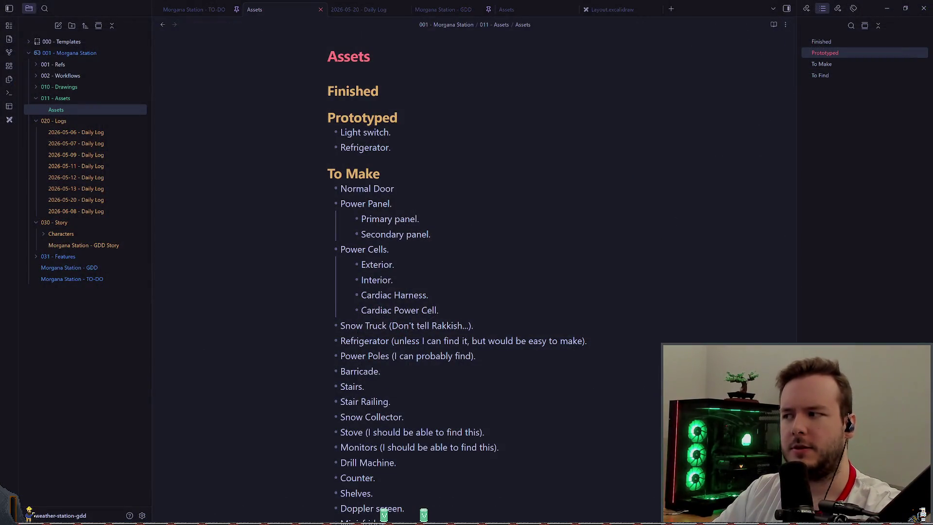
key(alt+Tab)
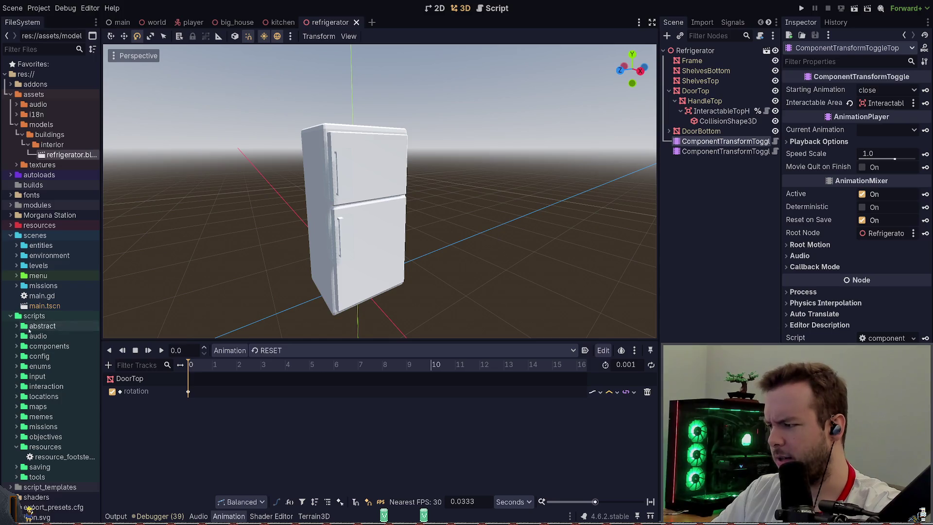
Open scripts/resources/resource_footsteps.gd from the FileSystem dock and look over its code
click(15, 447)
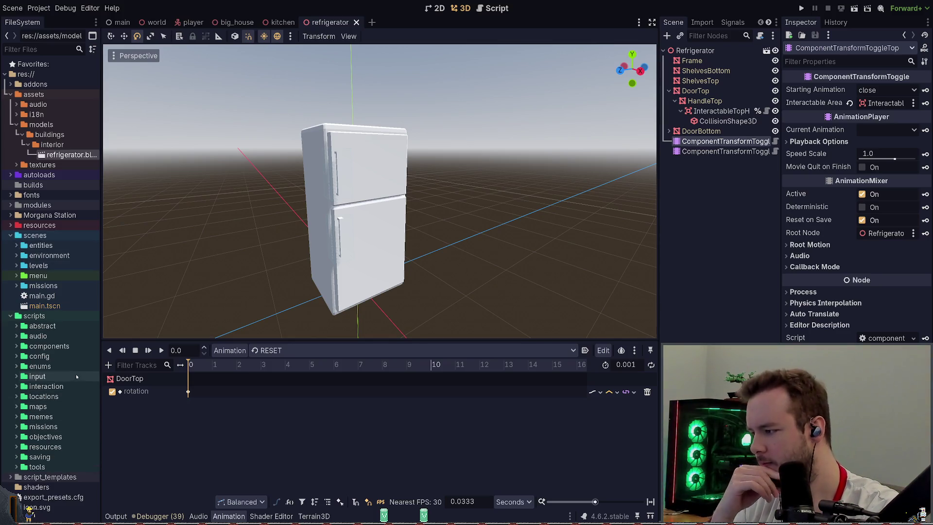
click(19, 437)
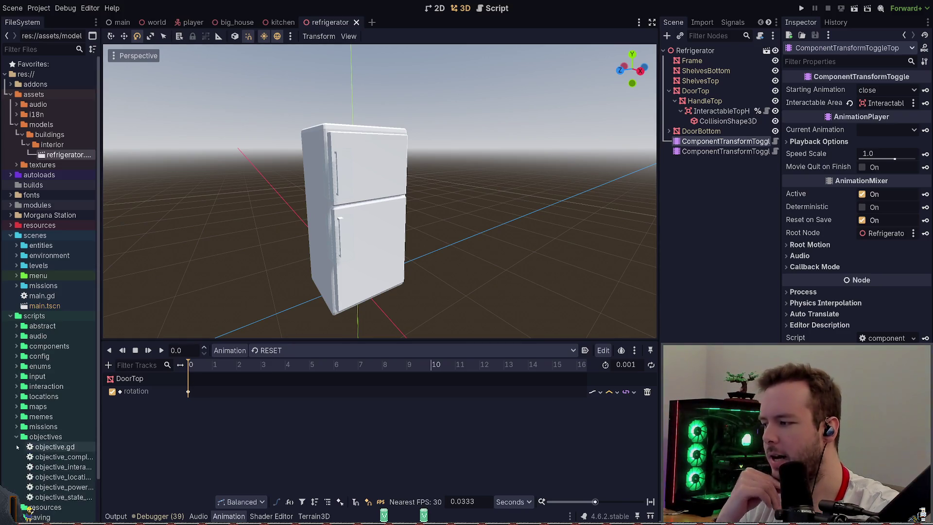
click(16, 437)
click(16, 447)
double_click(61, 456)
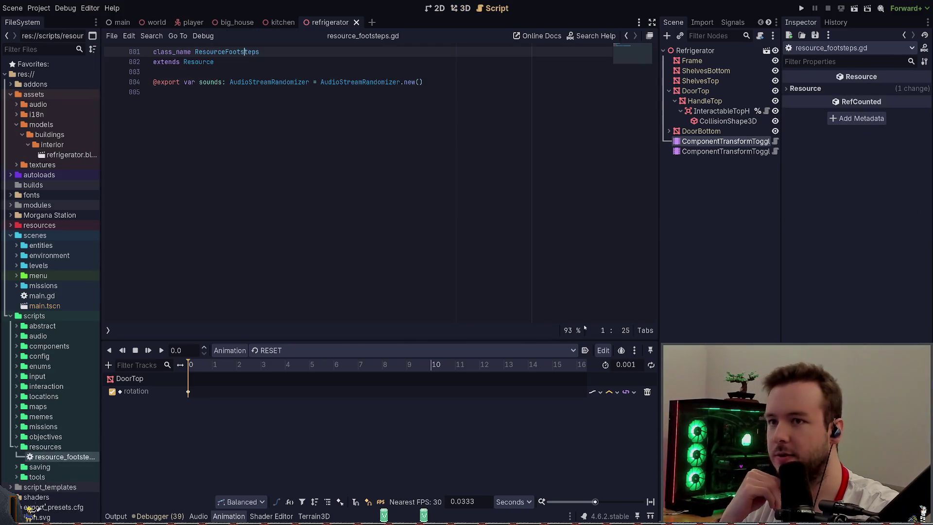
drag(444, 95, 130, 42)
click(378, 95)
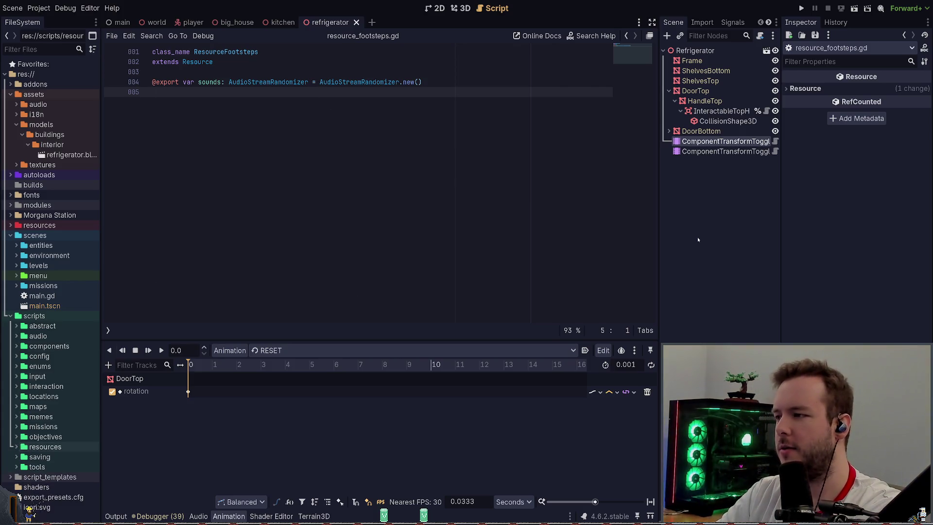
key(alt+Tab)
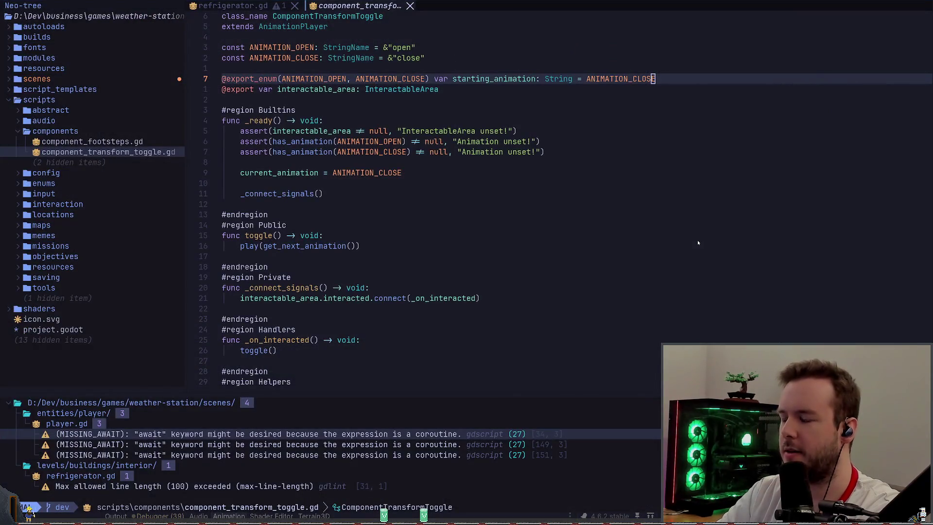
key(alt+Tab)
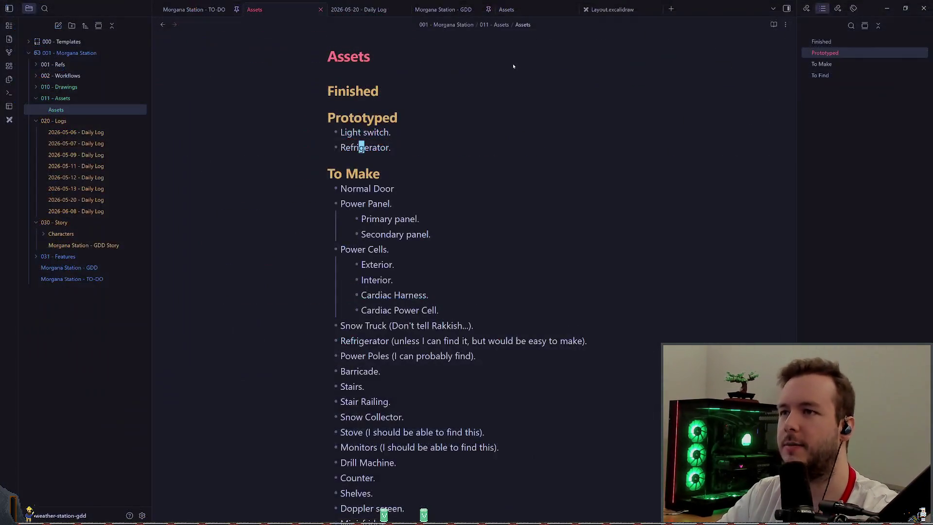
Close the Assets and 2026-05-20 notes and open the 2026-06-08 Daily Log
click(320, 10)
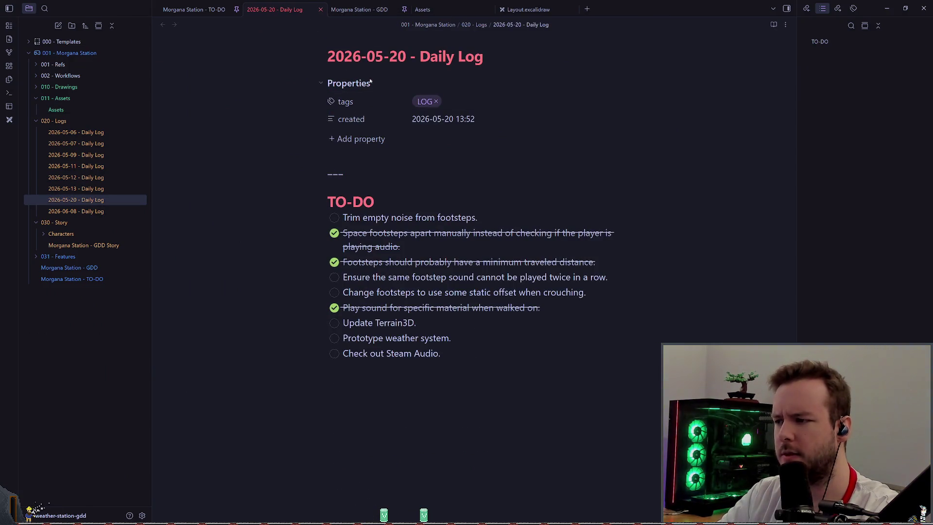
click(319, 9)
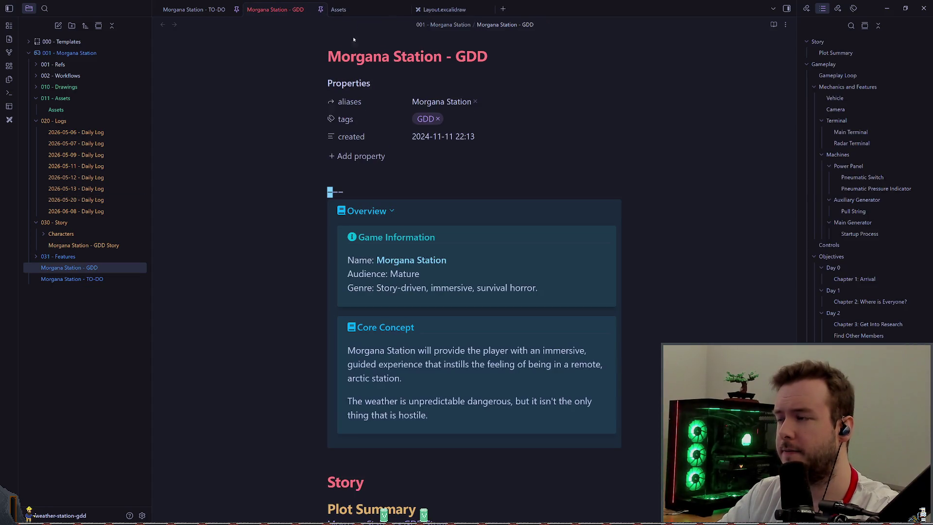
click(92, 211)
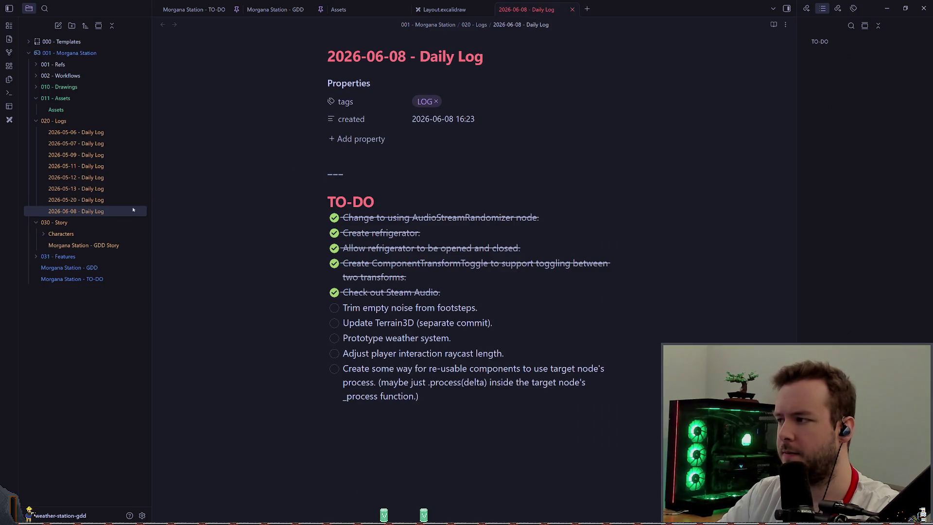
key(Up)
click(93, 212)
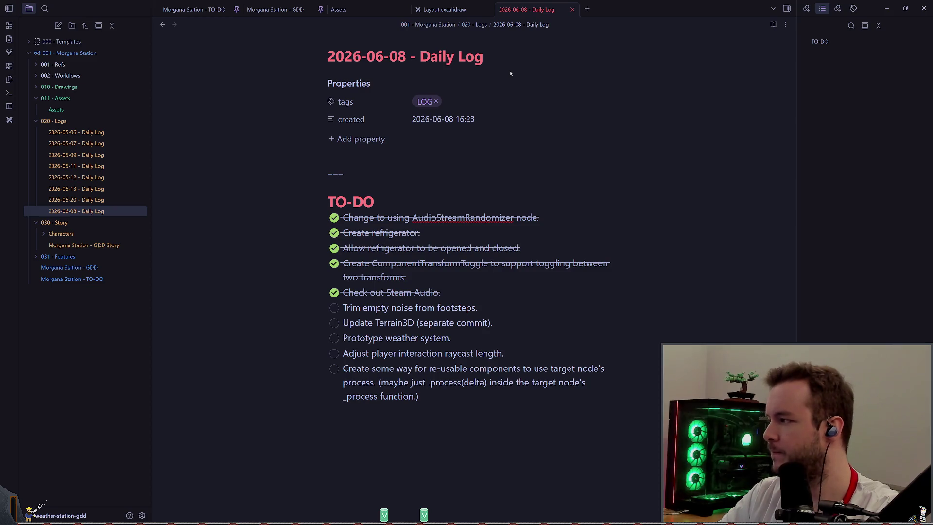
click(531, 305)
drag(344, 307, 480, 307)
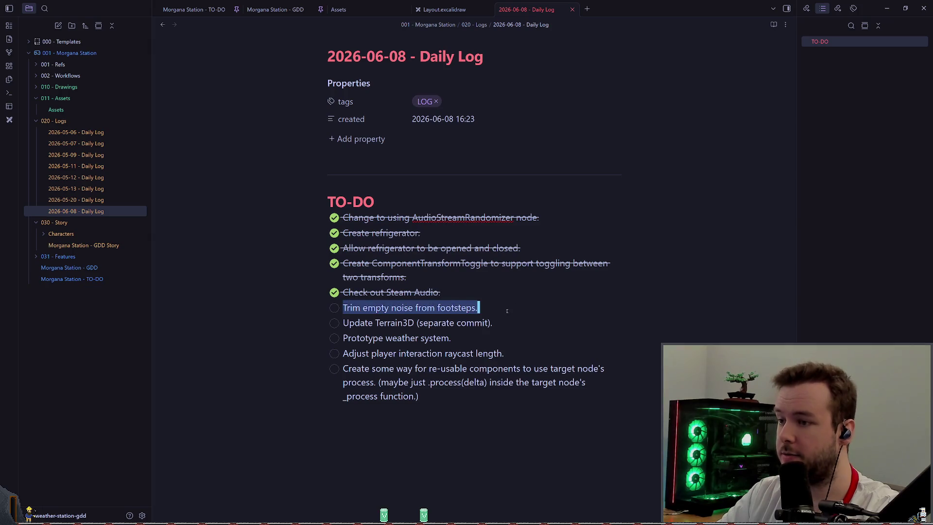
scroll(483, 308, down, 3)
click(496, 236)
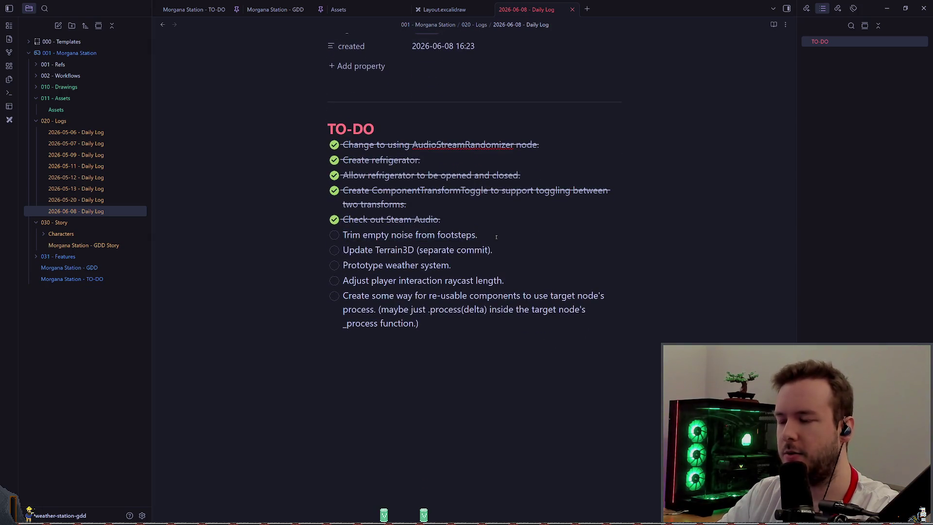
drag(343, 249, 493, 250)
click(519, 249)
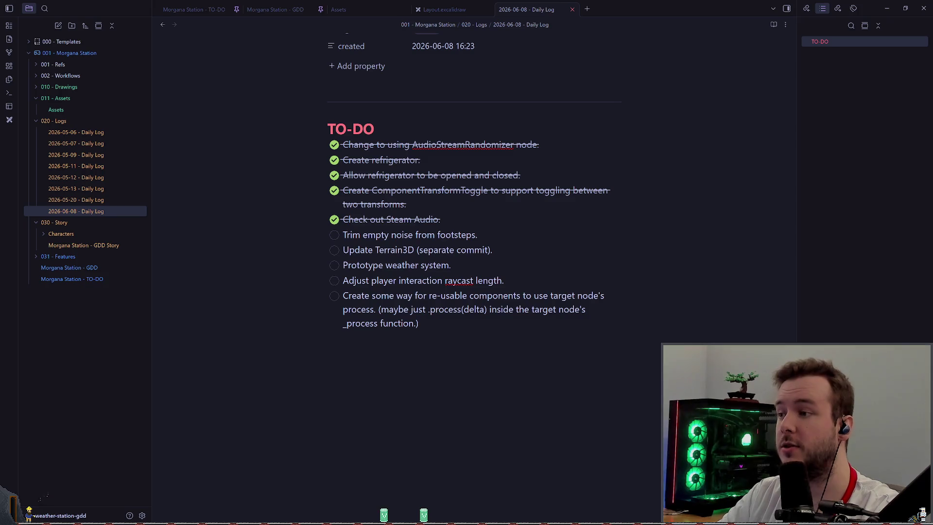
Add an unchecked 'Check out Sky3D.' task below the Steam Audio line
key(alt+Tab)
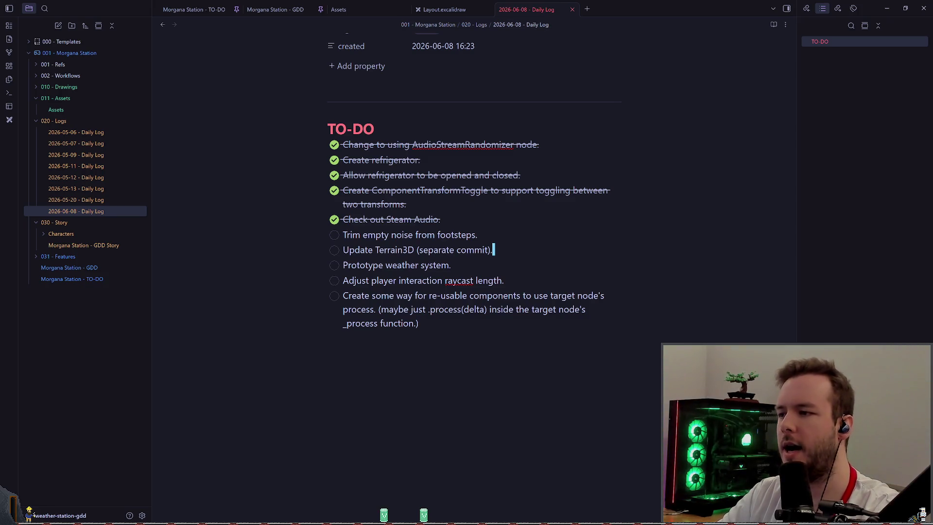
key(Up)
key(Up)
key(Return)
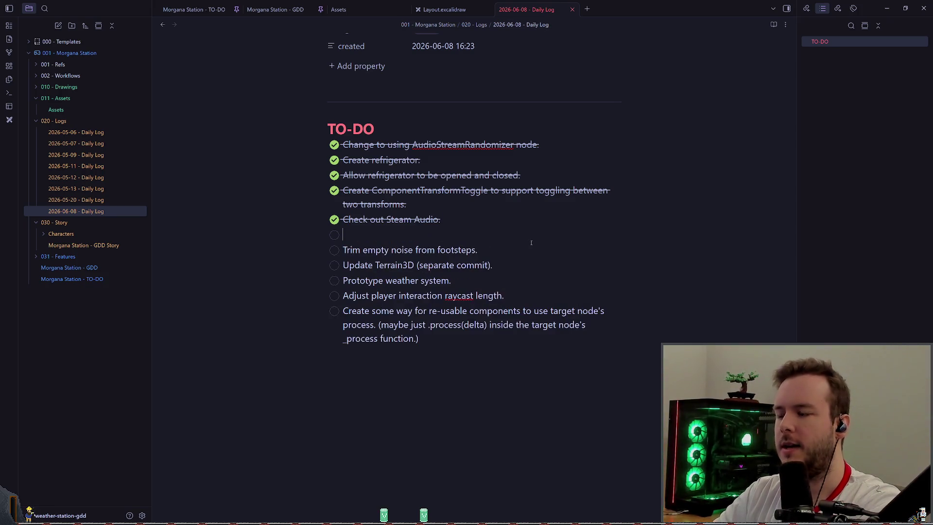
text(Check out T)
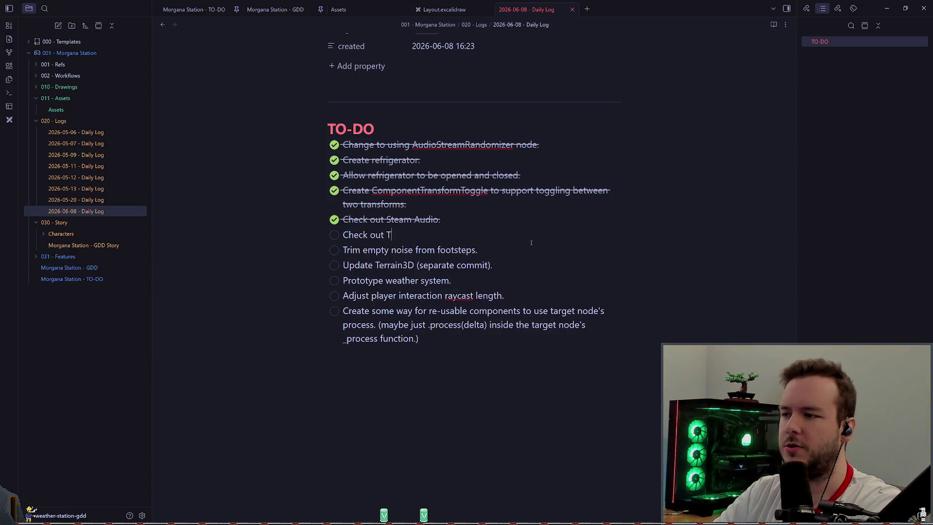
key(BackSpace)
text(Sky3D.)
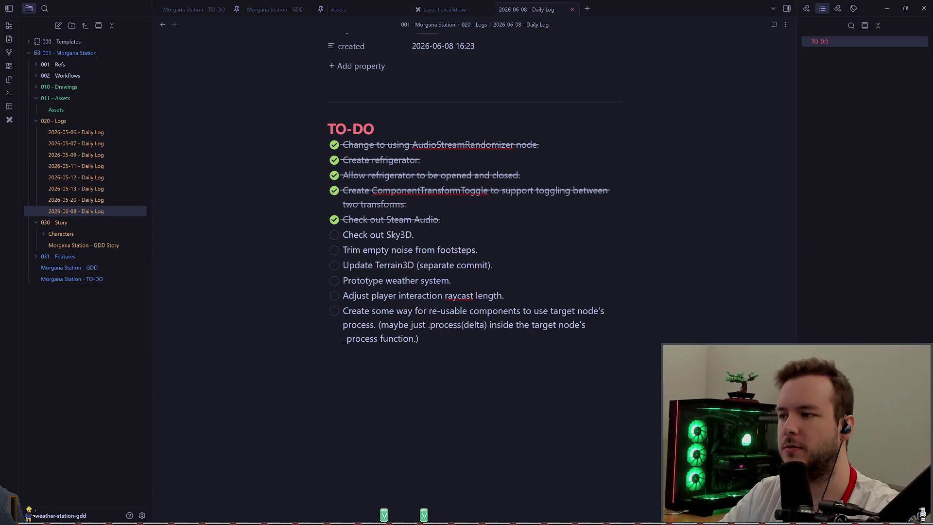
key(alt+Tab)
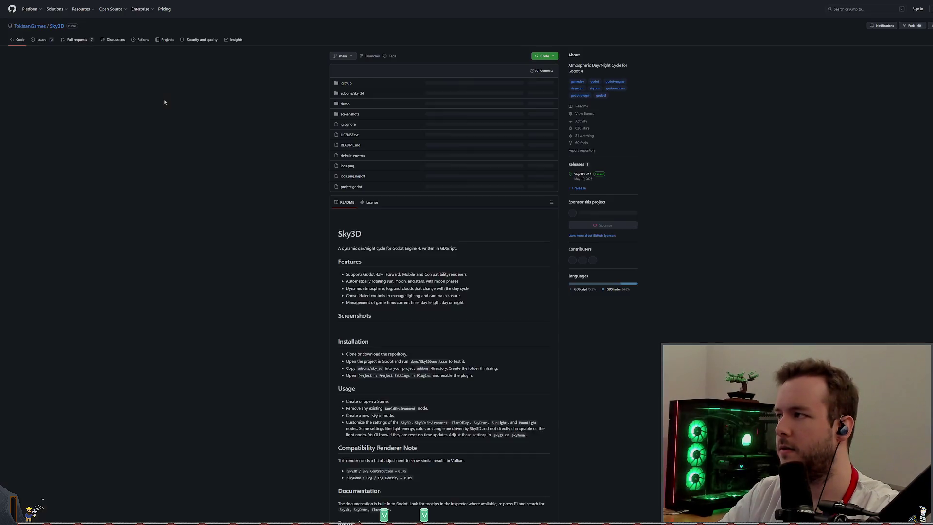
Zoom in on the Sky3D repository page and read its v2.1 release notes
key(ctrl+plus)
key(ctrl+plus)
scroll(286, 178, down, 3)
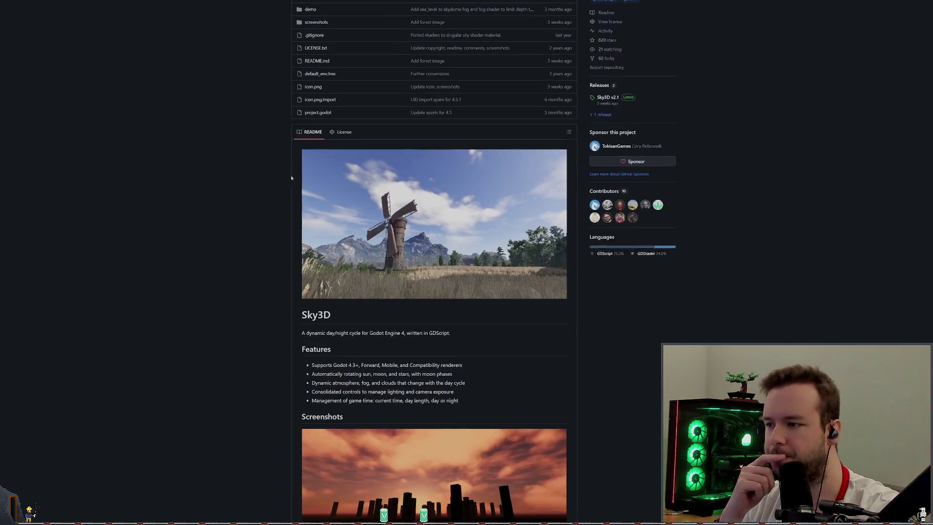
scroll(286, 178, down, 5)
scroll(272, 264, down, 4)
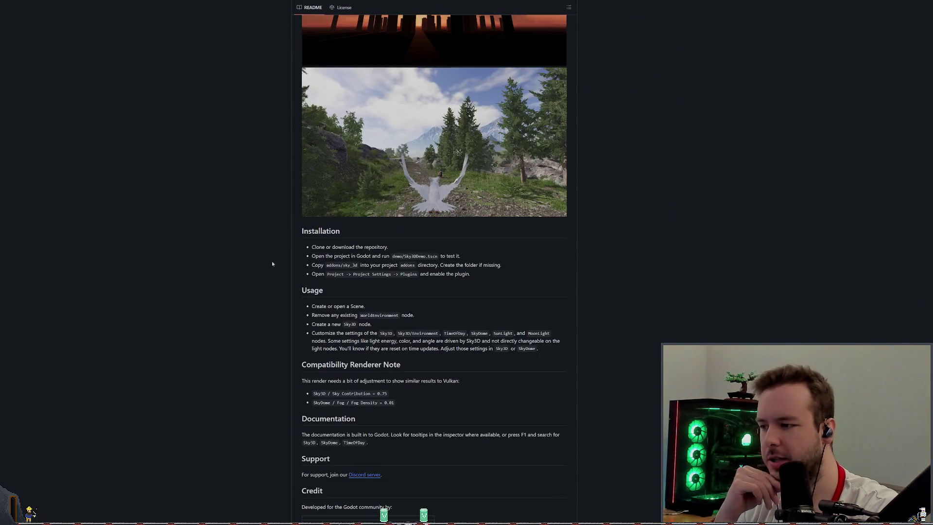
scroll(272, 264, down, 3)
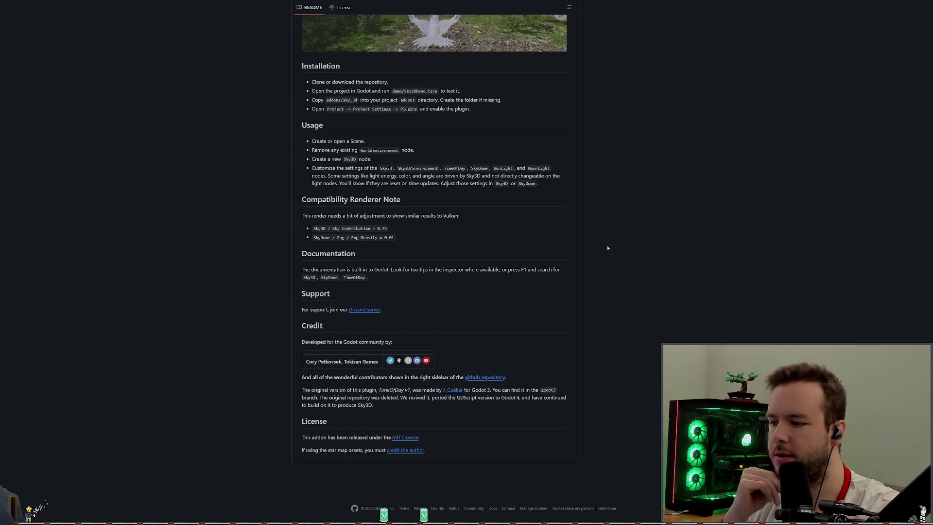
scroll(607, 245, up, 12)
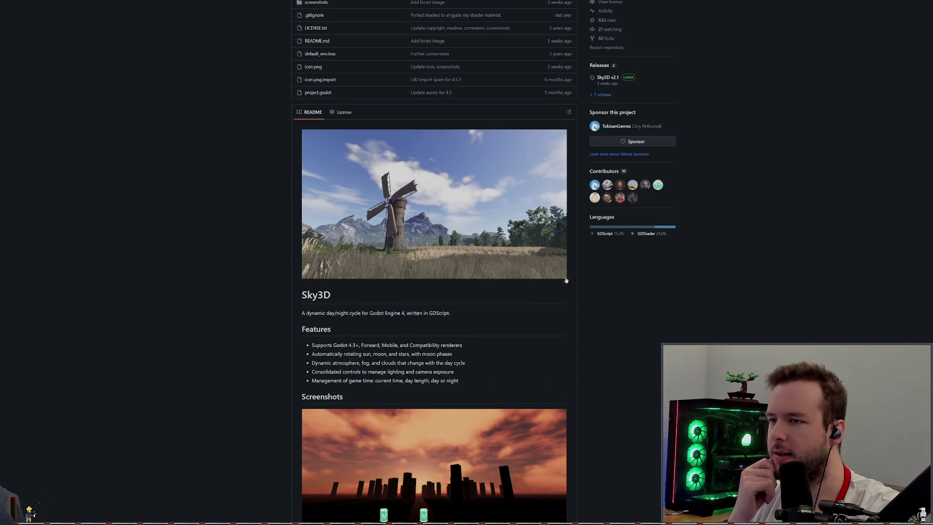
scroll(606, 267, up, 3)
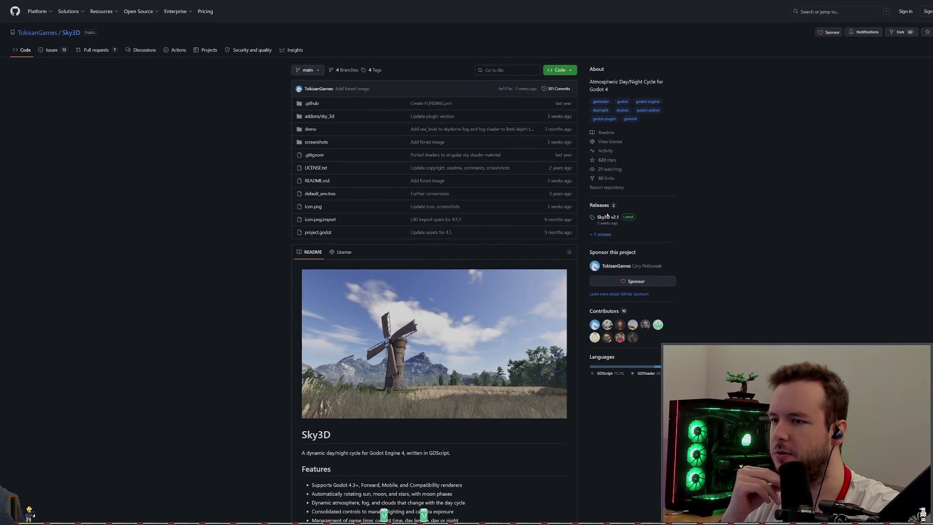
click(607, 217)
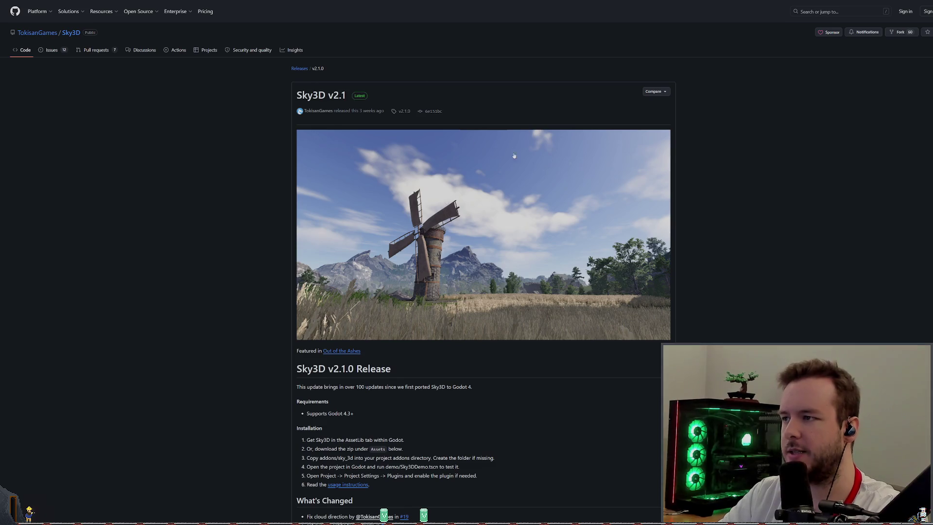
scroll(487, 181, down, 3)
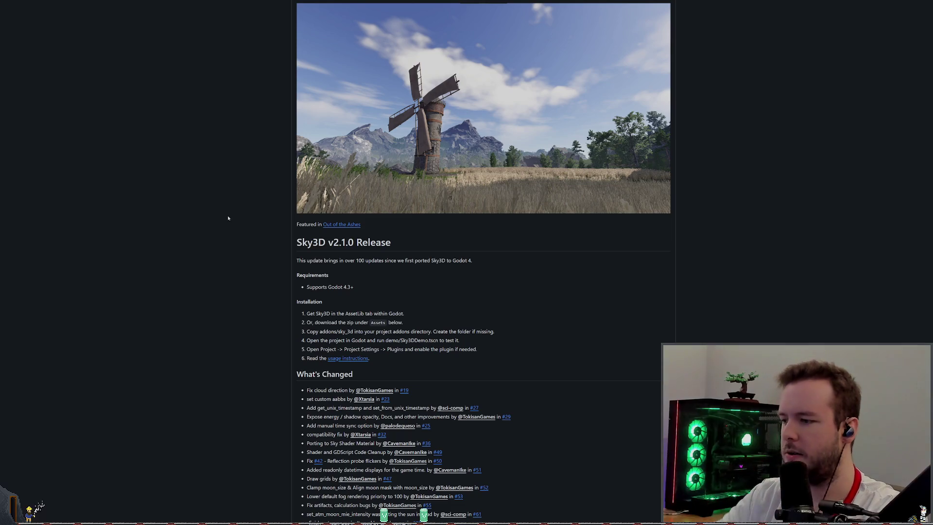
scroll(198, 245, up, 3)
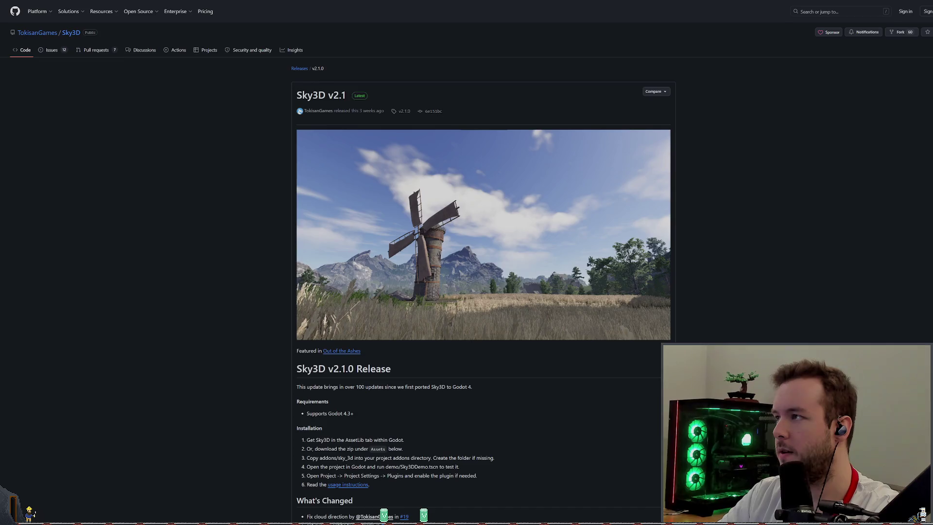
Go via the TokisanGames profile to Terrain3D's latest v1.0.2-stable release notes
click(38, 33)
click(417, 71)
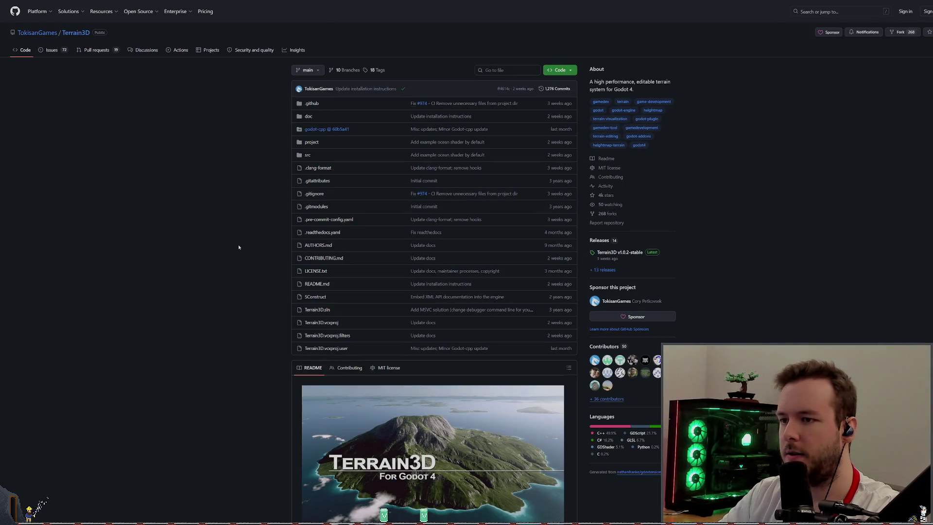
click(628, 253)
scroll(413, 272, down, 2)
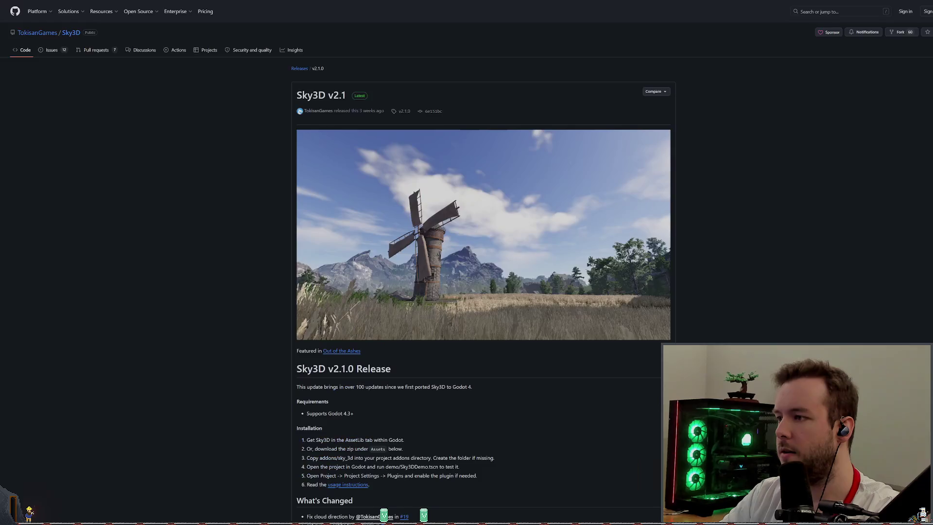
scroll(302, 363, down, 15)
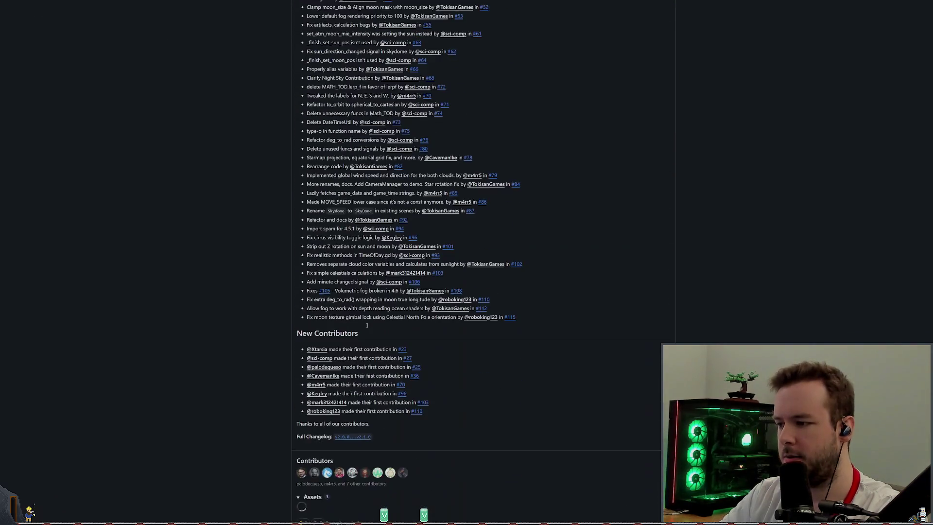
scroll(302, 362, down, 2)
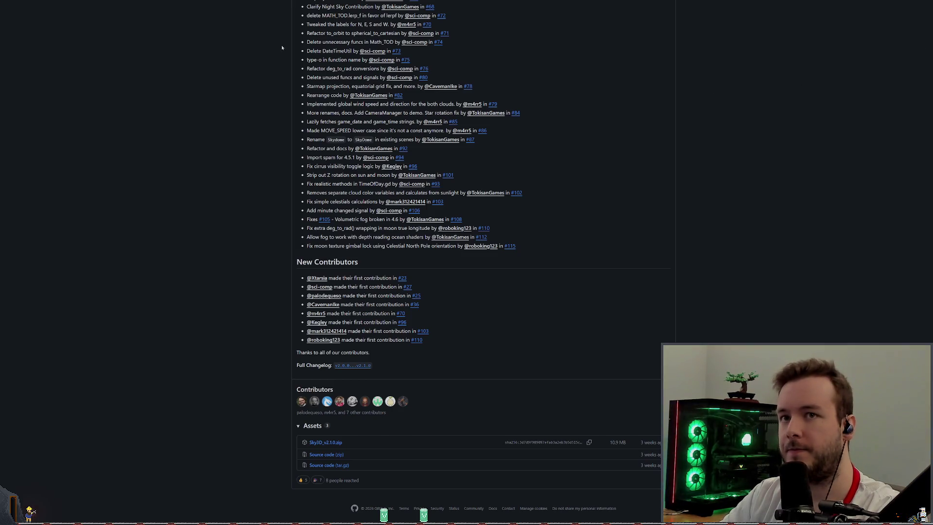
key(ctrl+Tab)
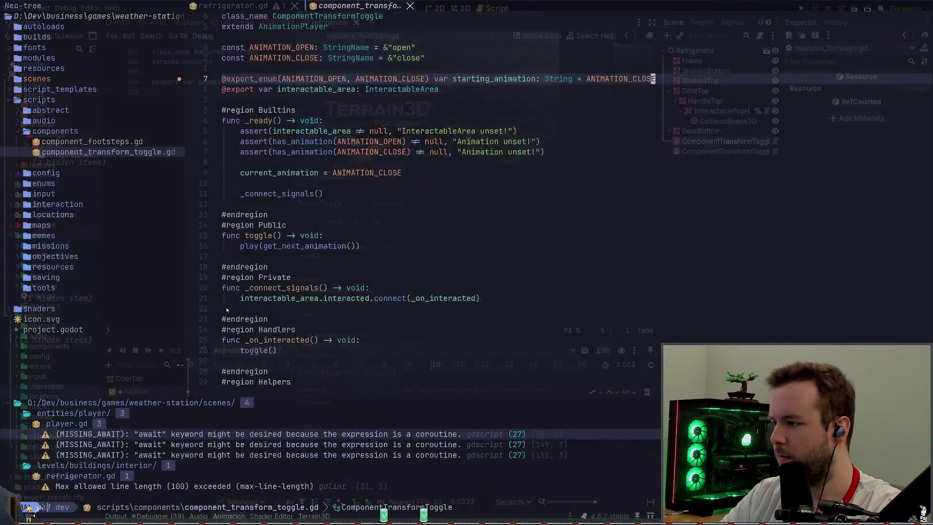
Confirm in Lazygit that world.tscn is the only unstaged change, then switch back to Godot
key(space)
key(g)
key(g)
key(j)
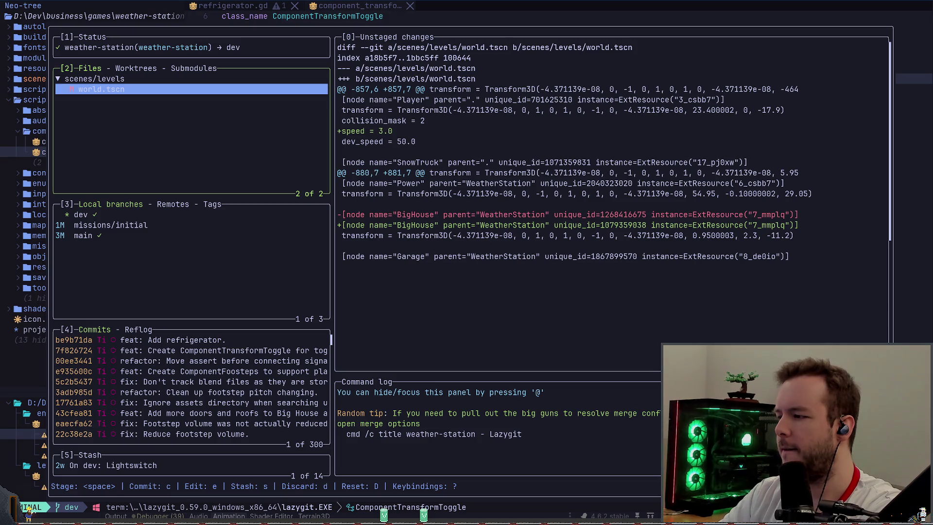
key(k)
key(q)
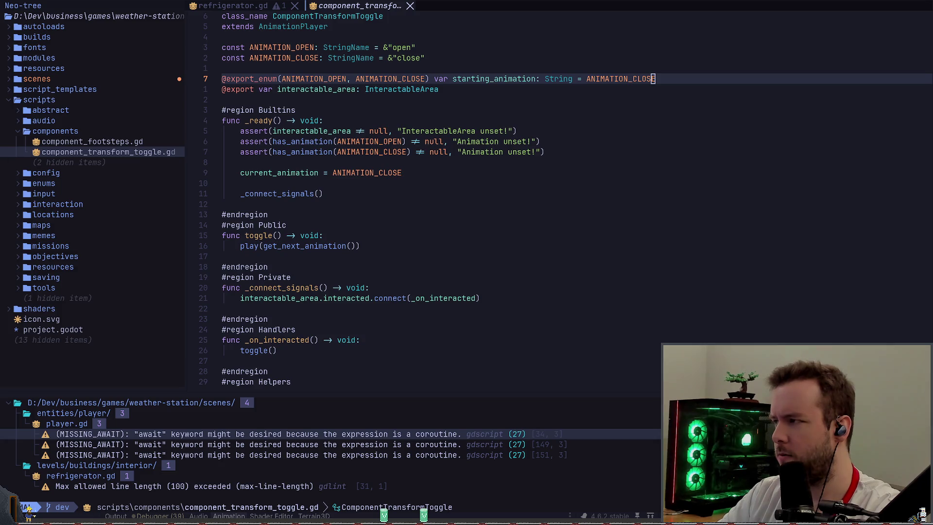
key(alt+Tab)
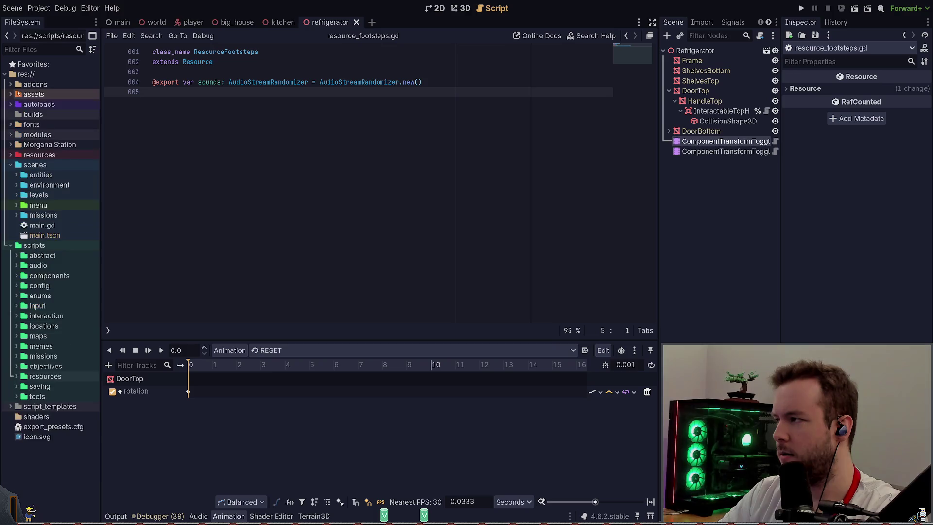
Find terrain_3d under res://addons, show the Output log and reload the project
click(10, 84)
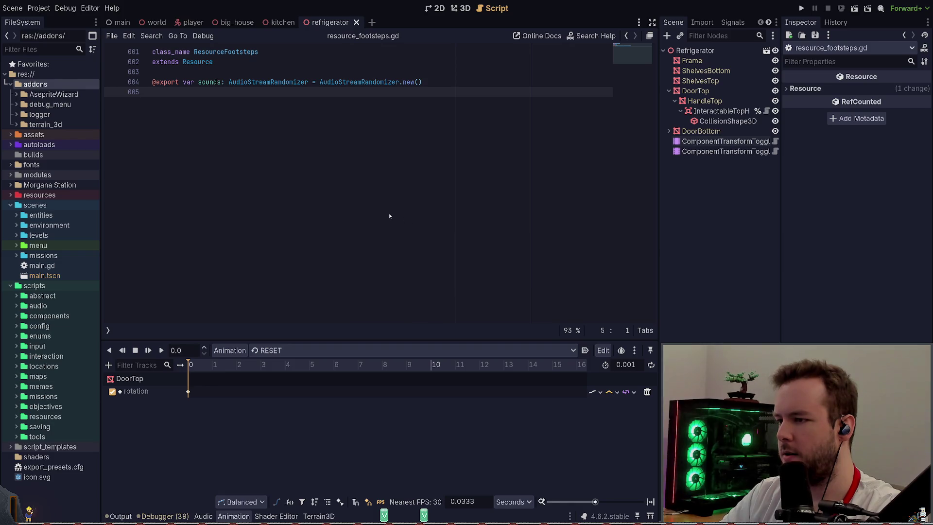
click(121, 516)
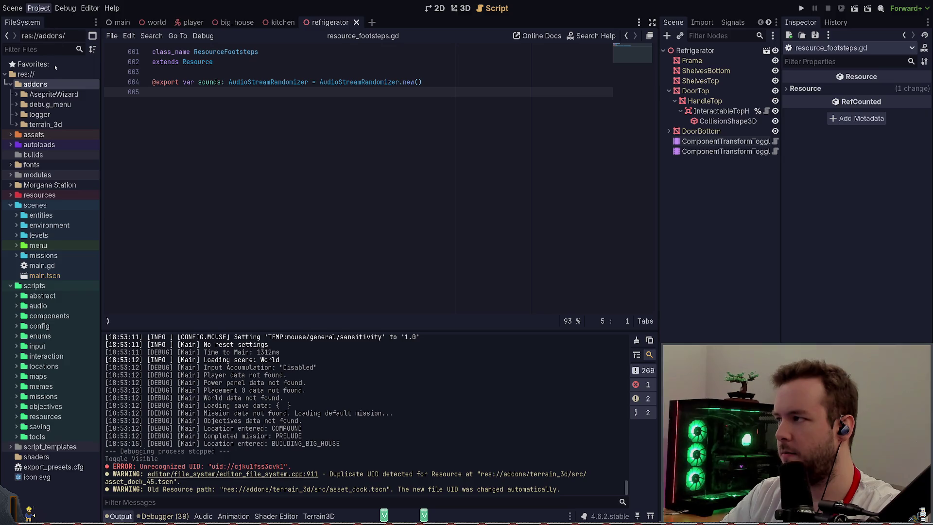
key(ctrl+z)
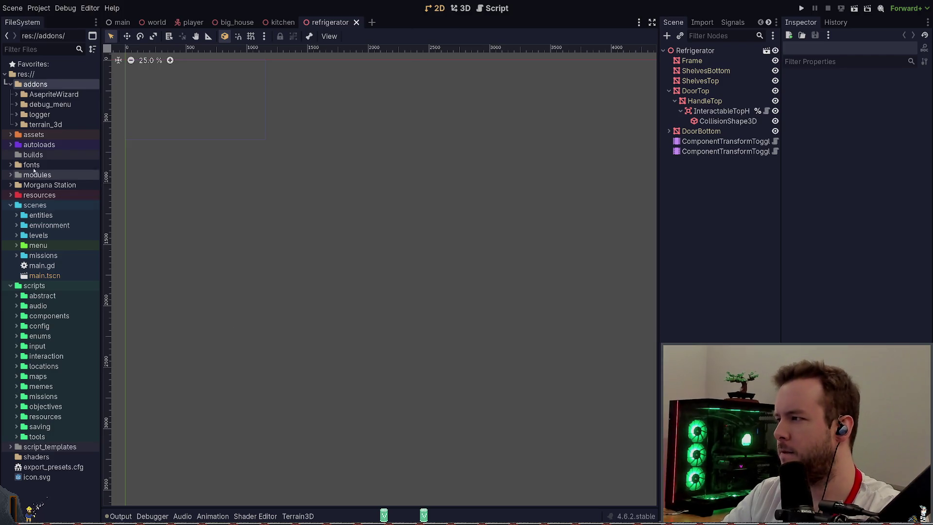
Collapse the addons folder and run the game with F5
click(9, 85)
click(8, 85)
click(9, 85)
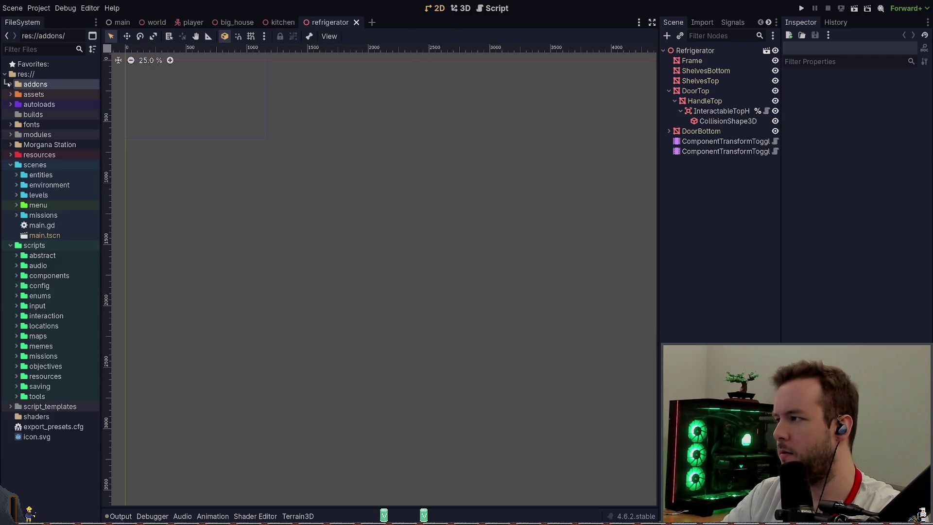
key(F5)
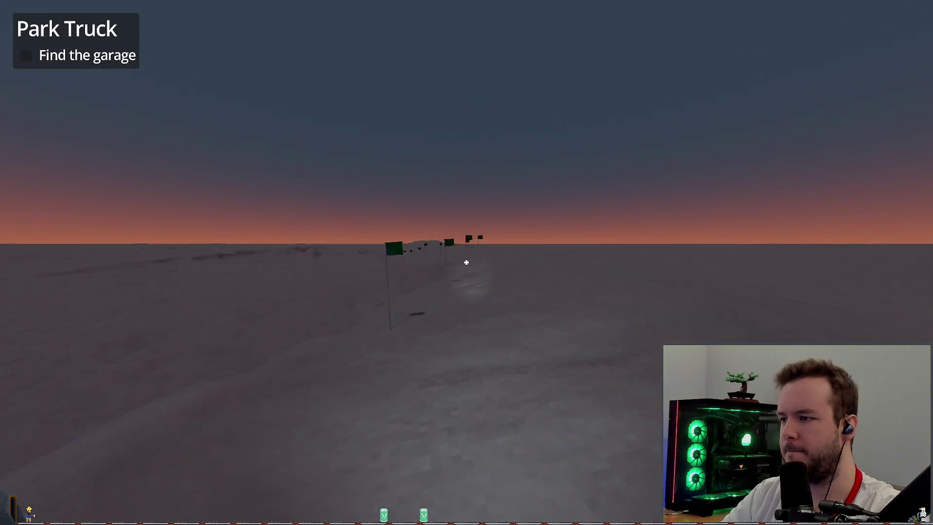
Quit the running game via the pause menu's Dev Quit and tick off the Update Terrain3D to-do
key(Escape)
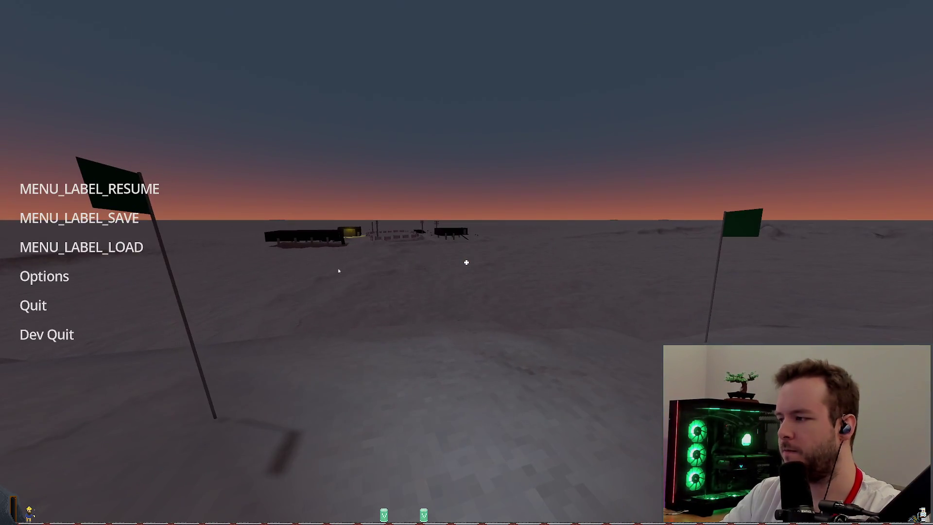
click(59, 334)
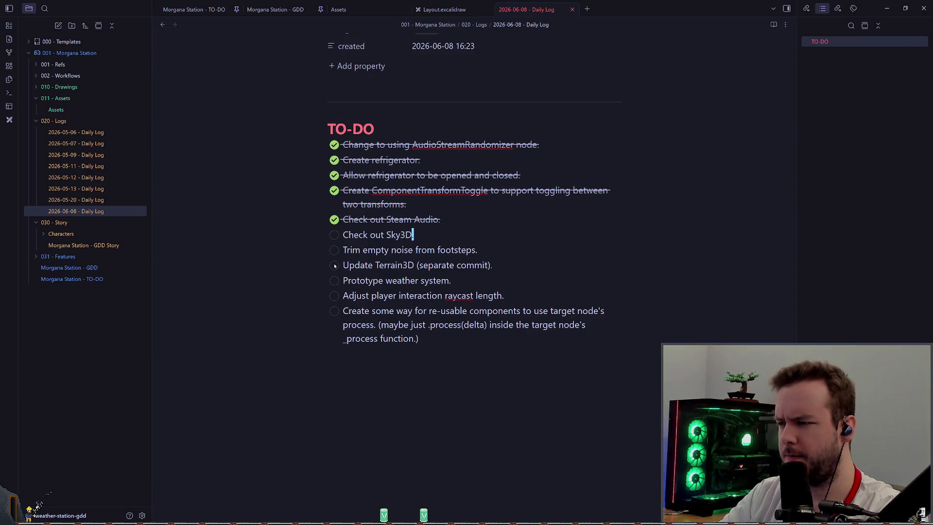
click(334, 265)
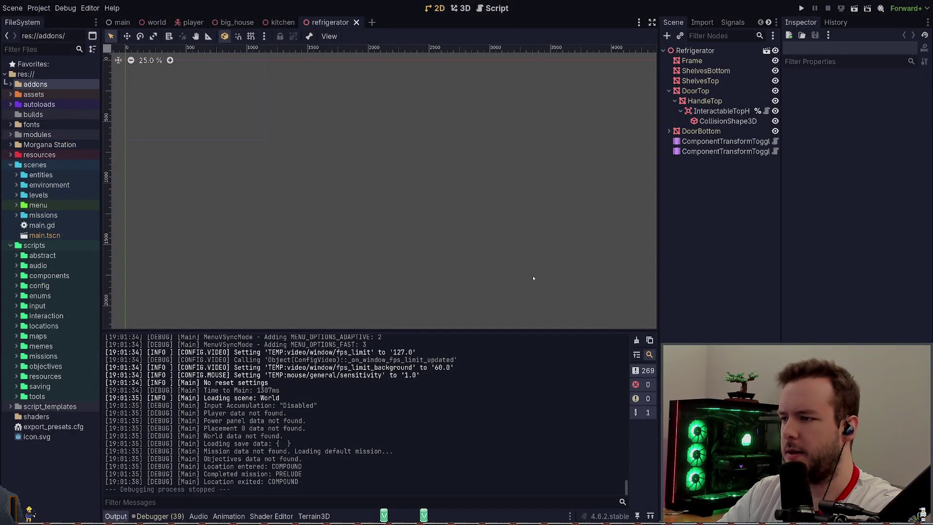
Browse the changed Terrain3D addon files and new library files in Lazygit
key(j)
key(j)
key(j)
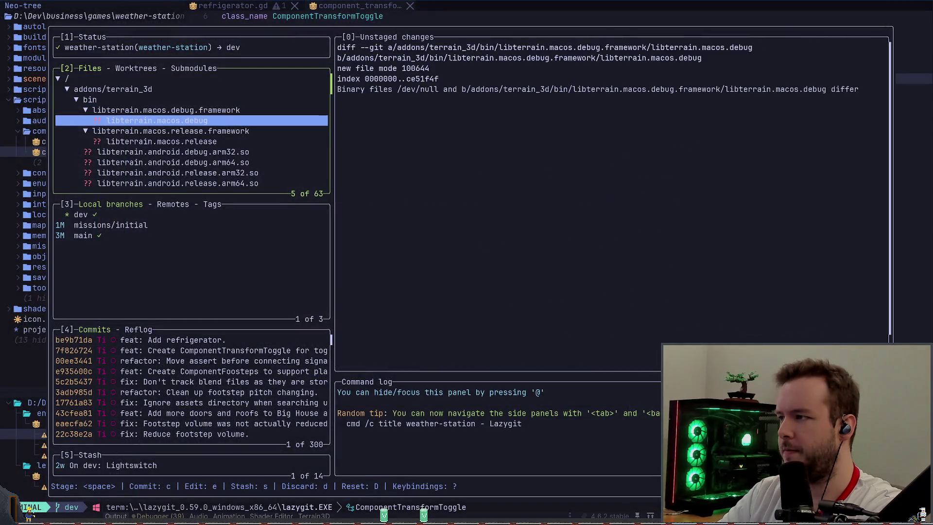
key(k)
key(j)
key(j)
key(j)
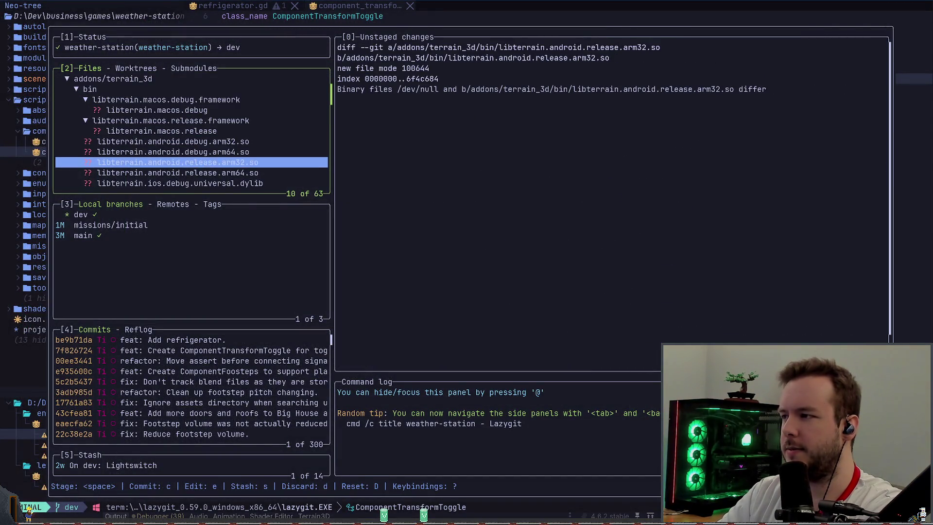
key(k)
key(k)
key(k)
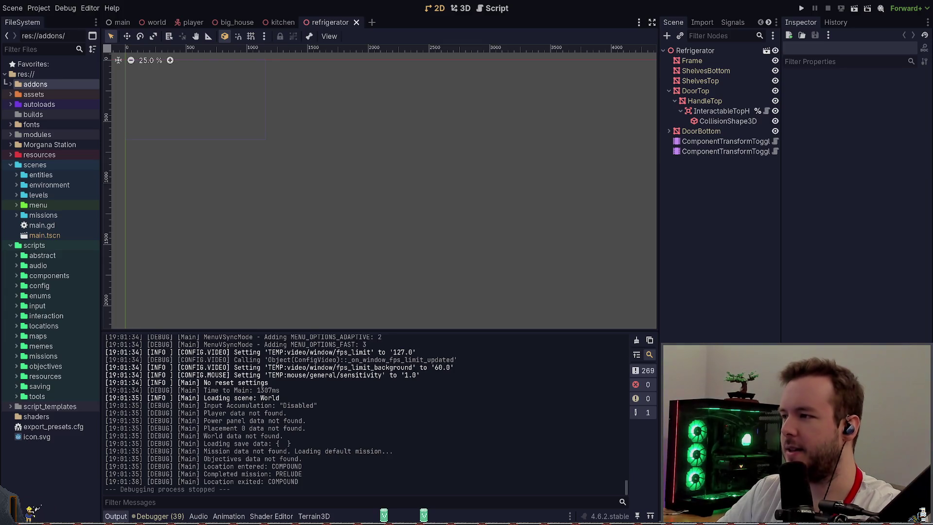
key(alt+Tab)
click(170, 109)
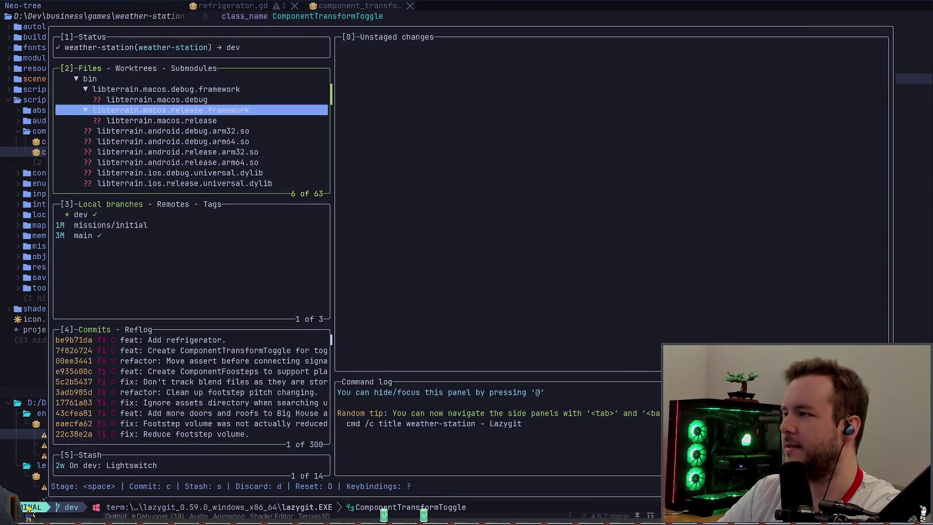
Step through the 3rd_party extras diffs for import_sgt.gd and project_on_terrain3d.gd
key(Up)
key(Up)
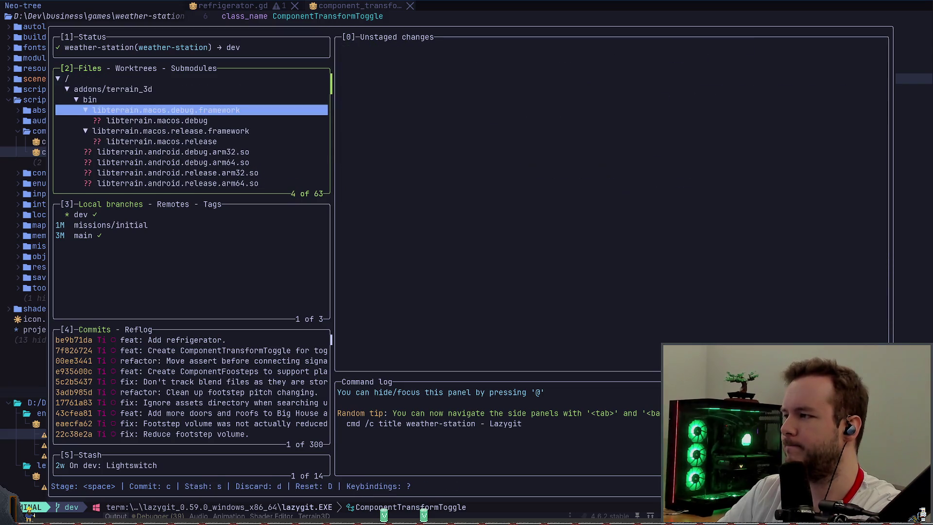
key(Down)
key(Down)
key(Down)
key(Down)
key(Down)
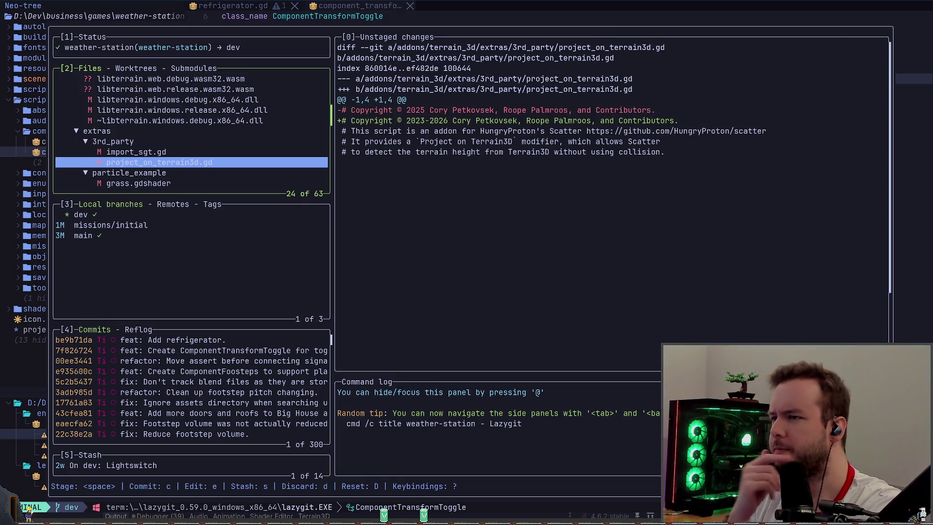
key(Up)
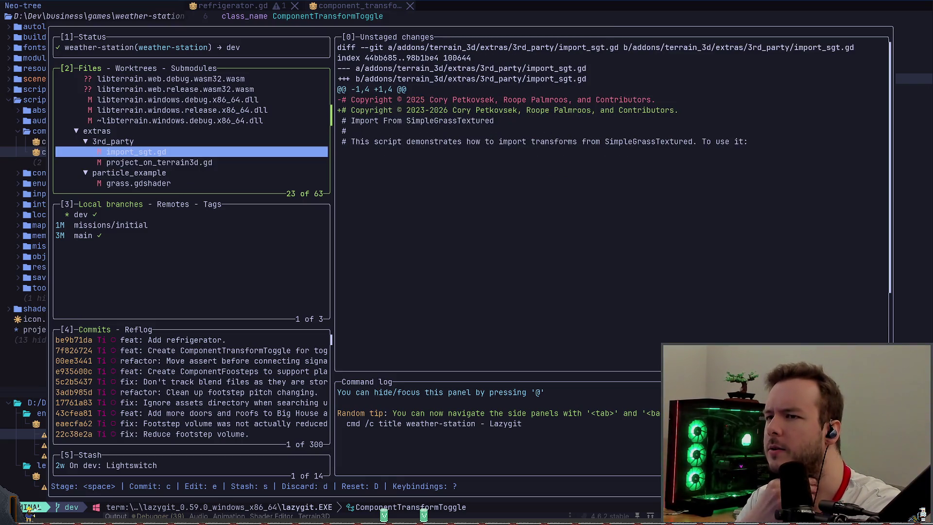
key(Down)
key(Up)
key(Down)
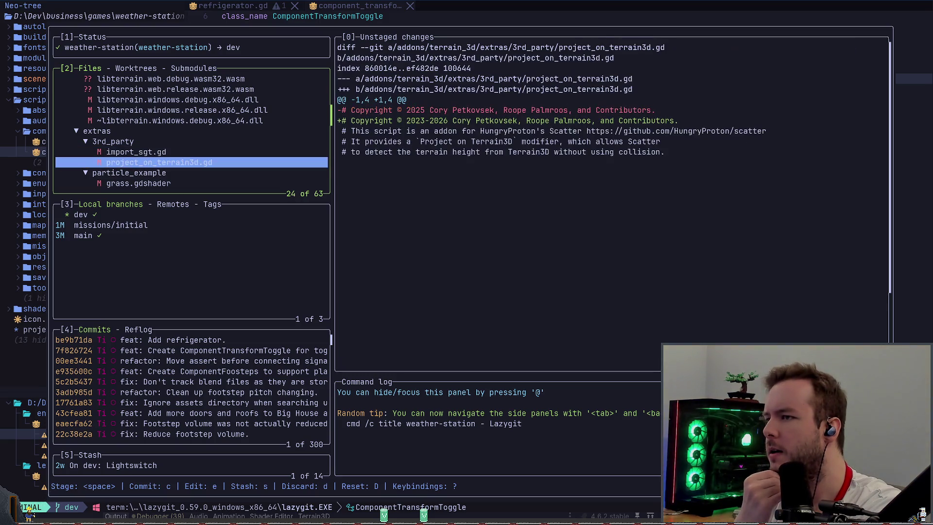
Inspect the grass.gdshader, hex_grid.gdshaderinc, bake_lod_dialog.gd and terrain_3D_particles.gd diffs
key(Down)
key(Down)
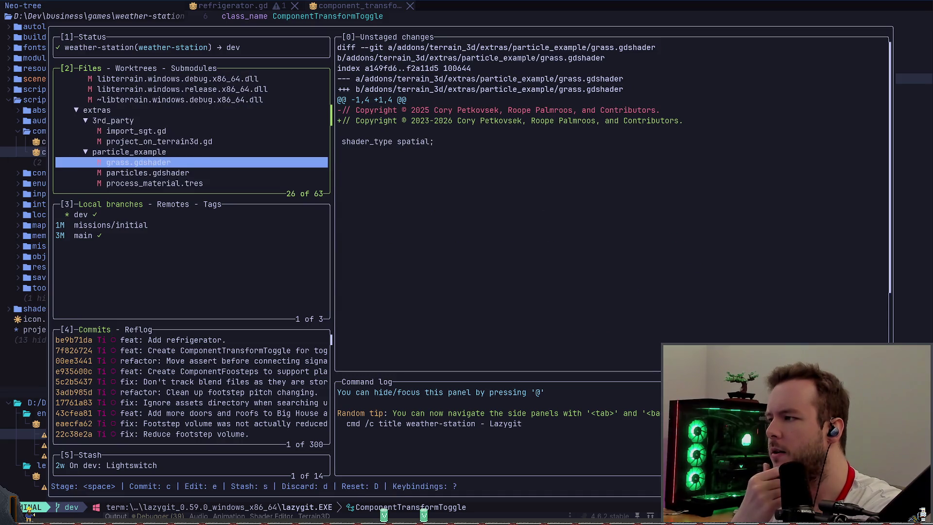
key(Up)
key(Up)
key(Down)
key(Down)
key(Down)
key(Down)
key(Down)
key(Down)
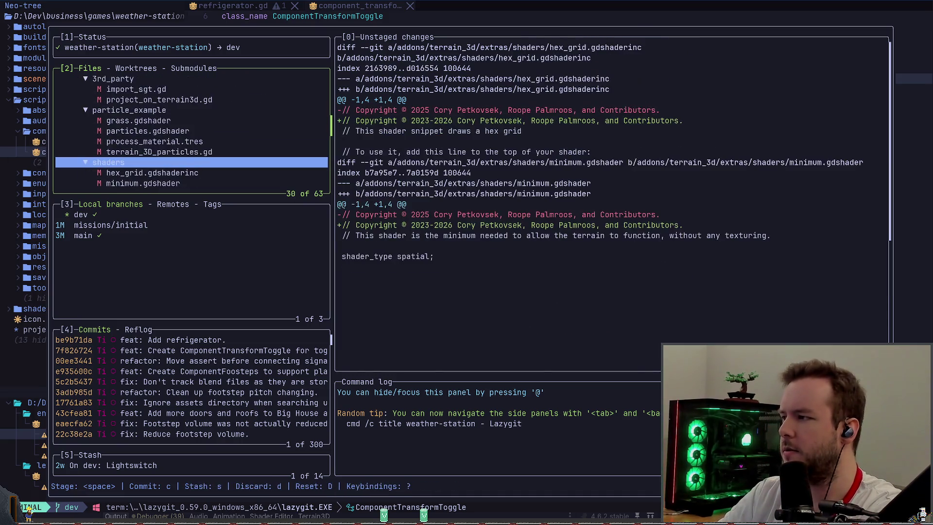
key(Up)
key(Up)
key(Up)
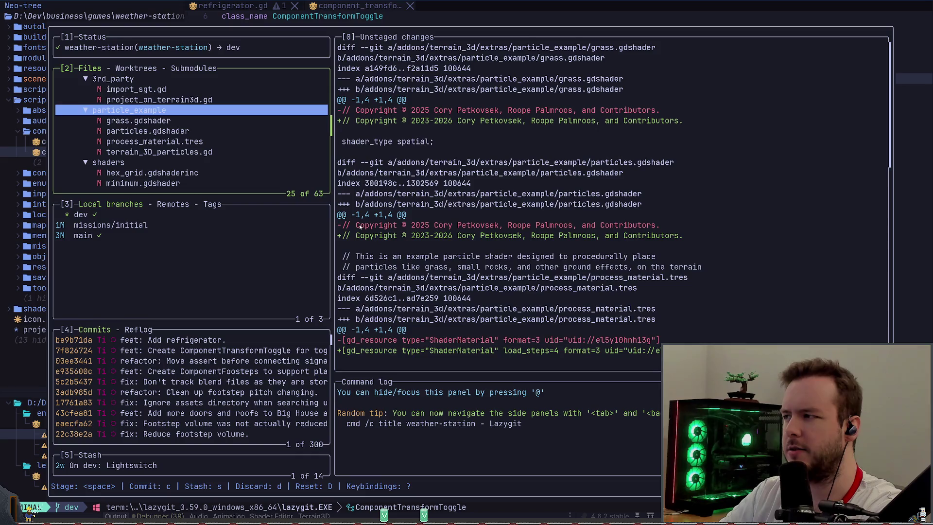
key(Up)
key(Down)
key(Down)
key(Down)
key(Down)
key(Down)
key(Down)
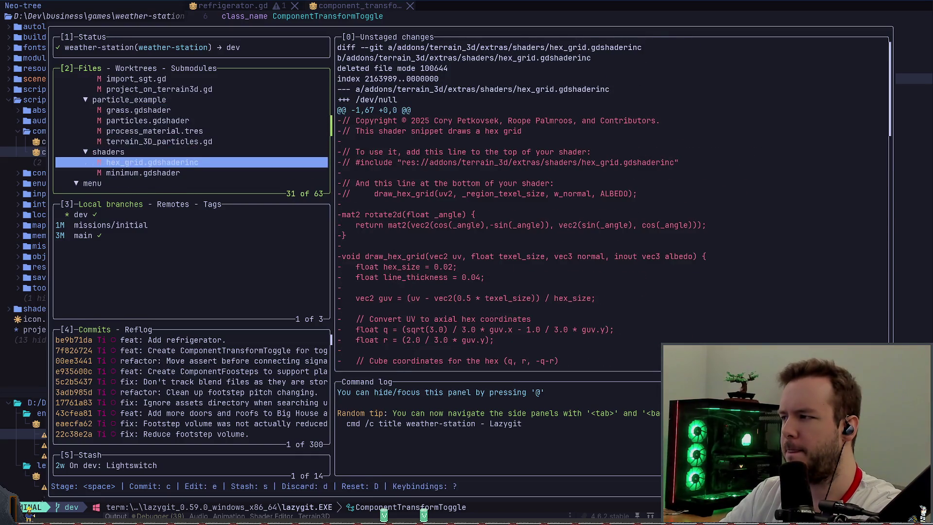
key(Down)
key(Down)
key(Down)
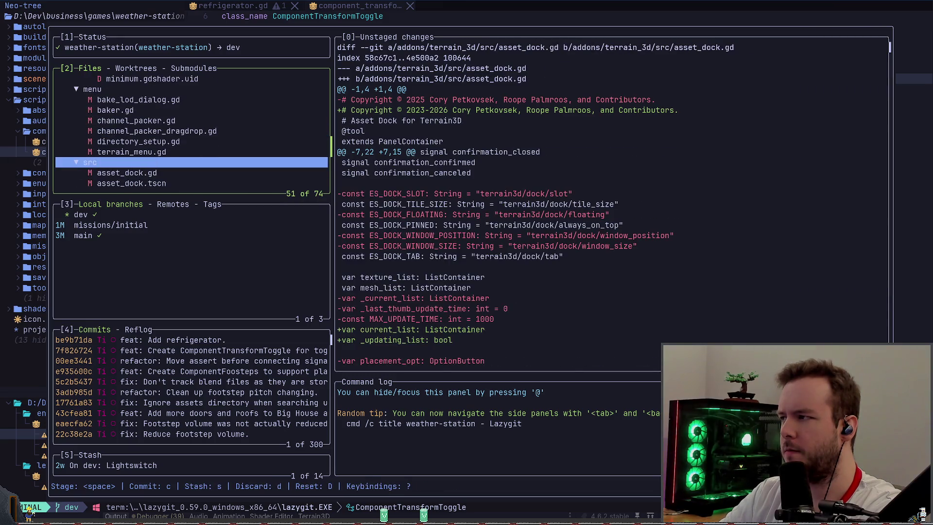
key(Up)
key(Up)
key(Up)
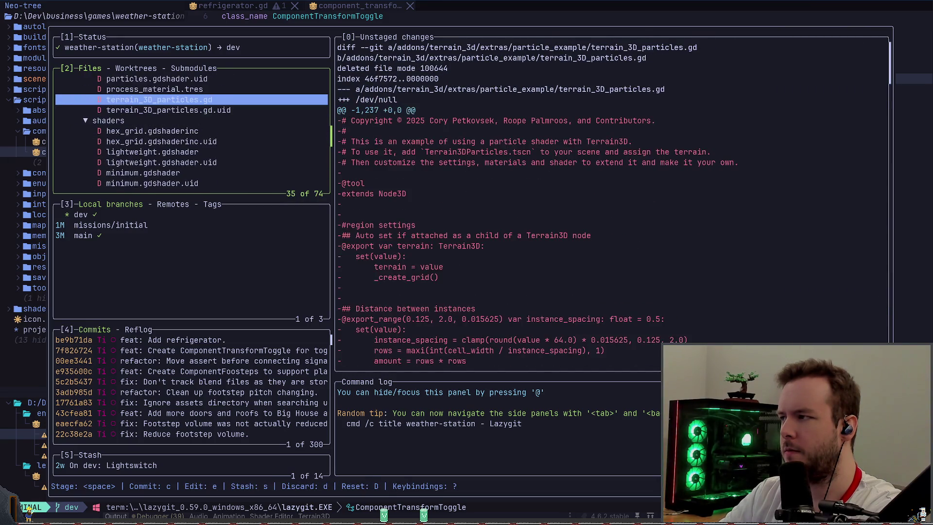
Quit Lazygit, reopen it full-screen from Neovim and select the bin folder
key(Up)
key(Up)
key(Up)
key(q)
key(space)
key(g)
key(g)
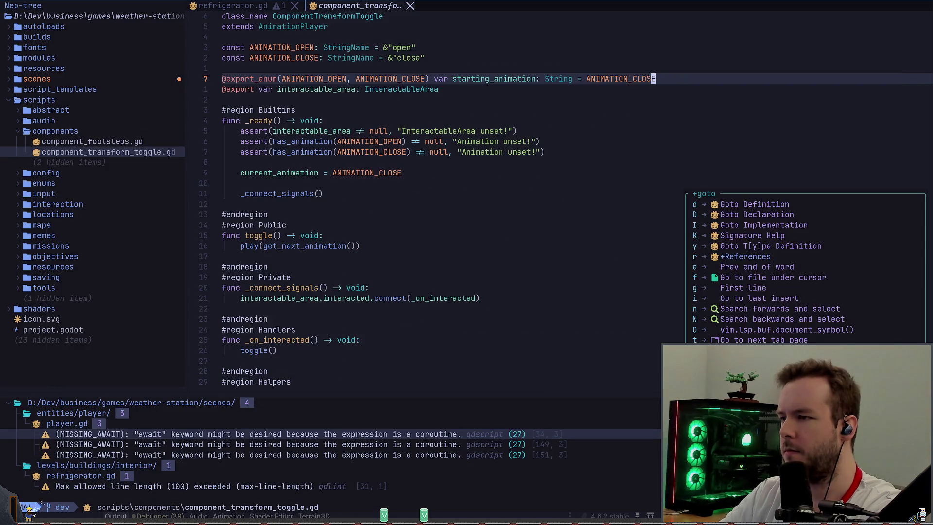
key(Down)
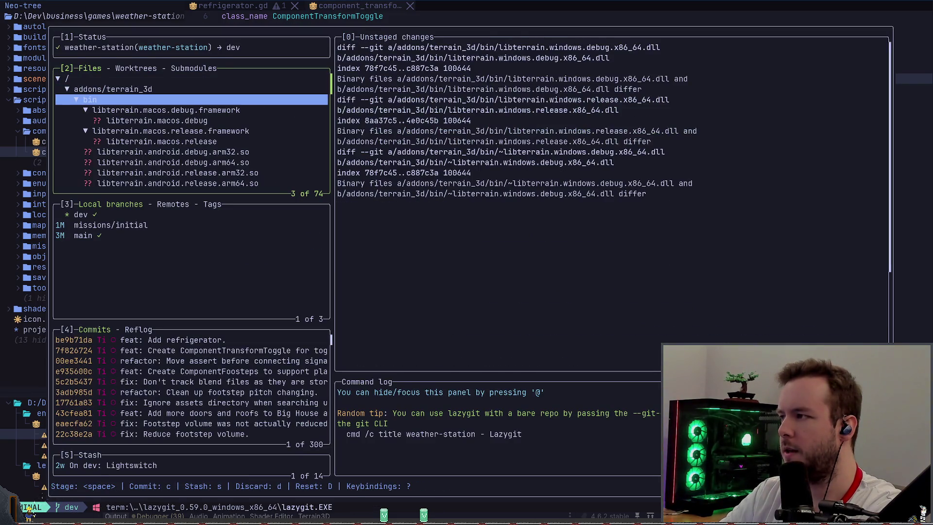
Stage the whole Terrain3D bin folder and step through its staged binaries
key(space)
key(Down)
key(Down)
key(Down)
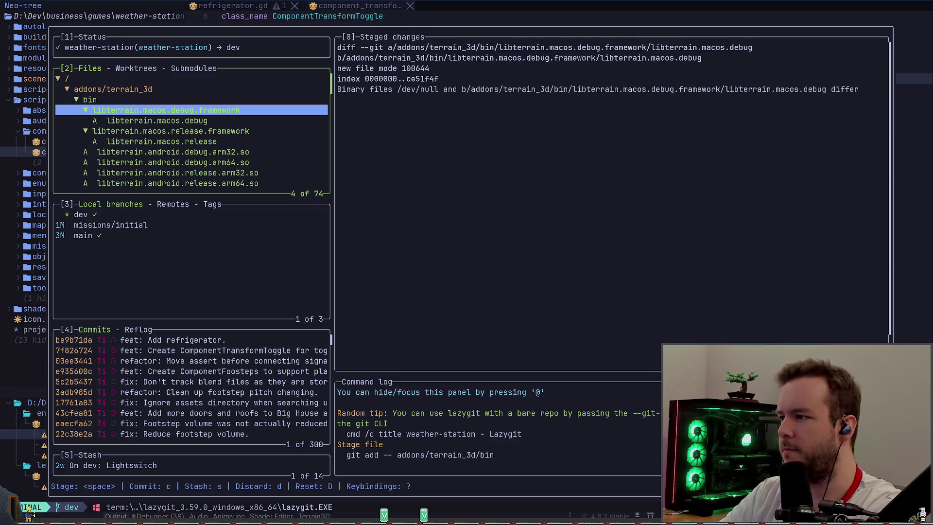
key(Up)
key(Down)
key(Down)
key(Up)
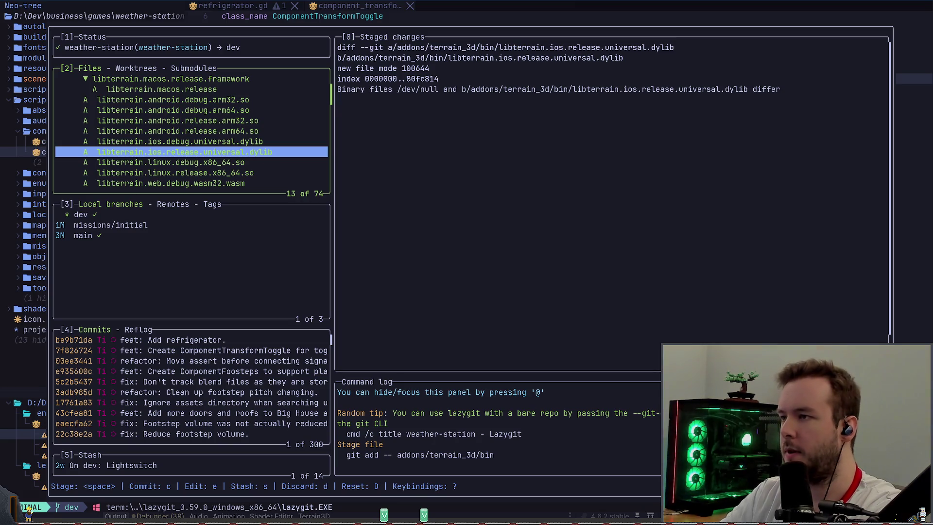
key(Down)
key(Down)
key(Down)
key(Down)
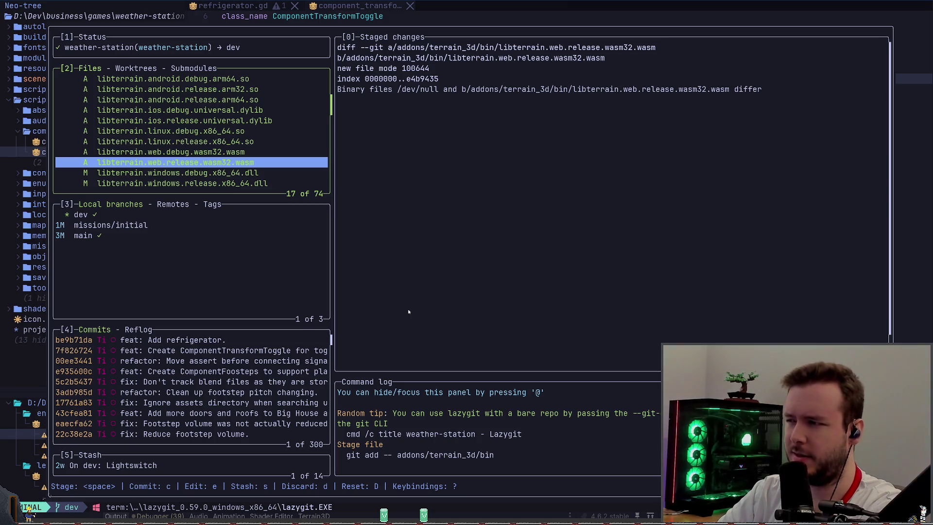
Unstage the ~libterrain.windows.debug.x86_64.dll temp copy, then look over the 3rd_party deletions
key(j)
key(j)
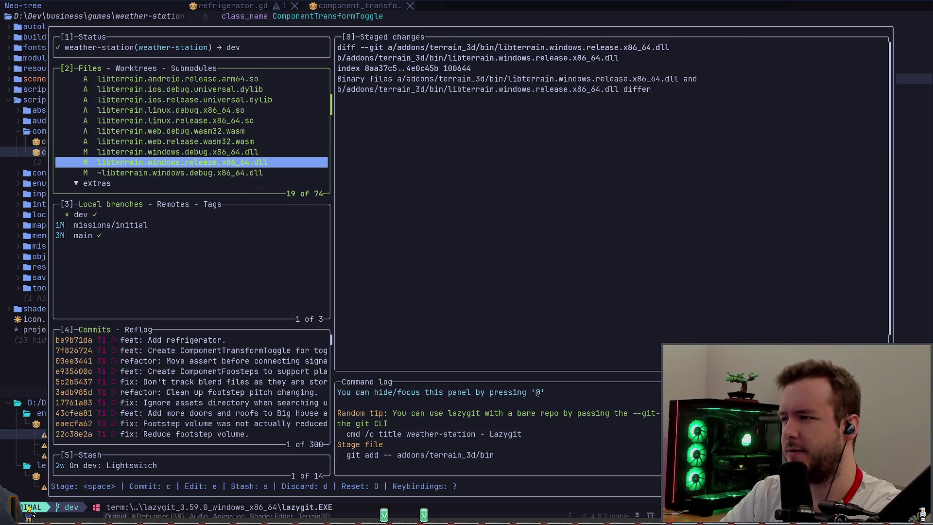
key(j)
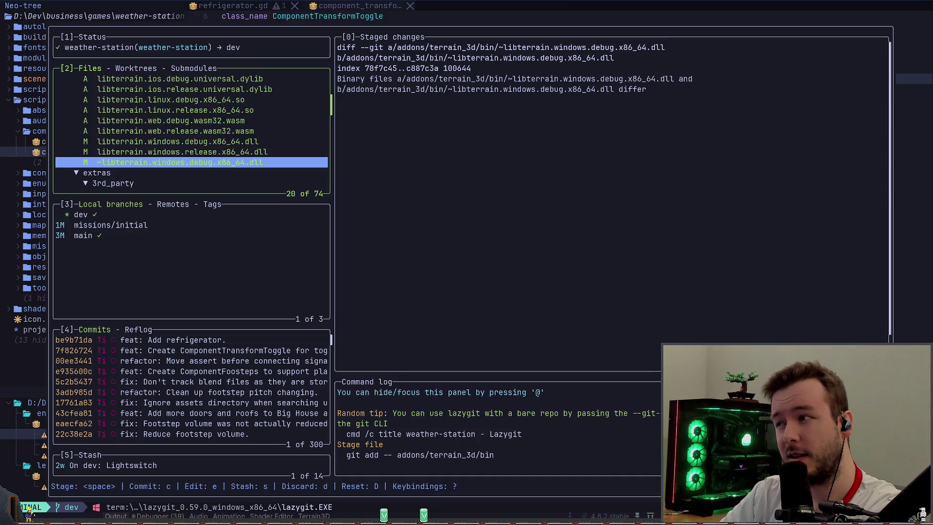
key(space)
key(k)
key(k)
key(k)
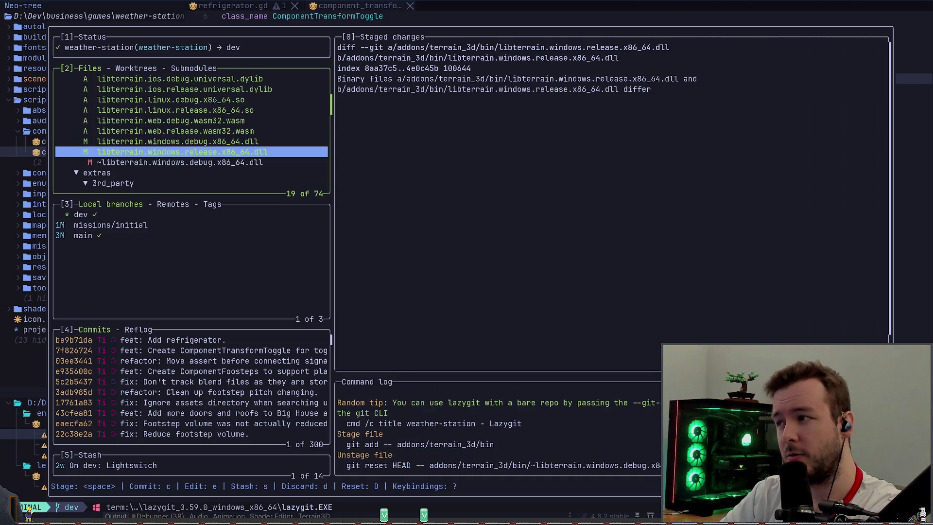
key(k)
key(k)
key(k)
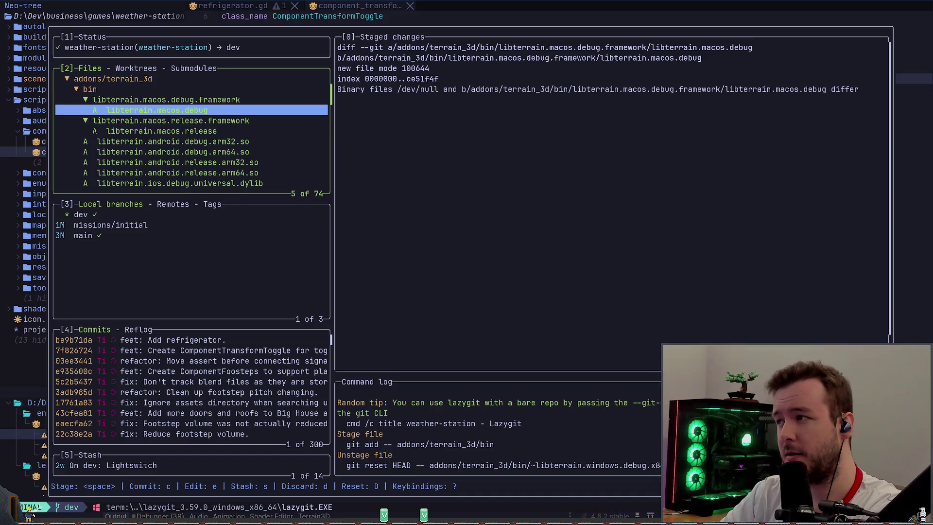
key(j)
key(j)
key(j)
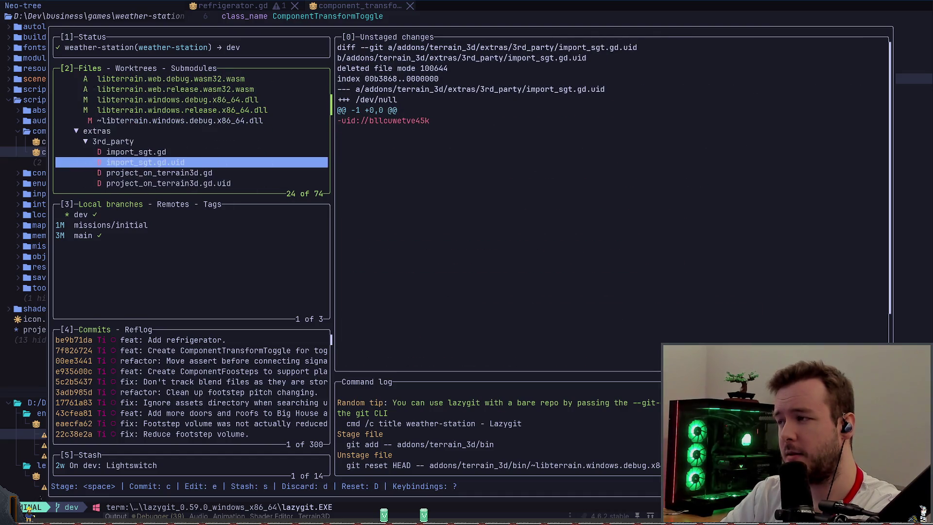
key(k)
key(k)
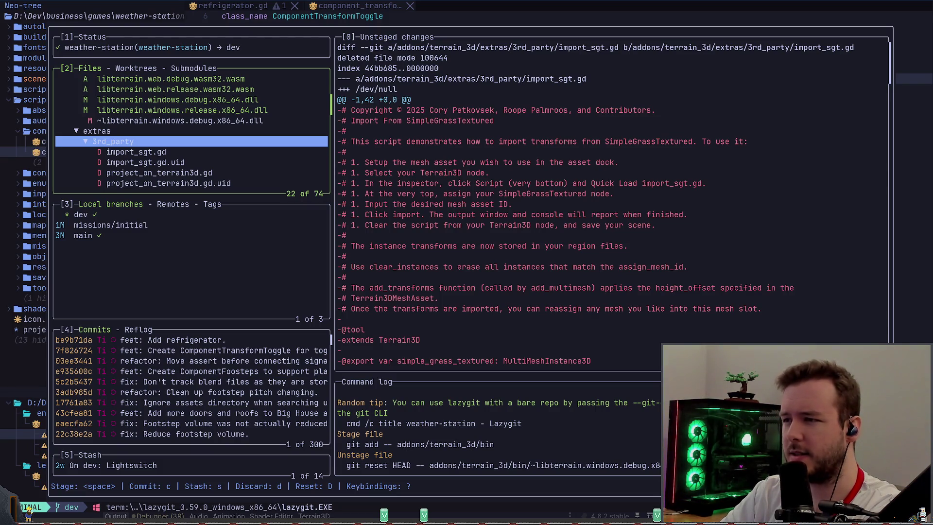
Stage the extras folder and view the hex_grid.gdshaderinc and bake_lod_dialog.gd diffs
key(k)
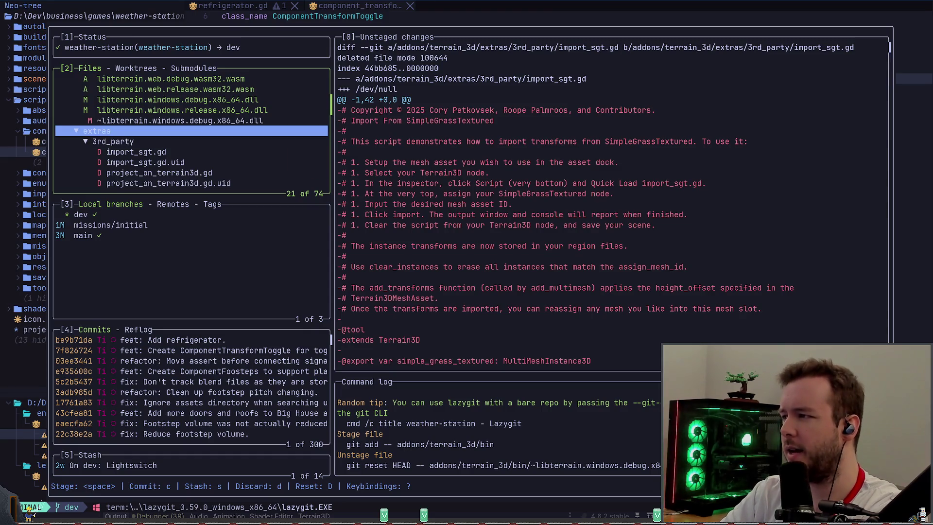
key(space)
key(j)
key(j)
key(j)
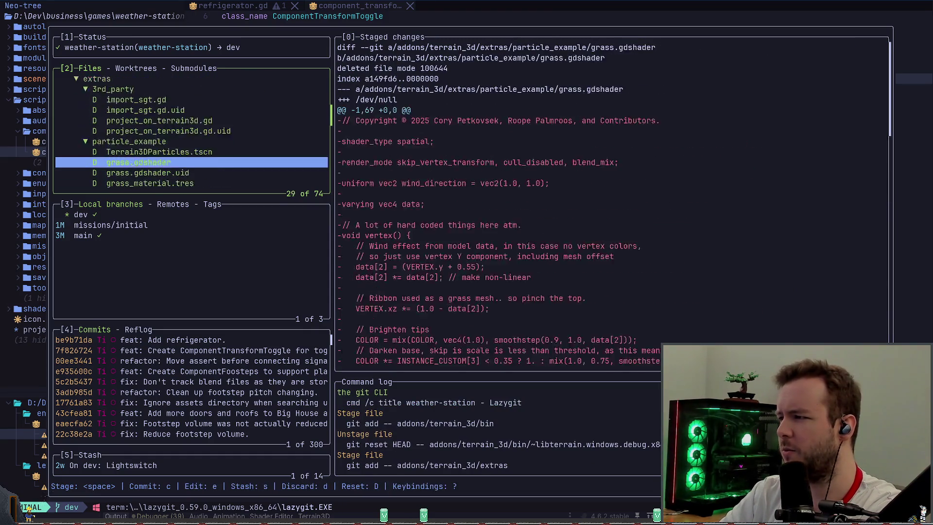
key(j)
key(j)
key(j)
key(j)
key(j)
key(j)
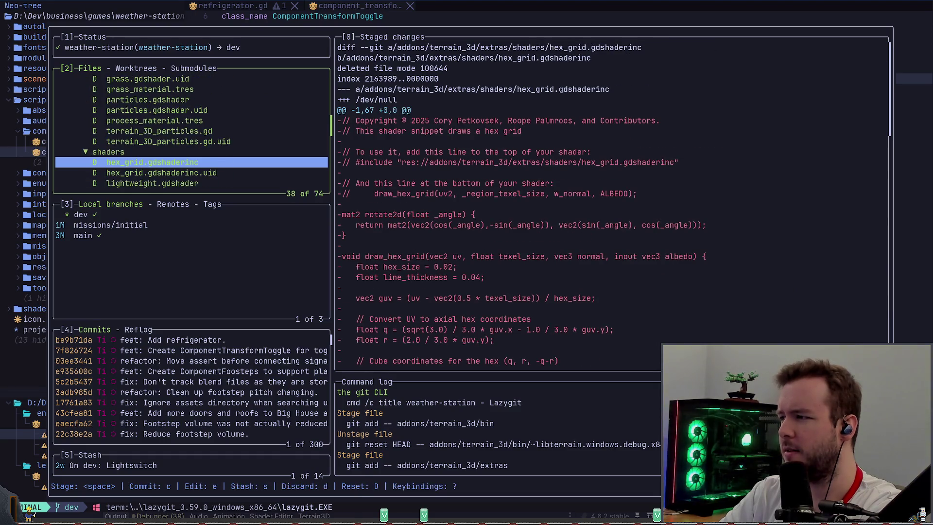
key(k)
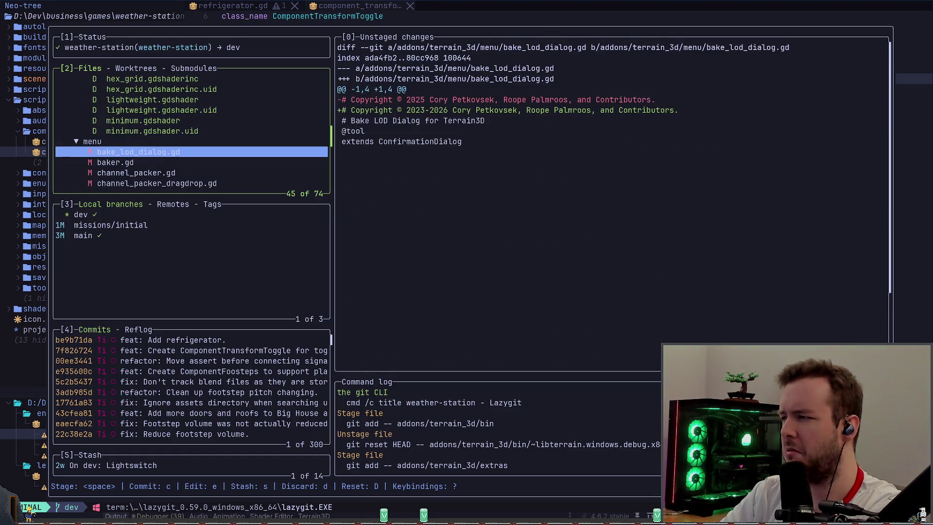
Stage the whole menu and src folders
key(j)
key(j)
key(j)
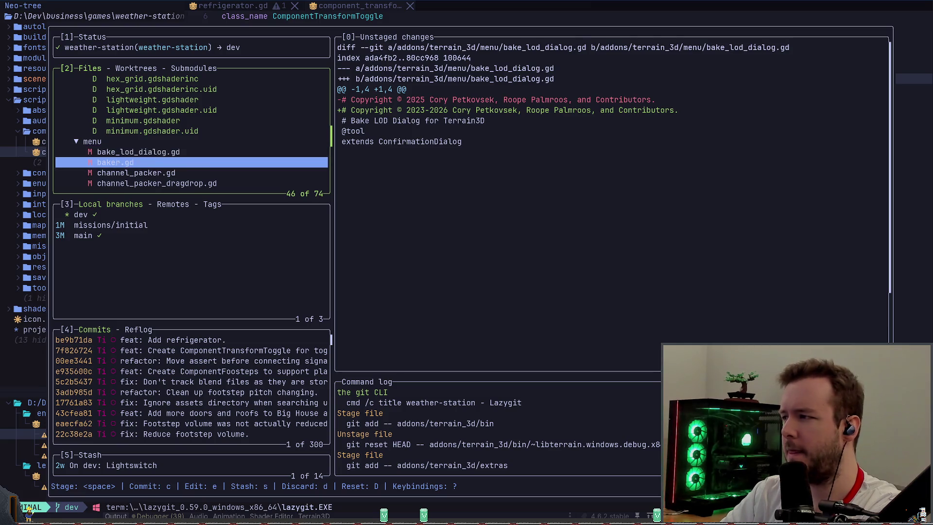
key(j)
key(j)
key(k)
key(k)
key(k)
key(k)
key(k)
key(space)
key(j)
key(j)
key(j)
key(j)
key(j)
key(j)
key(j)
key(k)
key(k)
key(space)
key(j)
key(j)
key(j)
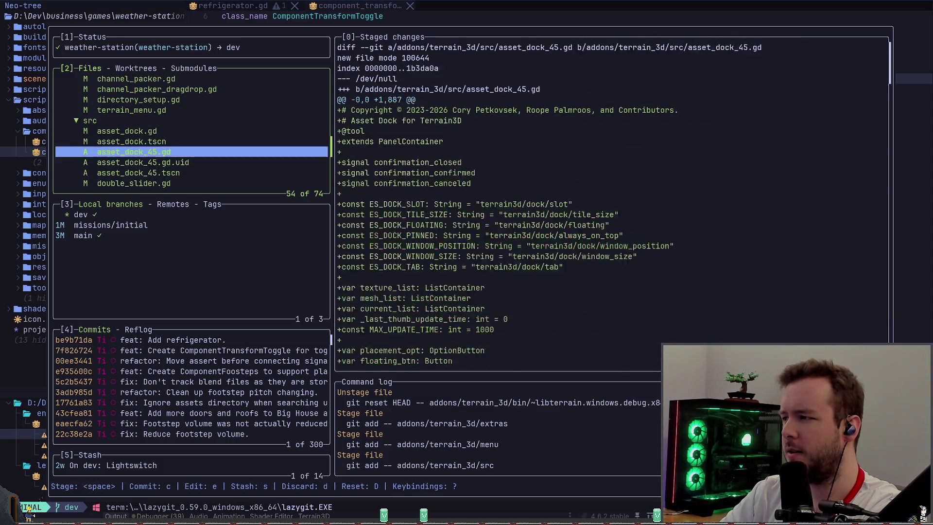
key(j)
key(j)
key(k)
key(k)
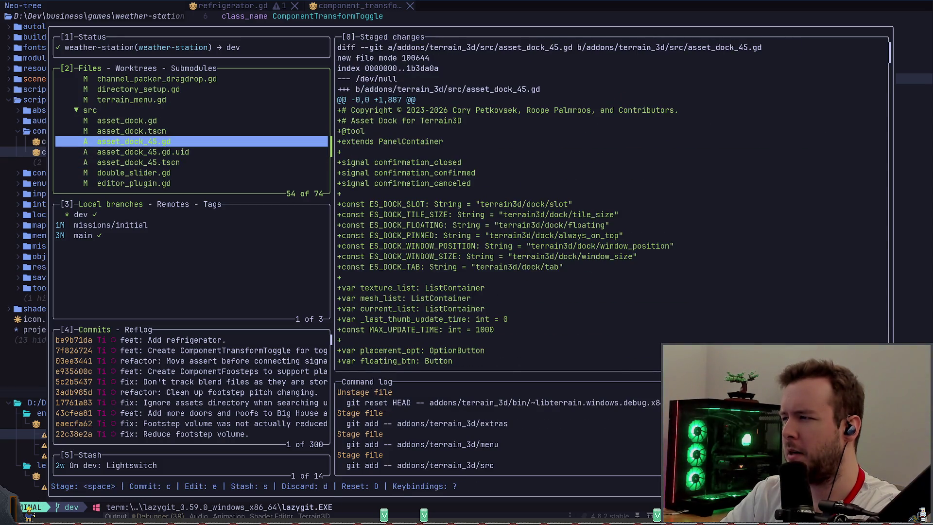
Compare the asset_dock.tscn and asset_dock.gd diffs against the new asset_dock_45.gd
key(k)
key(j)
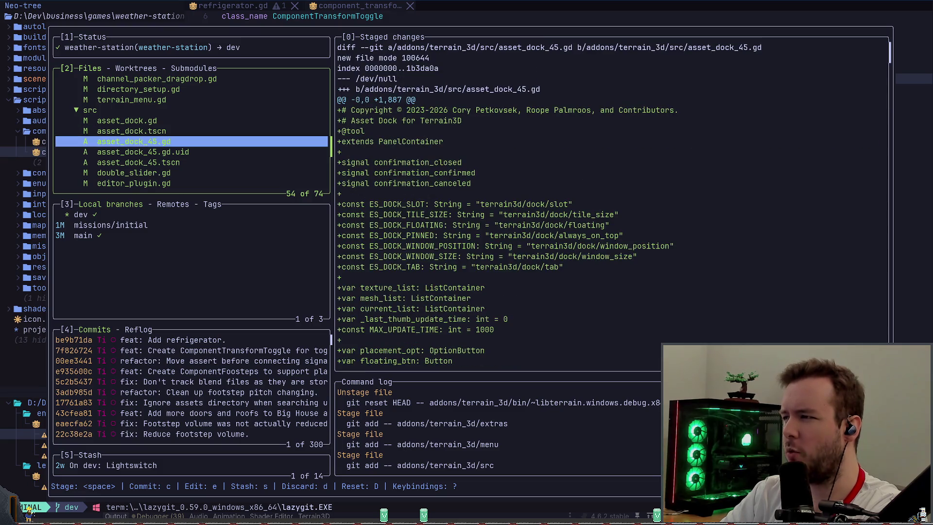
key(k)
key(k)
key(j)
key(j)
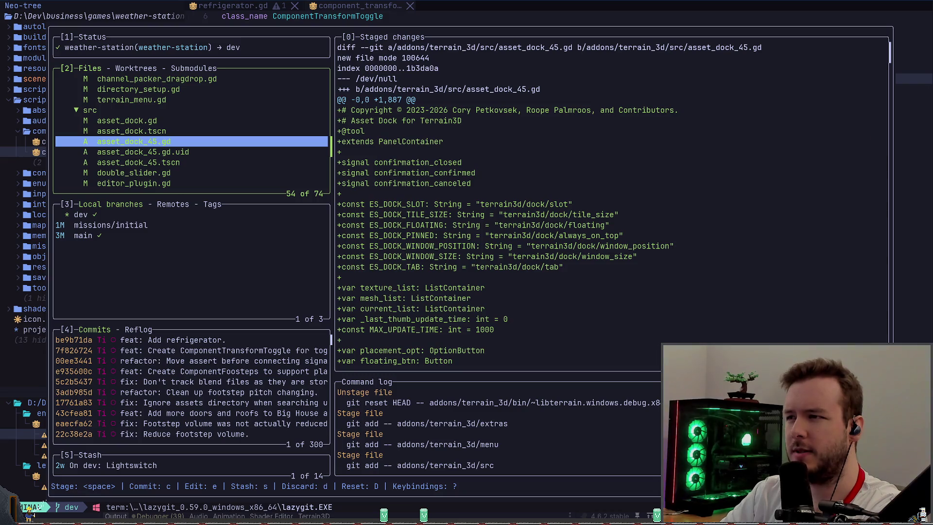
key(k)
key(k)
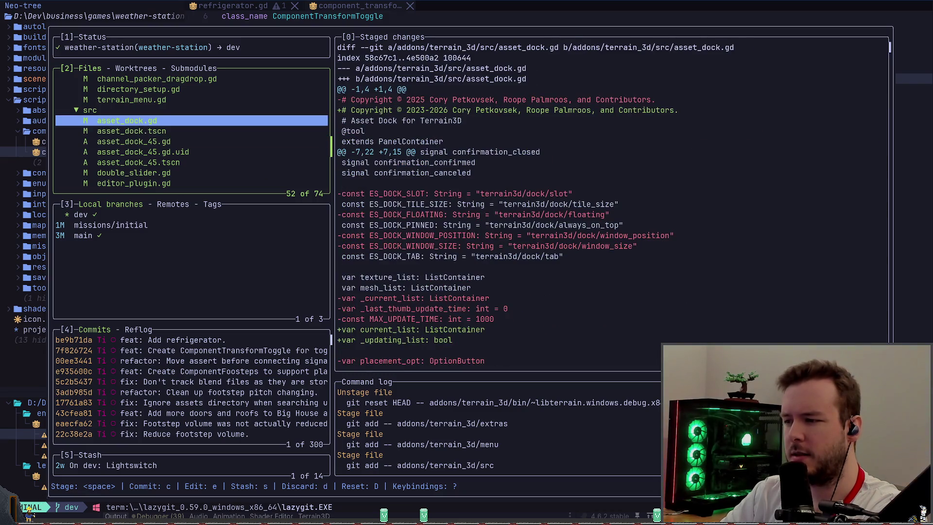
key(j)
key(j)
key(j)
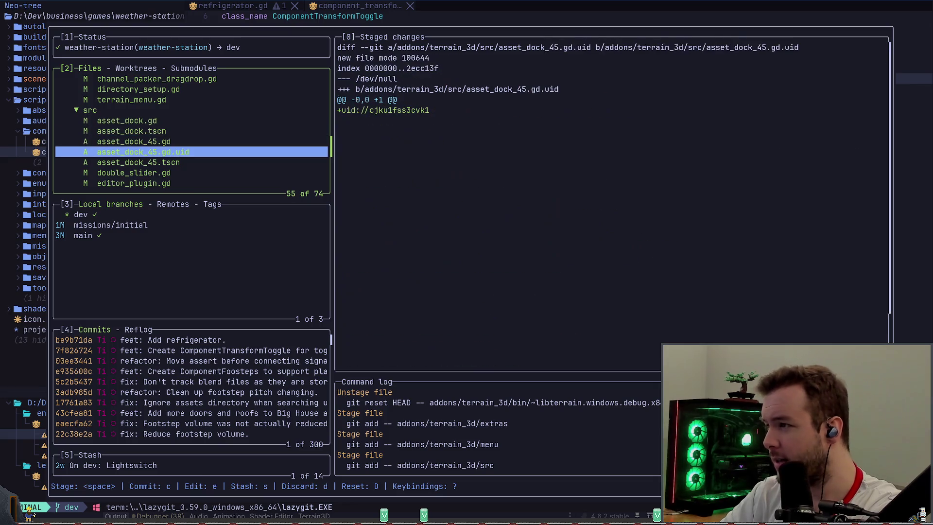
key(k)
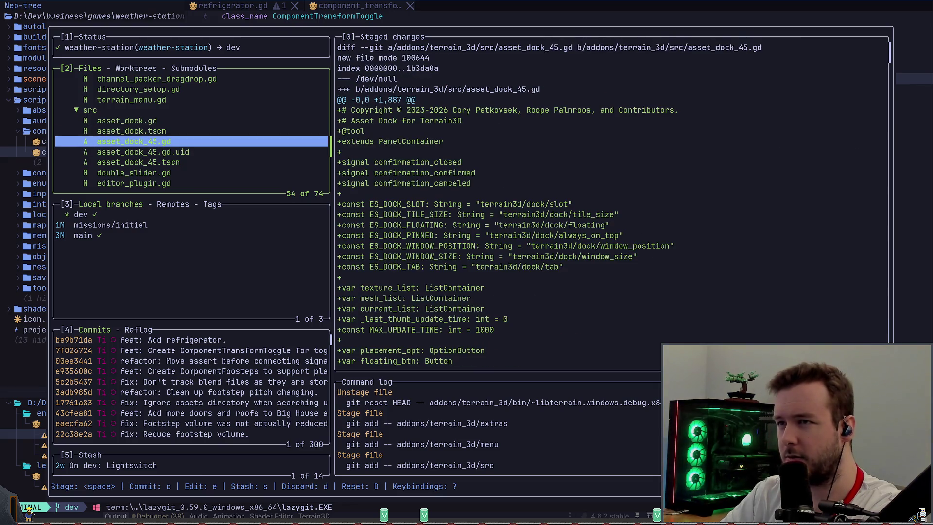
key(j)
key(j)
key(j)
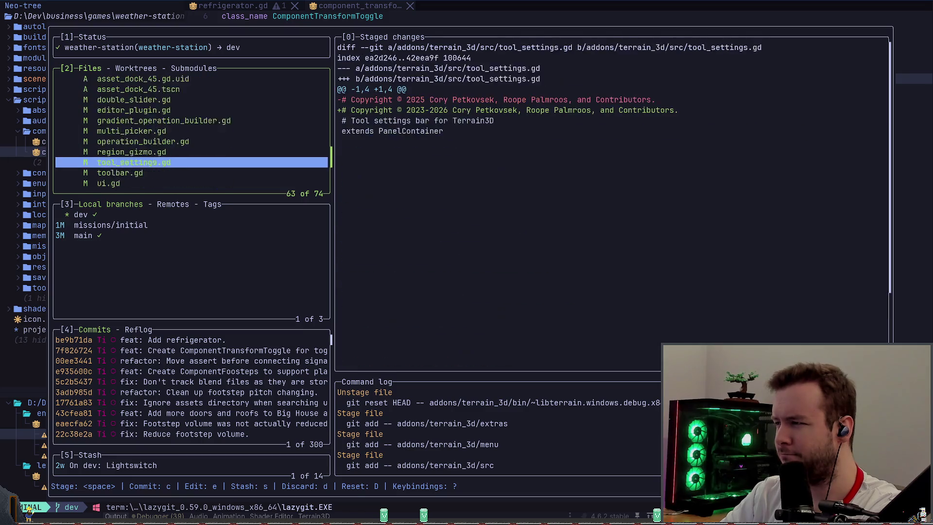
Look over the tools/importer.gd, world.tscn and terrain_3d_objects.gd changes
key(k)
key(j)
key(j)
key(j)
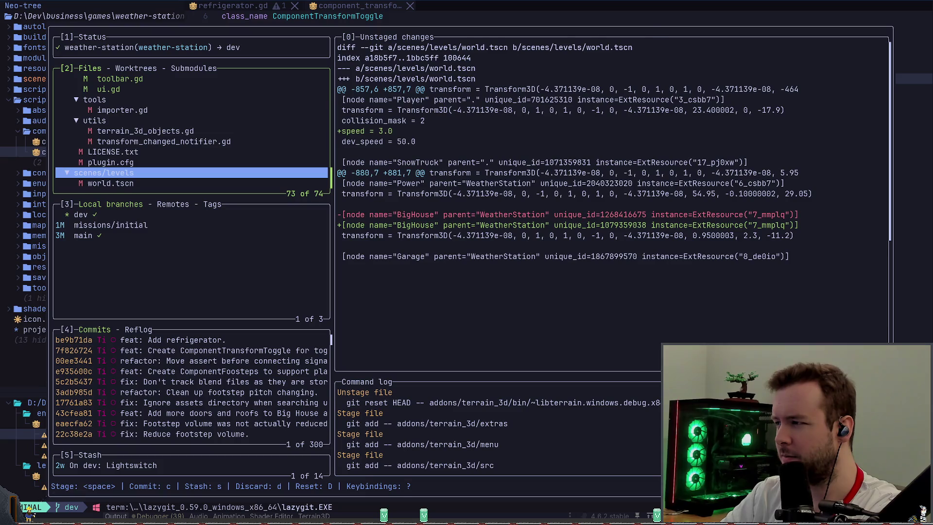
key(k)
key(k)
key(k)
key(j)
key(j)
key(k)
key(k)
key(k)
key(j)
key(k)
Stage the tools folder, utils folder, LICENSE.txt and plugin.cfg
key(space)
key(j)
key(j)
key(space)
key(j)
key(j)
key(j)
key(space)
key(j)
key(space)
Review the new asset_dock_45.tscn and asset_dock_45.gd diffs
key(k)
key(k)
key(k)
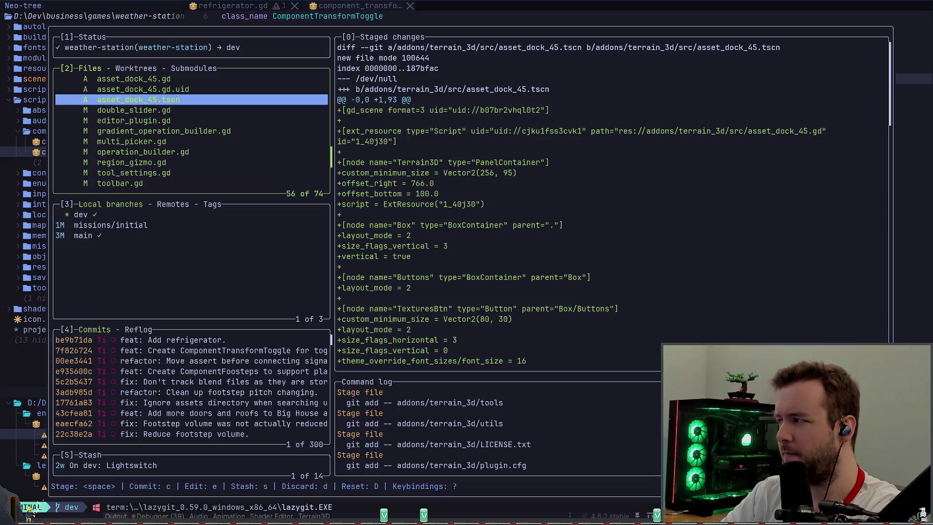
key(j)
key(k)
key(k)
key(k)
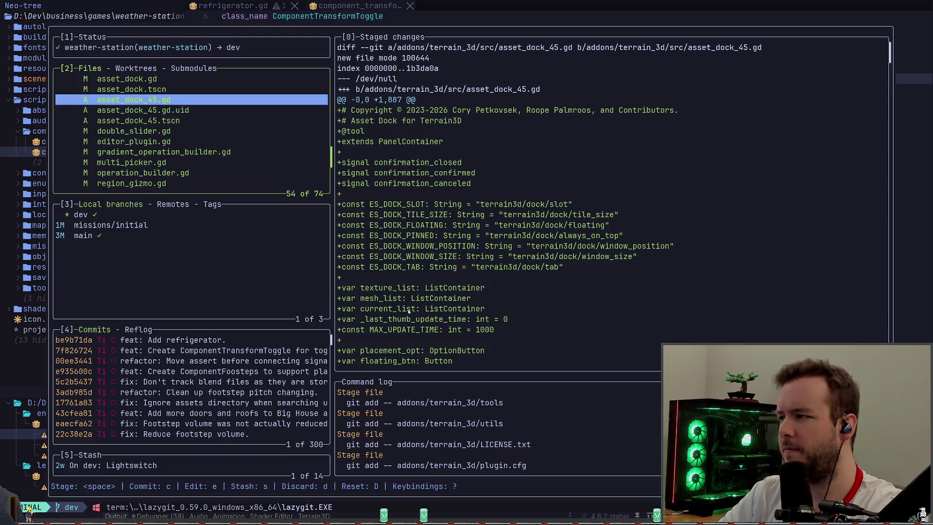
key(alt+Tab)
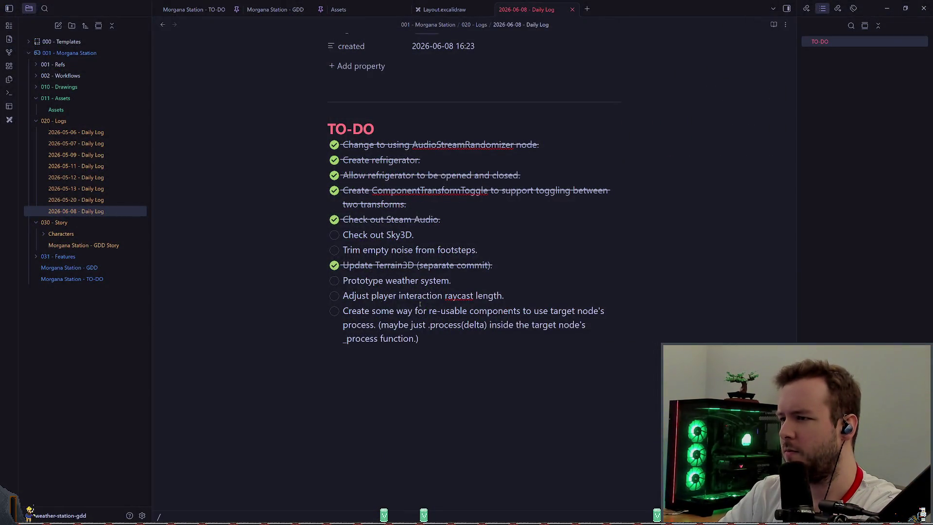
End the 'Check out Sky3D' to-do with a period and return to Neovim
text(.)
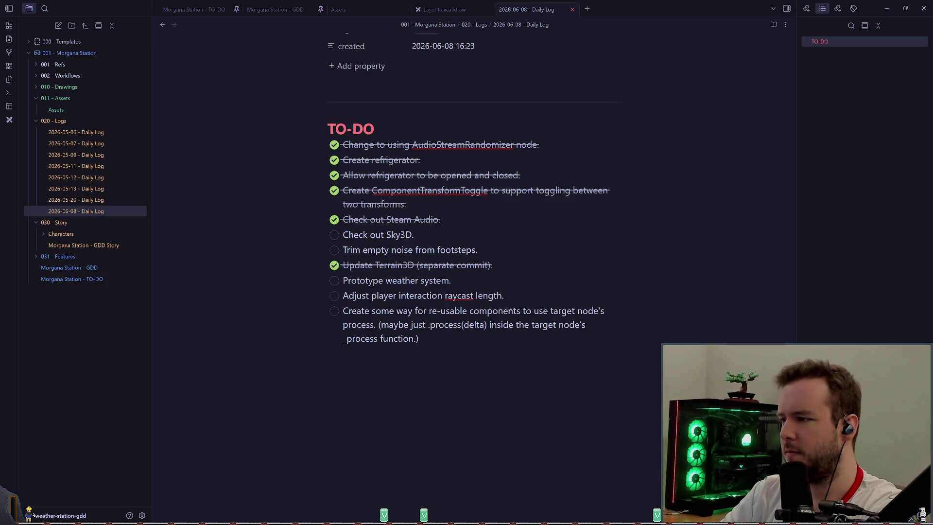
key(alt+Tab)
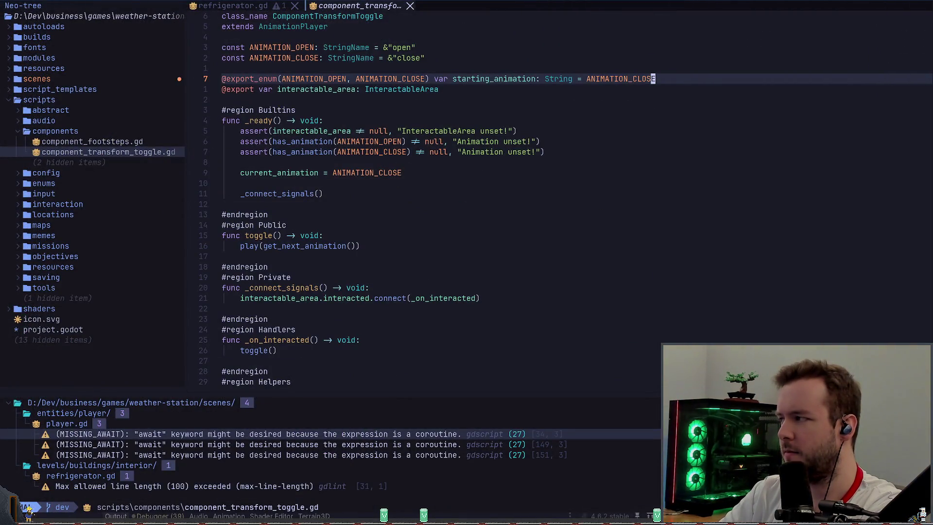
Open a project text search and a file-name search for 'assets', then close both
key(space)
key(s)
key(g)
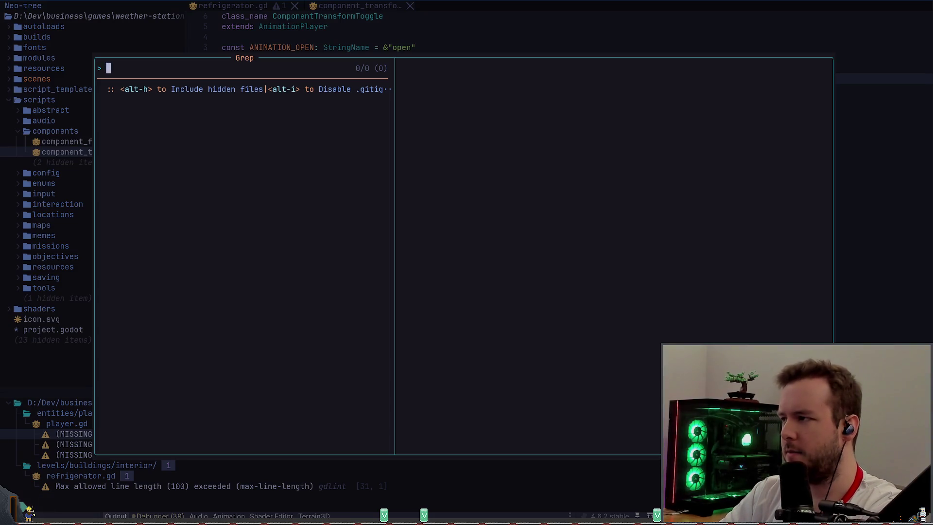
key(Escape)
key(space)
key(f)
key(f)
text(assets)
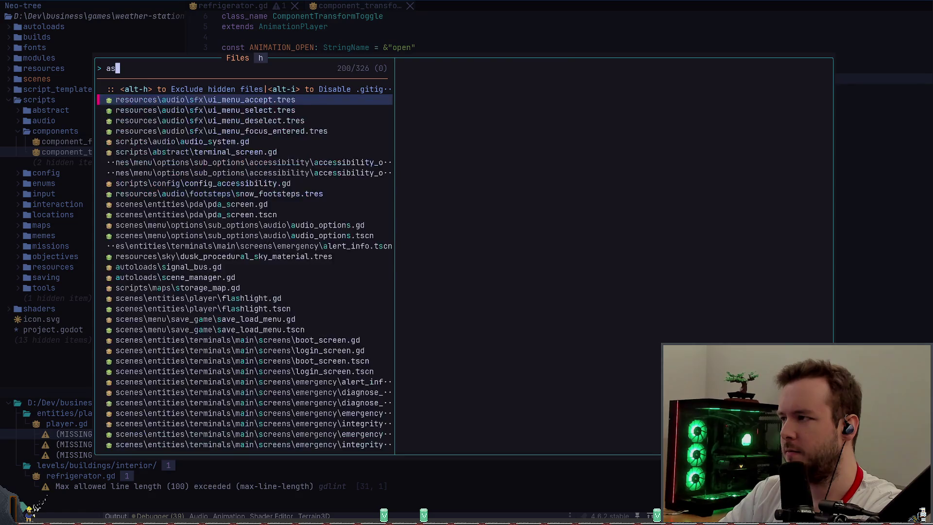
key(Escape)
Show hidden files in Neo-tree and expand the addons and terrain_3d folders
key(ctrl+h)
key(k)
key(k)
key(k)
key(H)
key(k)
key(k)
key(k)
key(l)
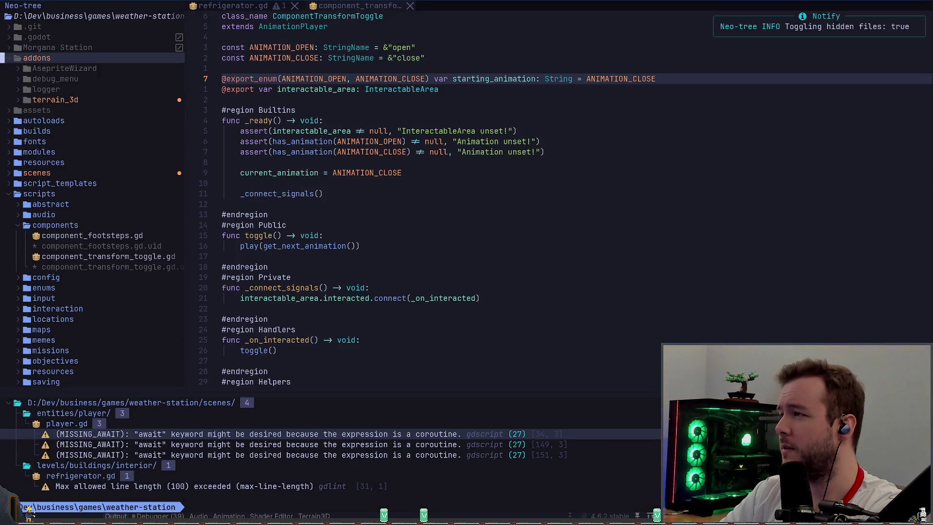
key(j)
key(j)
key(j)
key(j)
key(l)
key(j)
key(j)
key(j)
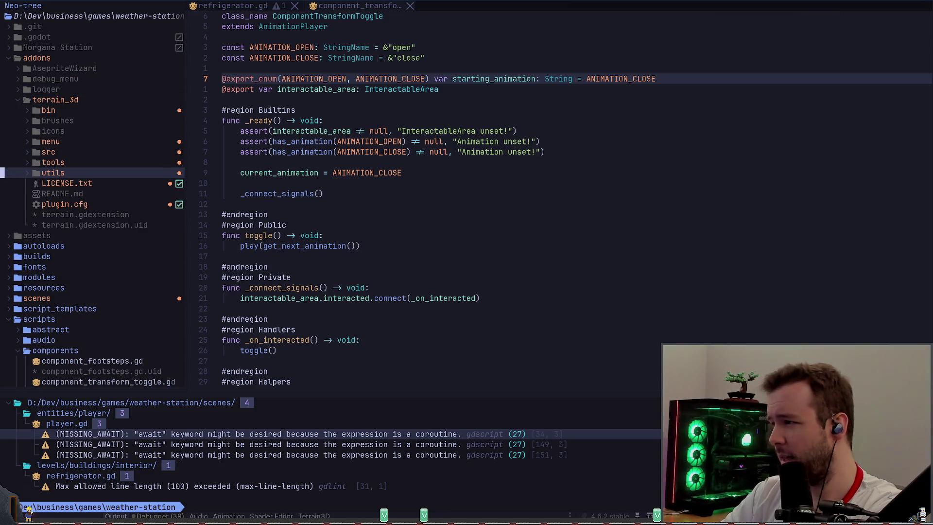
Open asset_dock_45.gd from src and page through it down to update_layout
key(k)
key(k)
key(l)
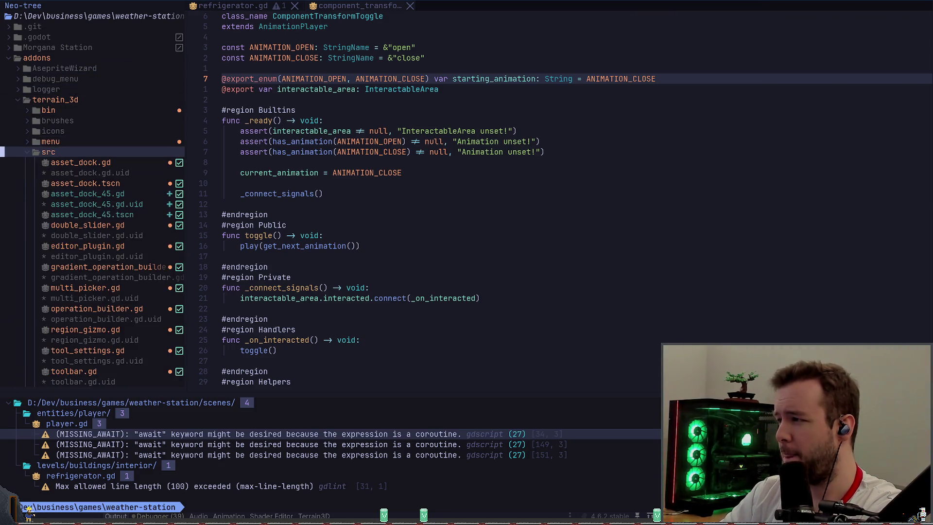
key(j)
key(j)
key(j)
key(j)
key(l)
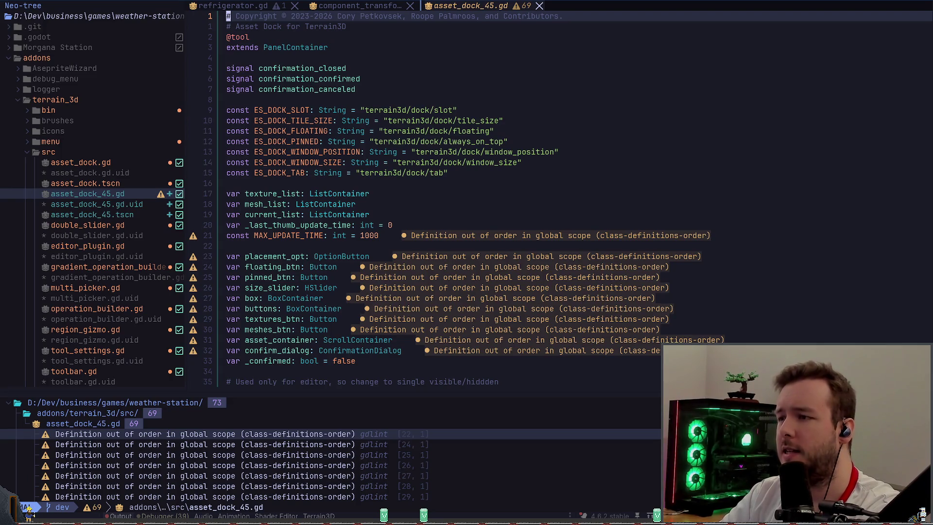
key(ctrl+d)
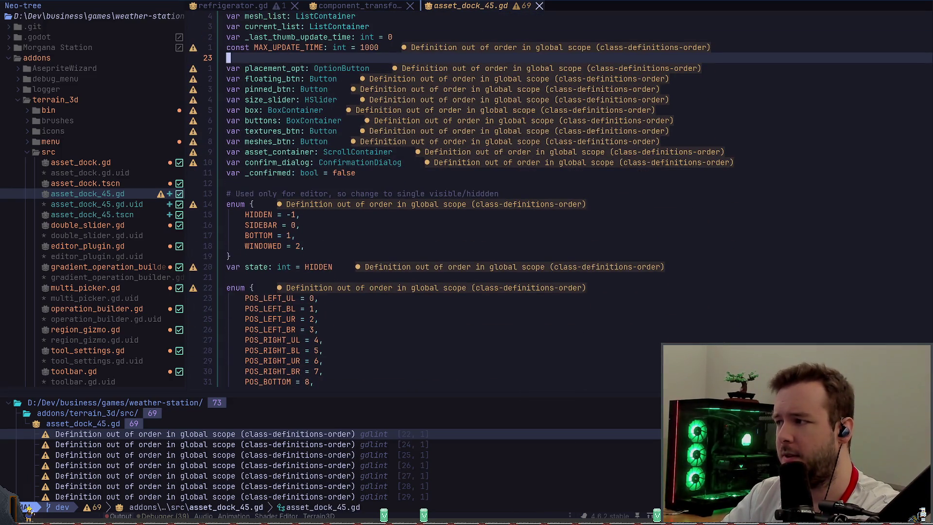
key(ctrl+d)
key(ctrl+d)
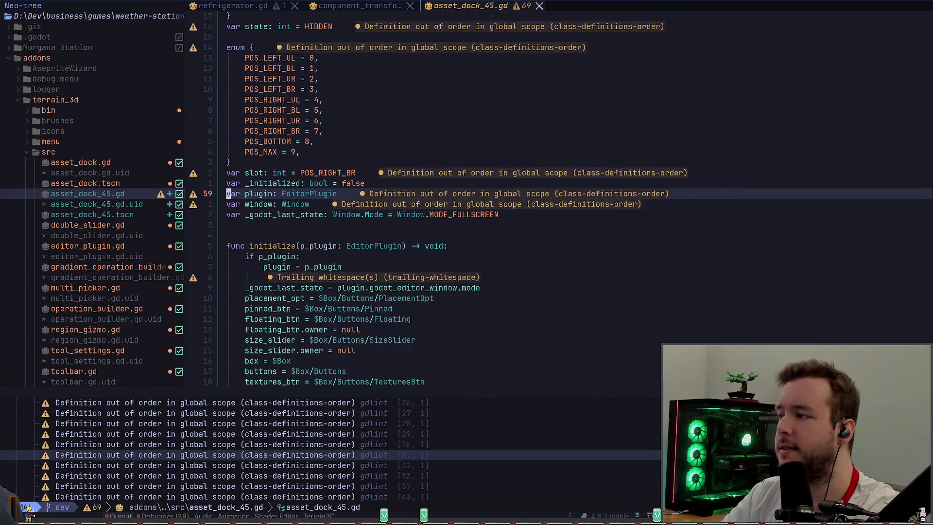
key(ctrl+d)
key(ctrl+d)
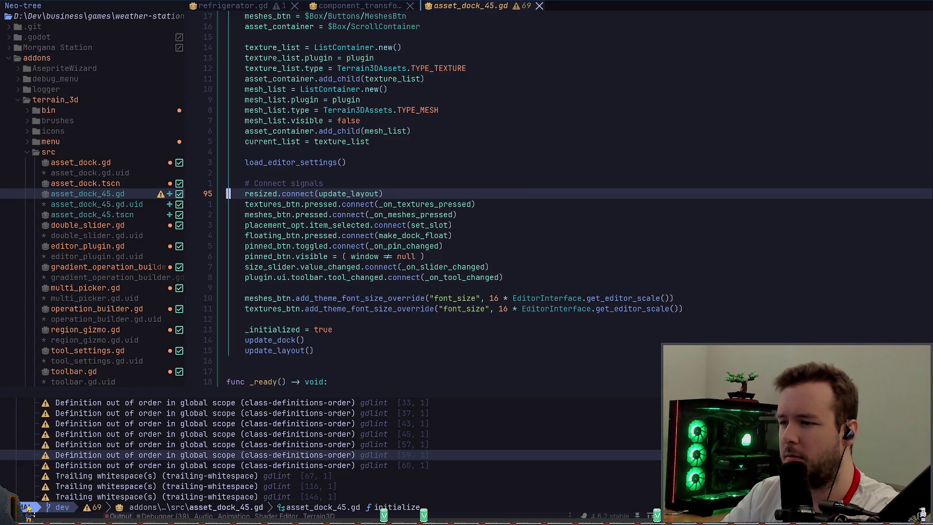
key(ctrl+d)
key(ctrl+d)
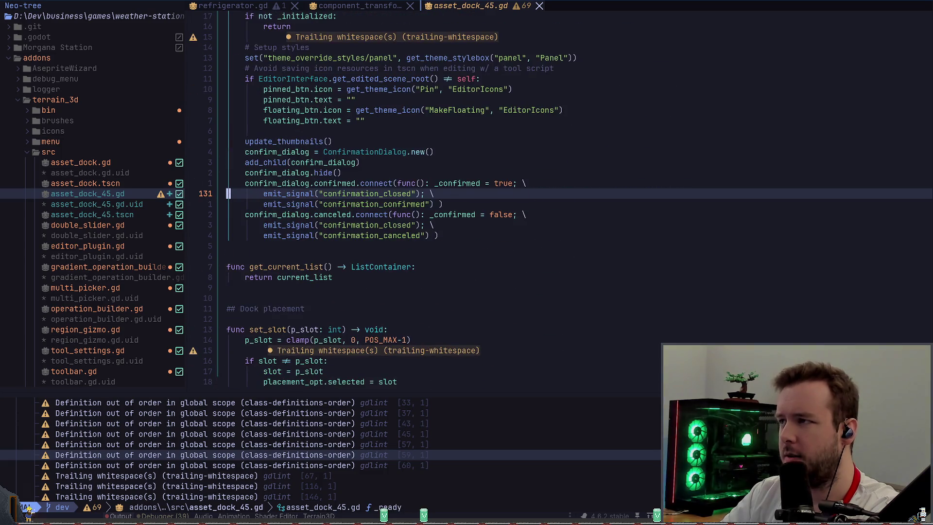
key(ctrl+d)
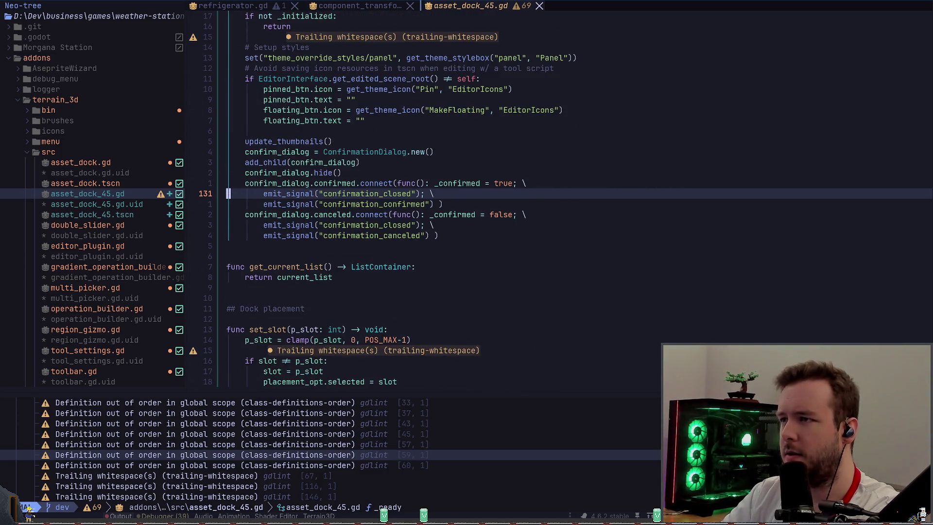
key(ctrl+d)
key(ctrl+d)
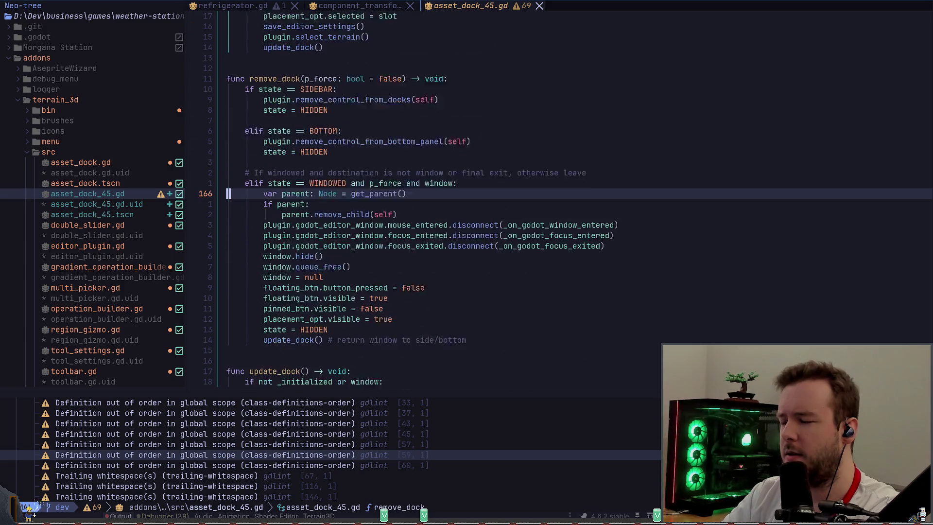
key(ctrl+d)
key(ctrl+d)
key(ctrl+d)
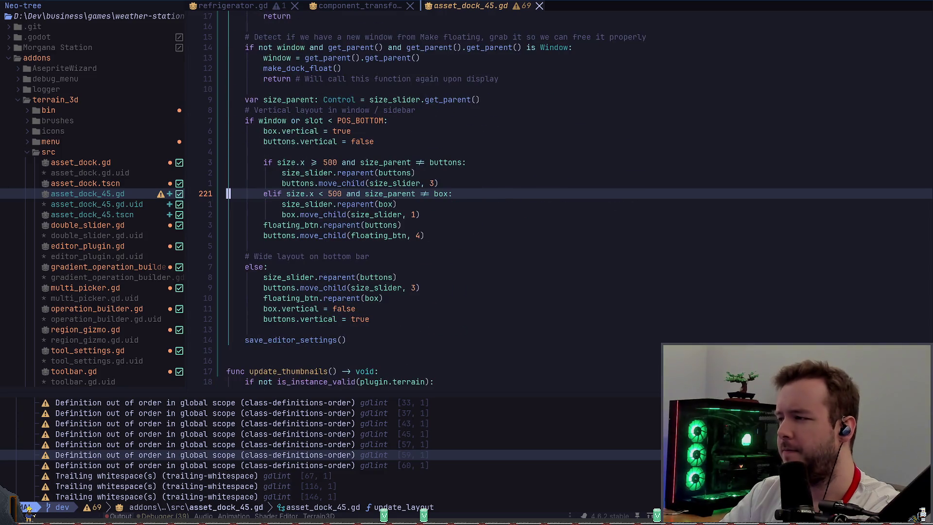
Open asset_dock.gd from the file tree for comparison
key(ctrl+h)
key(k)
key(k)
key(k)
key(Return)
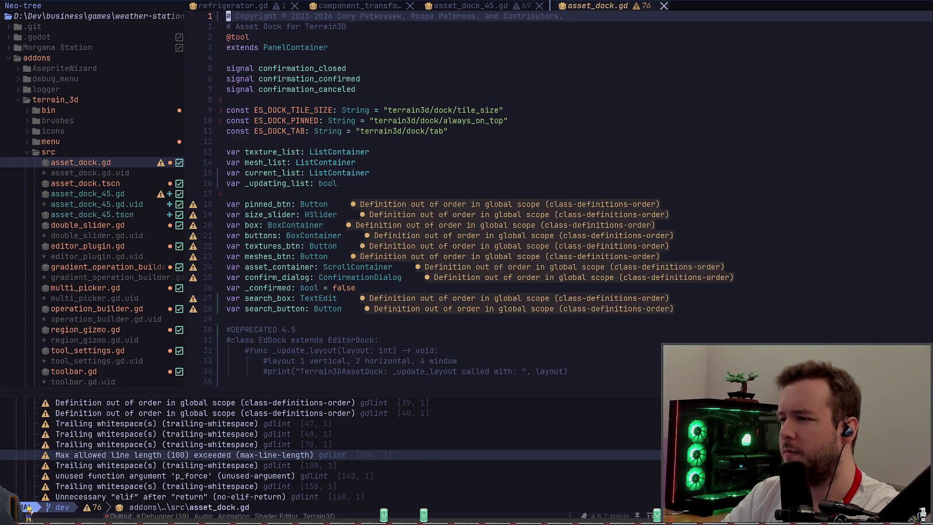
Flip between asset_dock_45.gd and asset_dock.gd several times, ending on asset_dock_45.gd
key(ctrl+o)
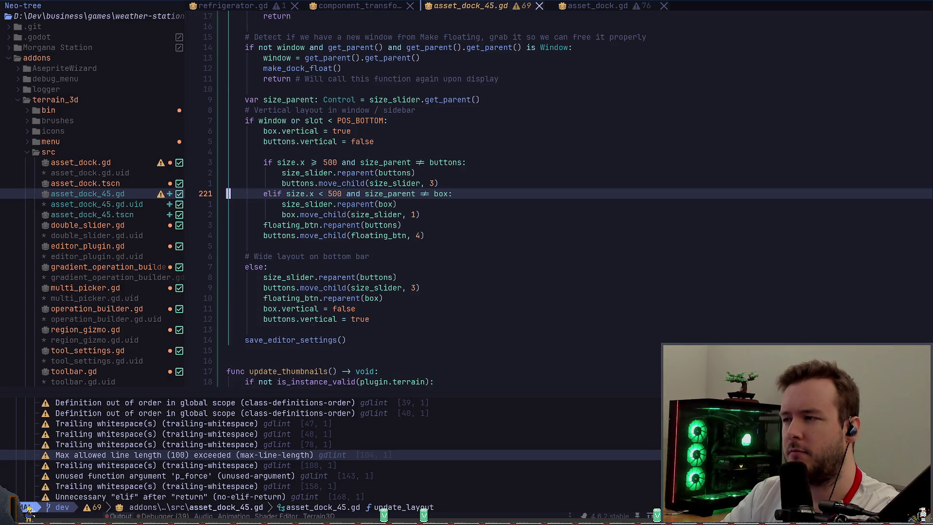
key(ctrl+o)
key(g)
key(g)
key(ctrl+6)
key(ctrl+6)
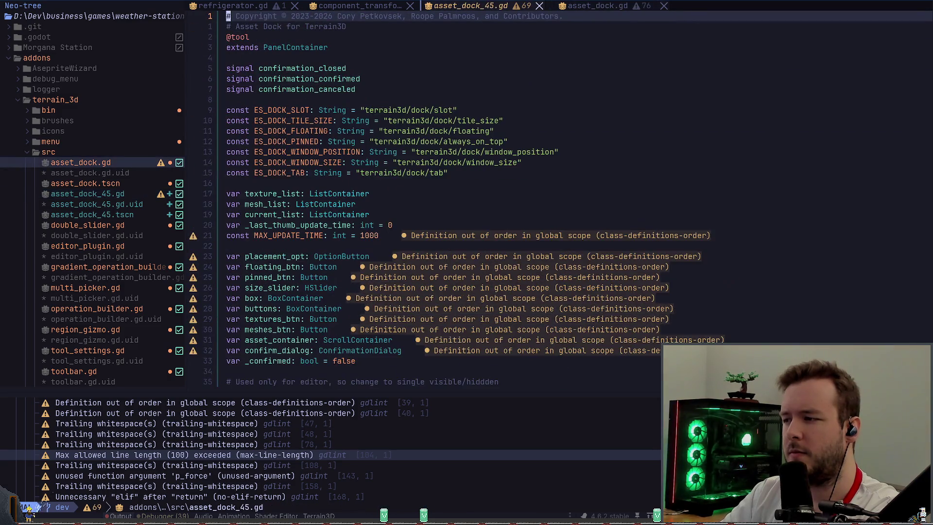
key(ctrl+6)
key(ctrl+6)
key(ctrl+6)
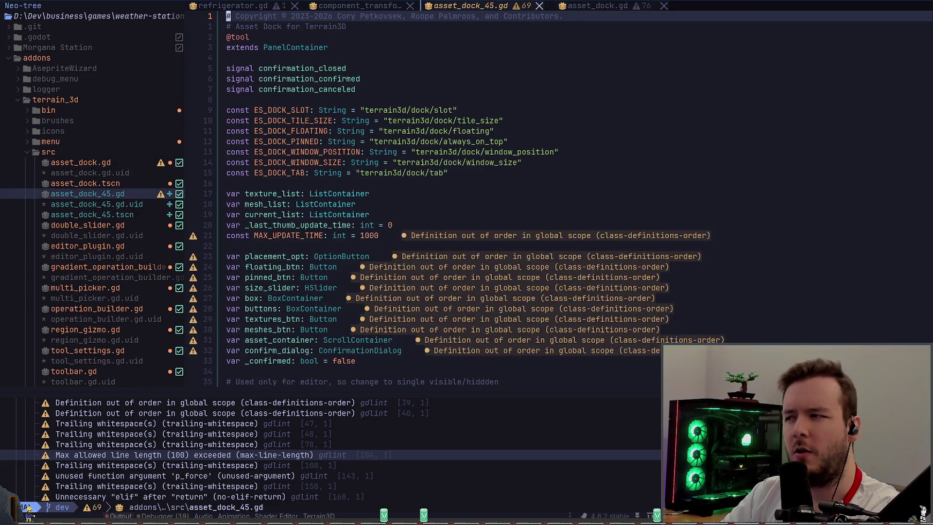
key(ctrl+6)
key(ctrl+6)
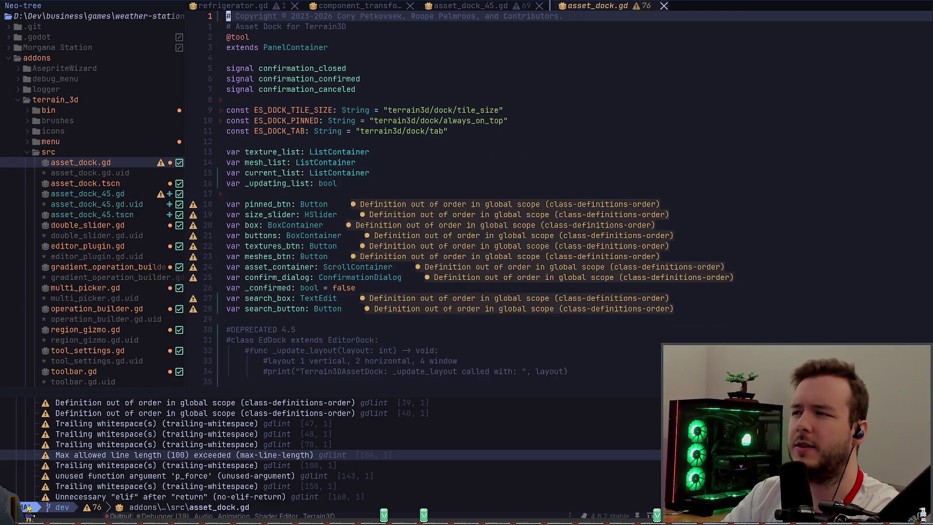
key(ctrl+6)
key(ctrl+6)
key(ctrl+6)
key(ctrl+6)
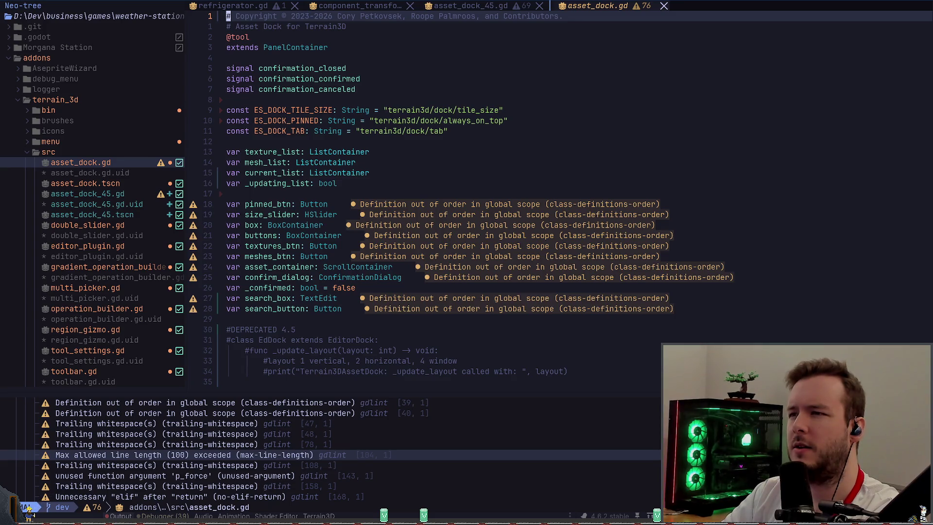
key(shift+h)
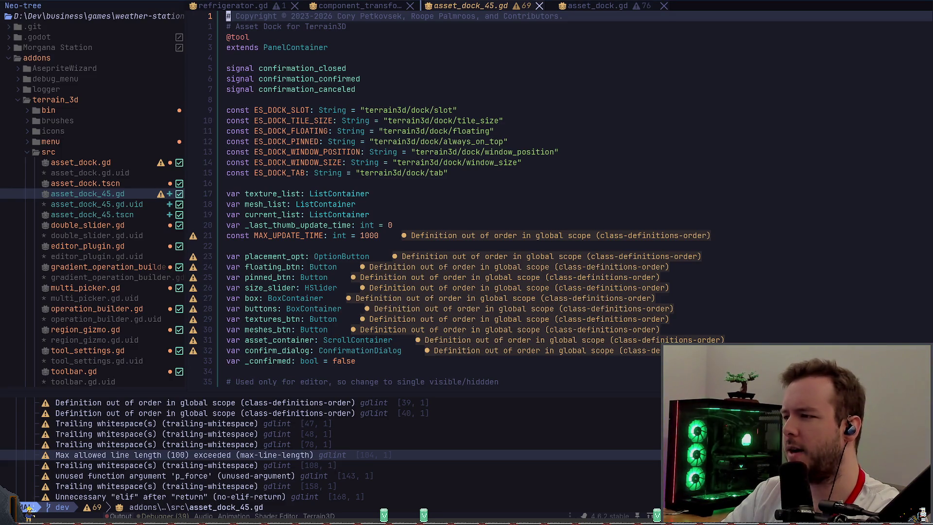
Move down asset_dock_45.gd to its variable declarations, then focus the file tree
key(j)
key(j)
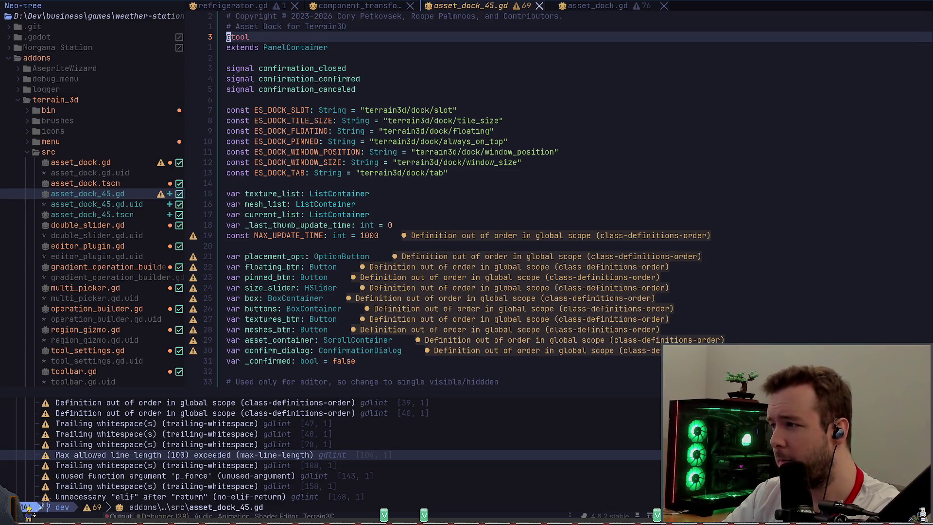
key(ctrl+d)
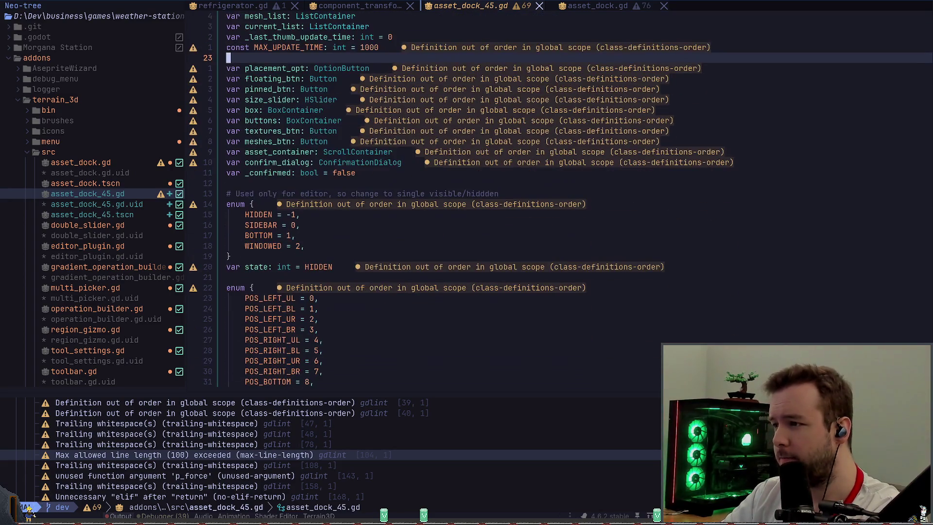
key(ctrl+h)
key(k)
key(k)
key(k)
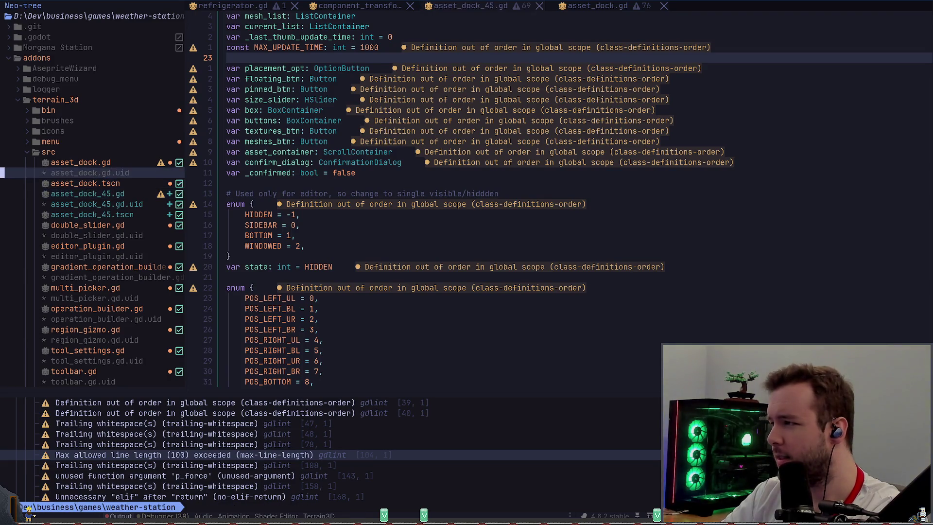
key(Return)
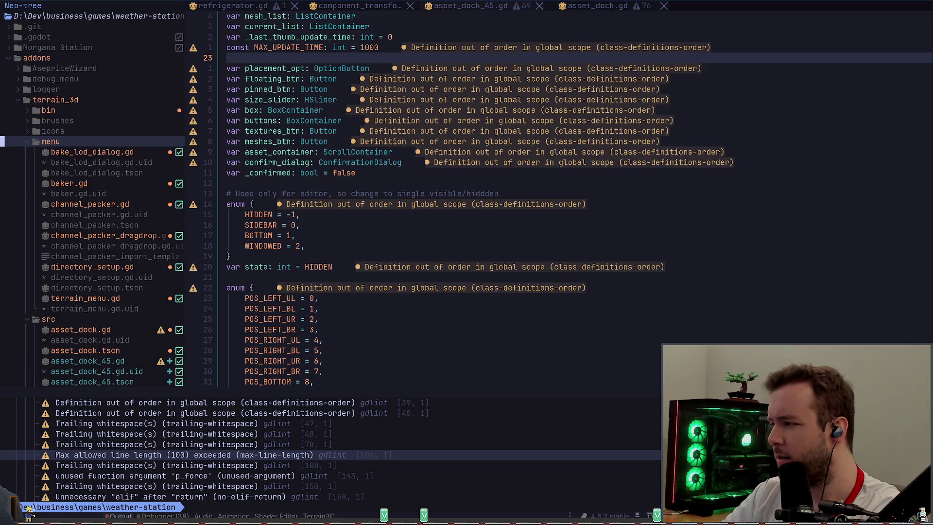
key(Return)
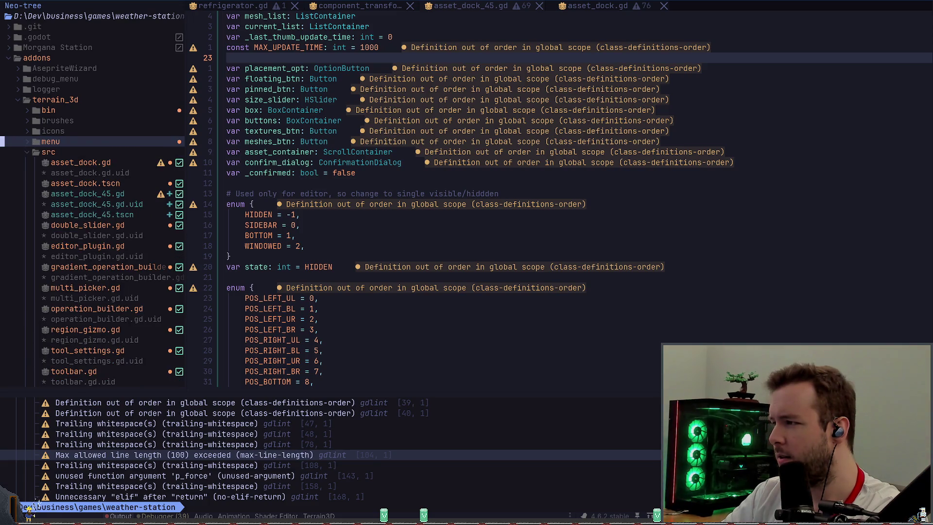
key(j)
key(j)
key(j)
key(j)
key(j)
key(j)
key(j)
key(j)
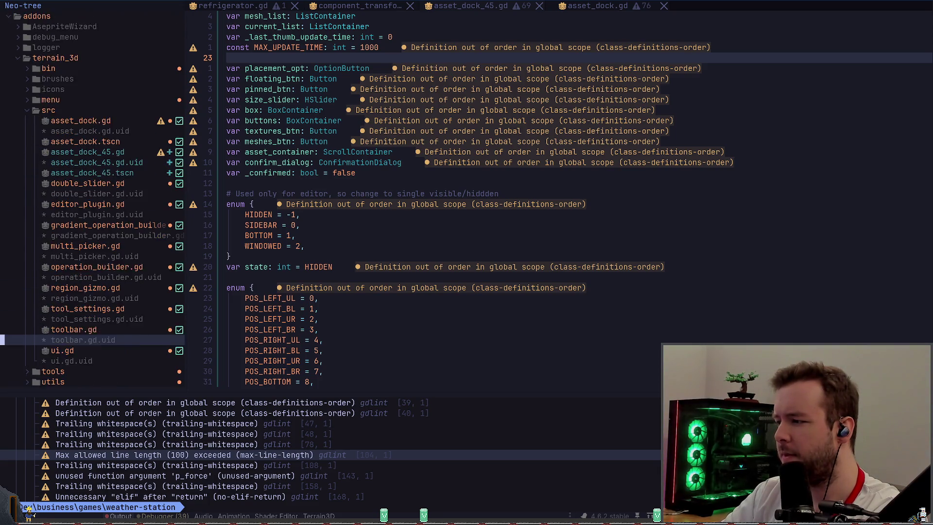
key(Return)
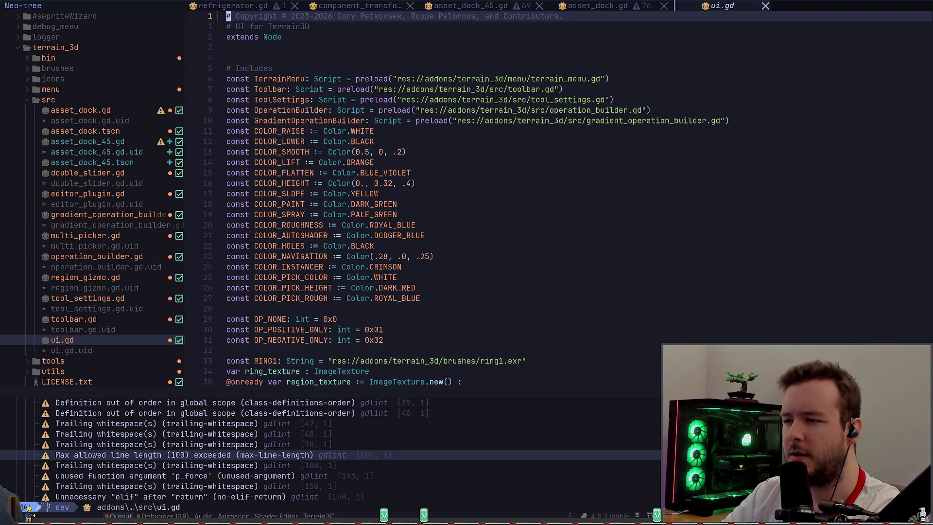
key(ctrl+d)
key(ctrl+d)
key(ctrl+d)
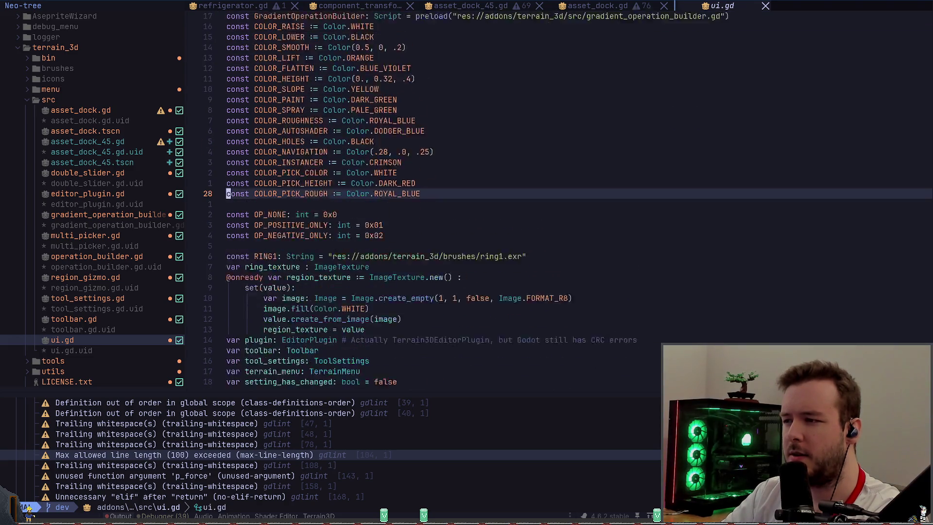
key(ctrl+d)
key(ctrl+d)
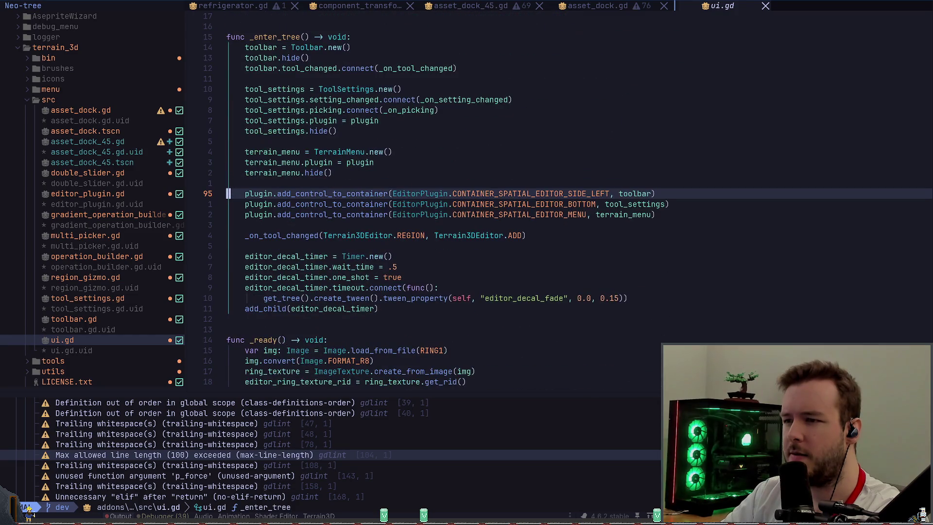
key(space)
key(b)
key(d)
key(ctrl+h)
key(j)
key(j)
key(j)
key(j)
key(k)
key(k)
key(k)
key(k)
key(k)
key(k)
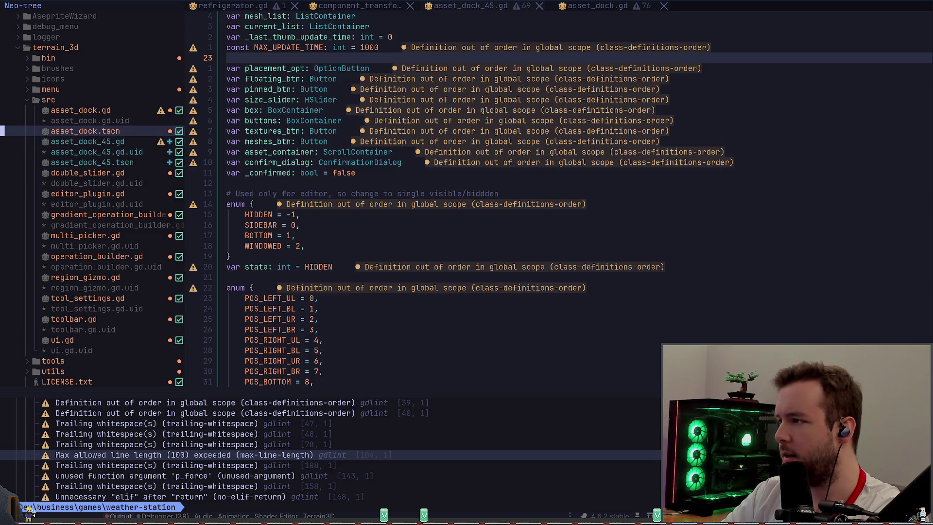
View asset_dock.tscn in Neovim, close it, and move down to asset_dock_45.tscn in Neo-tree
key(Return)
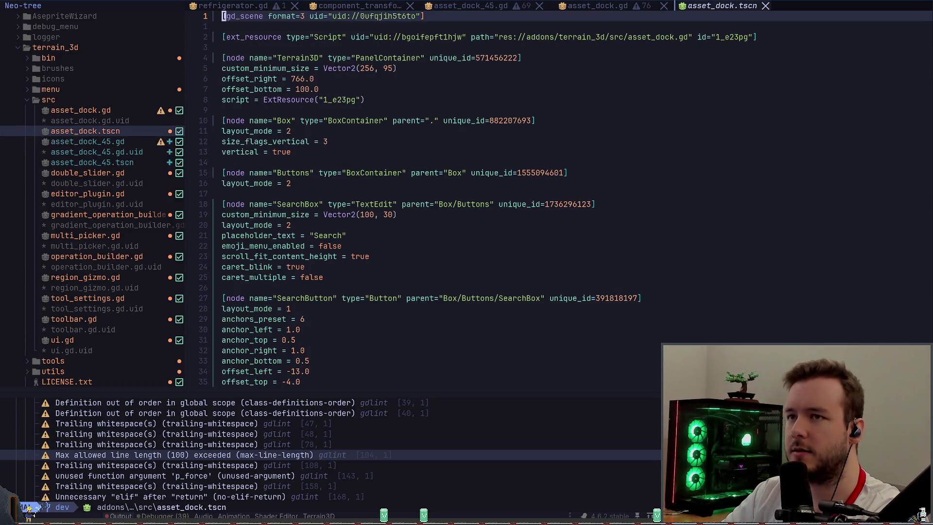
key(space)
key(b)
key(d)
key(ctrl+h)
key(j)
key(j)
key(j)
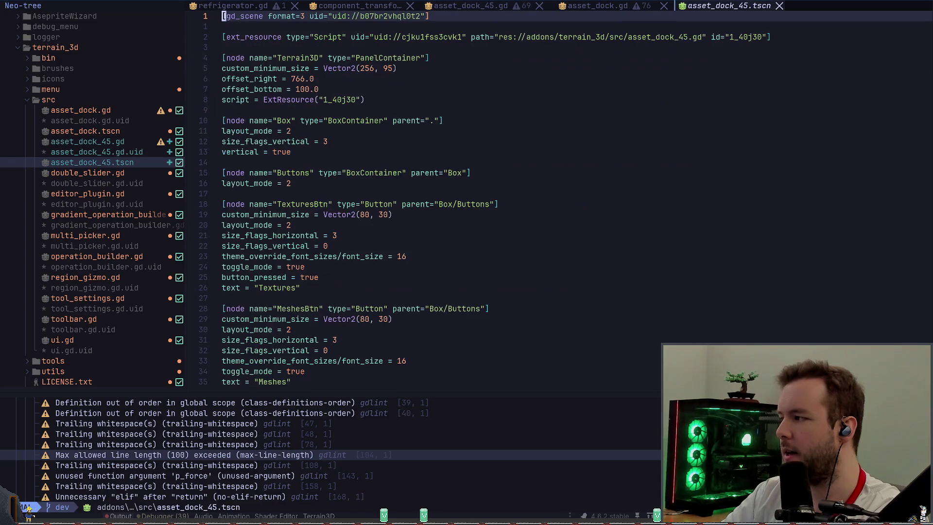
View asset_dock_45.tscn, close it, and return to the Godot editor
key(Return)
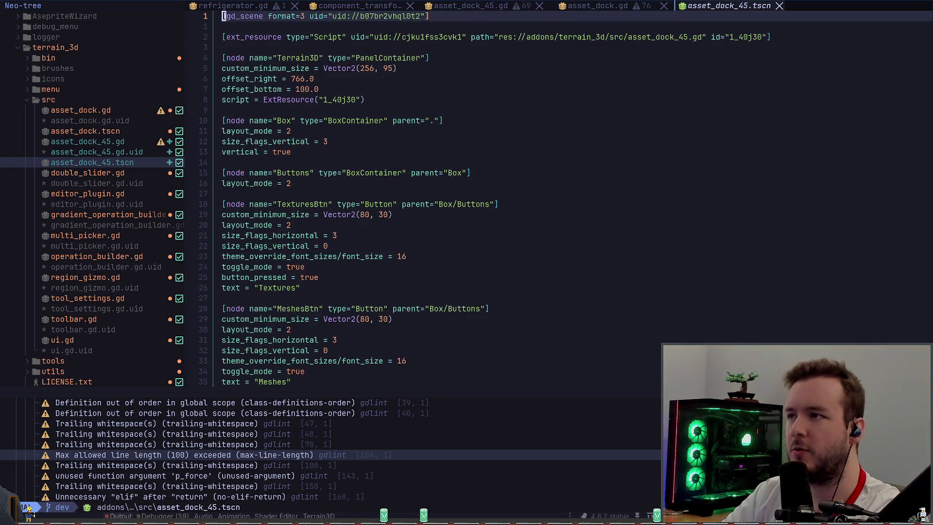
key(space)
key(b)
key(d)
key(ctrl+h)
key(k)
key(k)
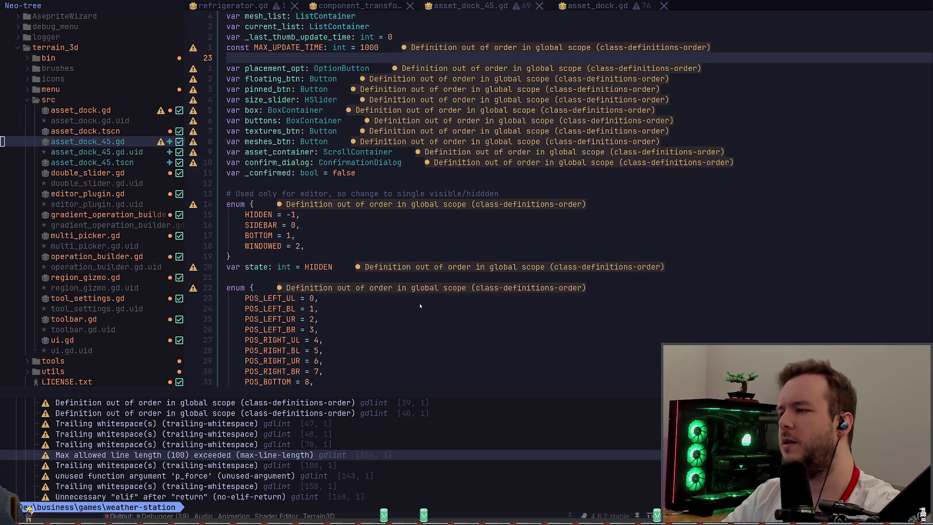
key(alt+Tab)
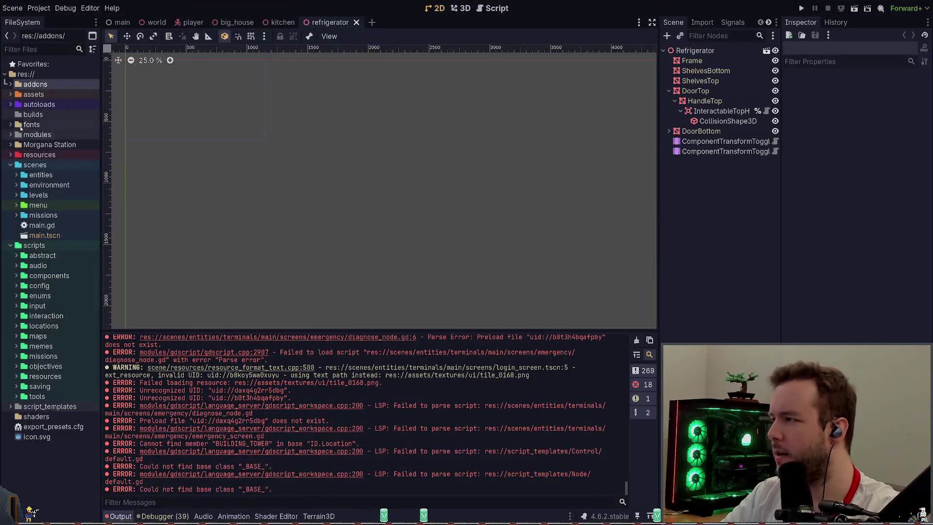
Show the Terrain3D asset panel on the world scene with the Terrain3D node selected
click(9, 84)
click(8, 85)
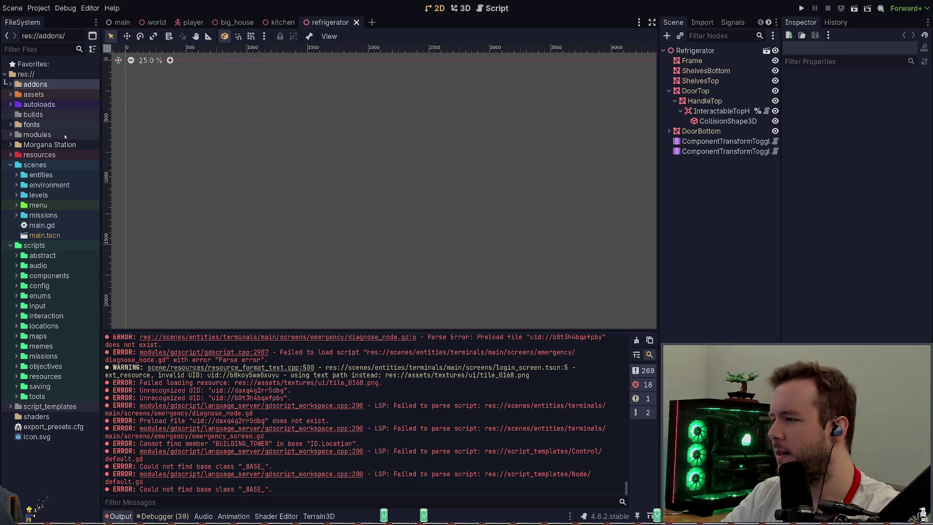
click(319, 516)
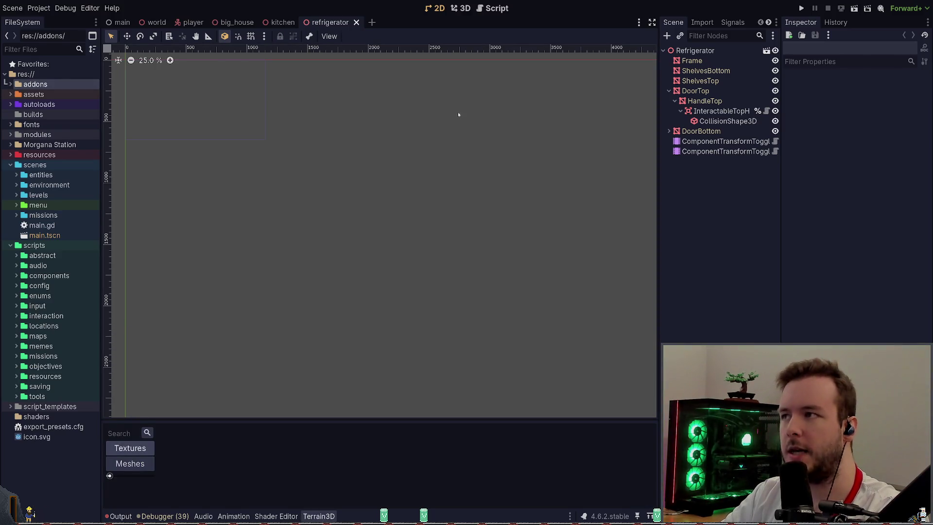
click(155, 22)
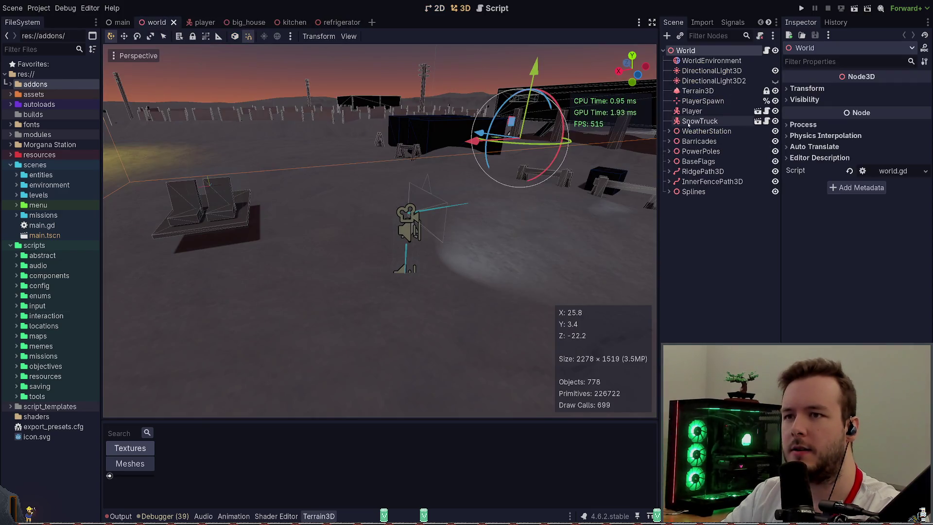
click(697, 93)
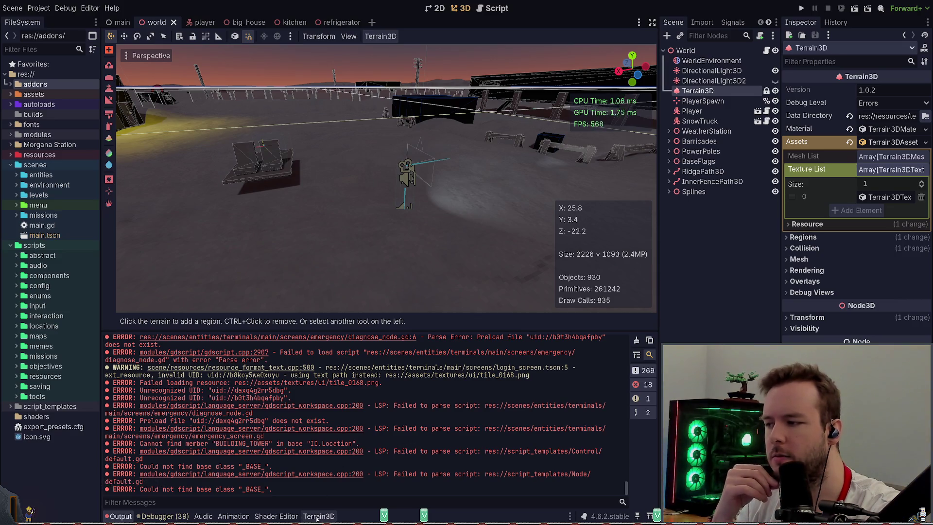
Review the 39 errors listed in the Debugger panel
click(163, 515)
click(170, 356)
scroll(241, 428, down, 10)
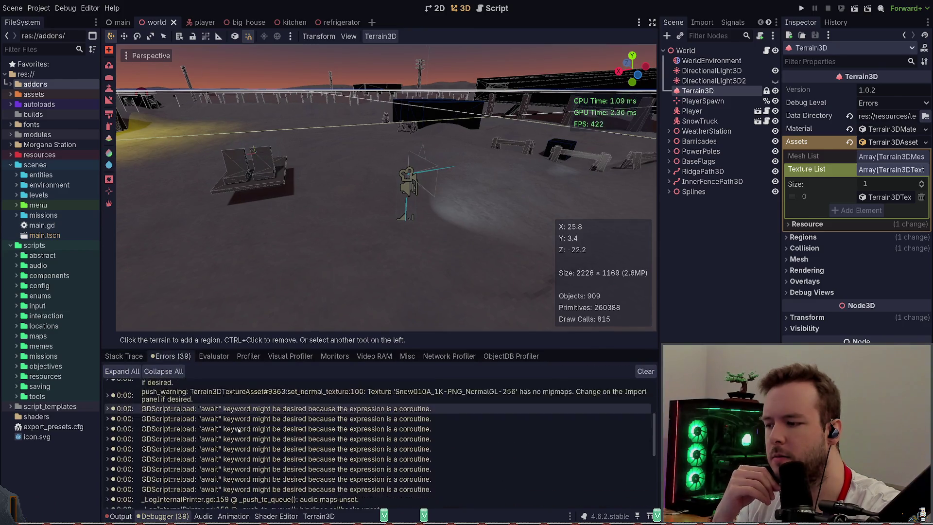
Enlarge the Terrain3D asset dock and expand Terrain3D's Collision and Regions settings
click(319, 516)
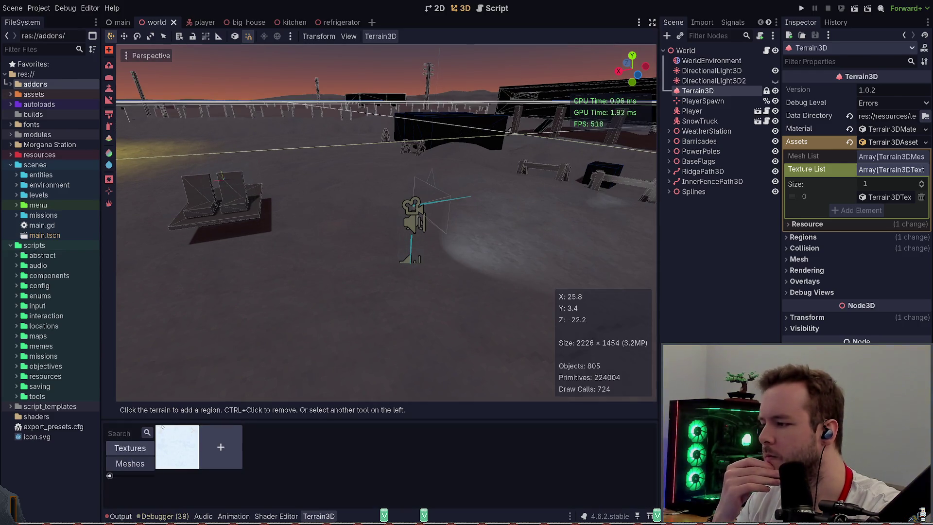
drag(170, 420, 171, 388)
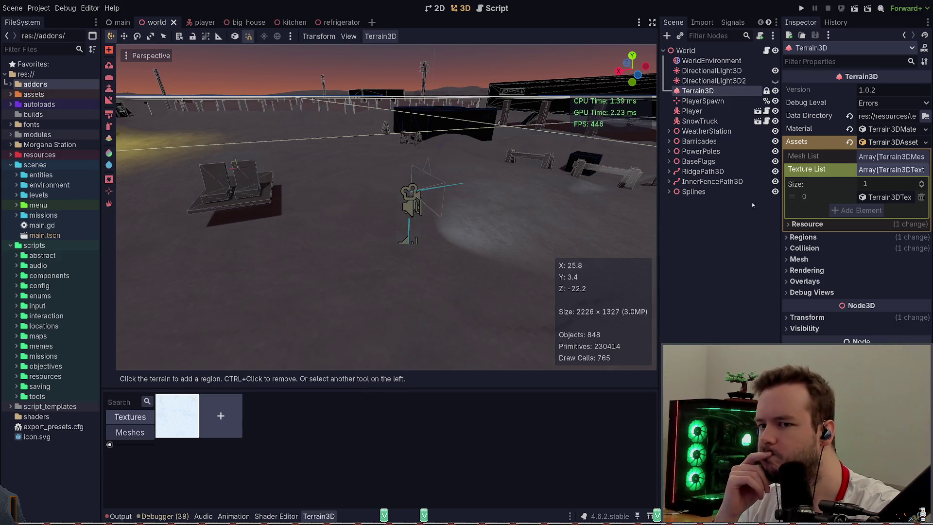
click(803, 248)
click(803, 237)
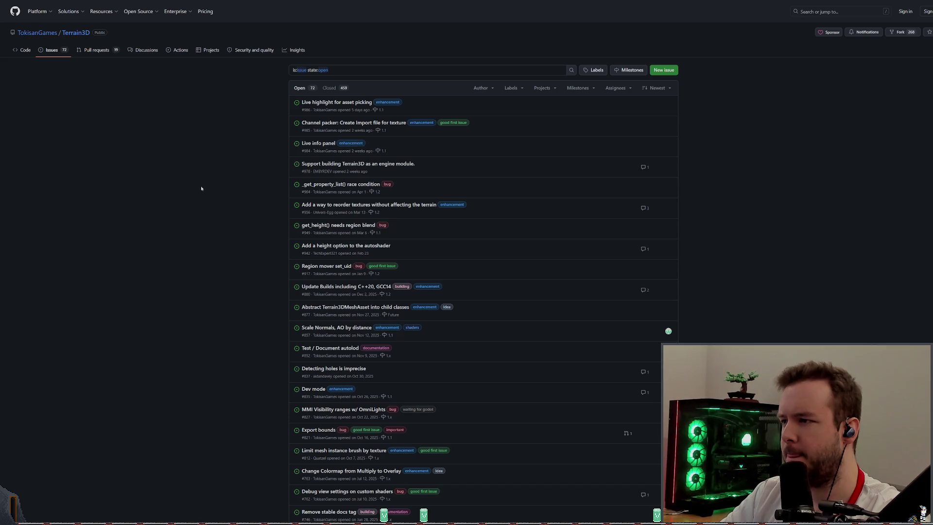
Read issue #978 'Support building Terrain3D as an engine module', then scroll the open issues list
click(319, 163)
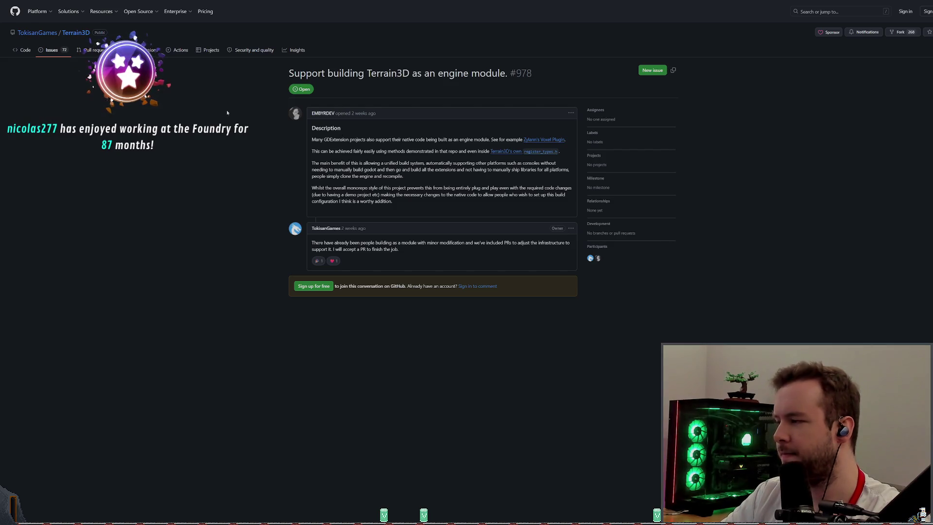
key(alt+Left)
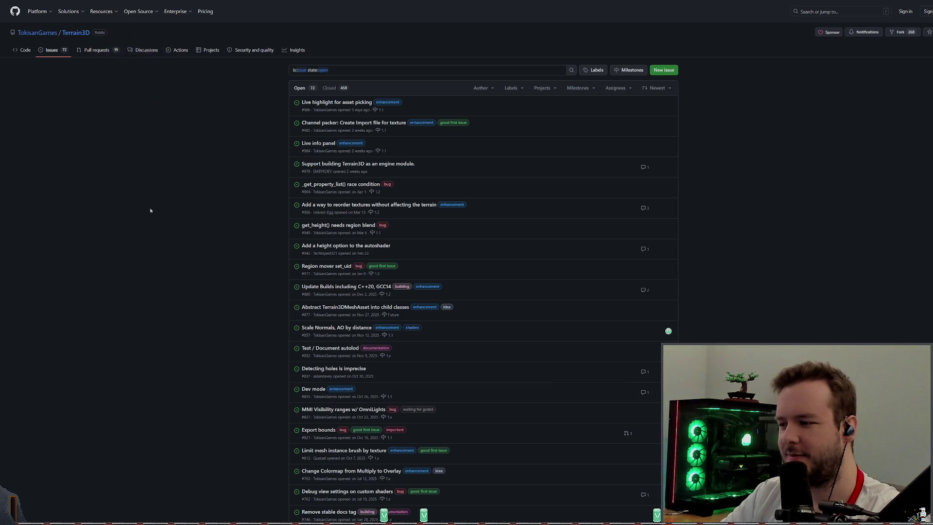
scroll(146, 211, down, 2)
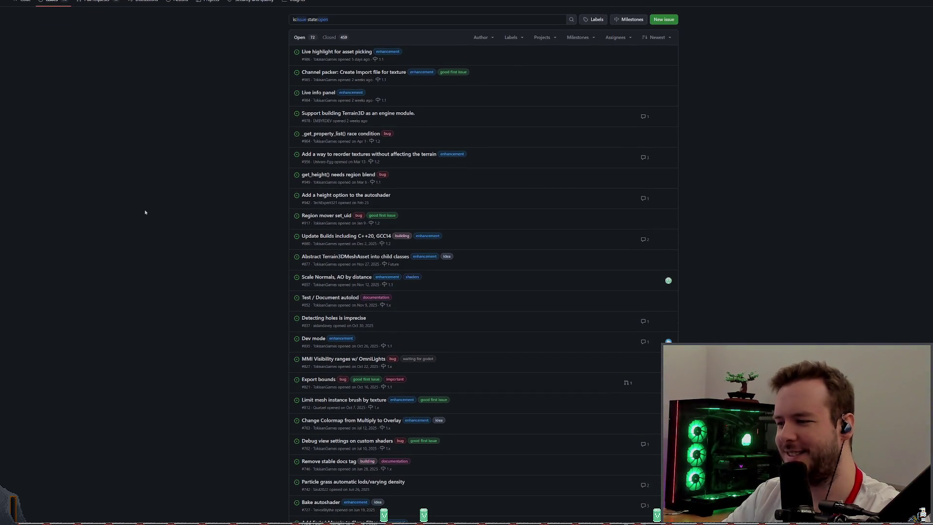
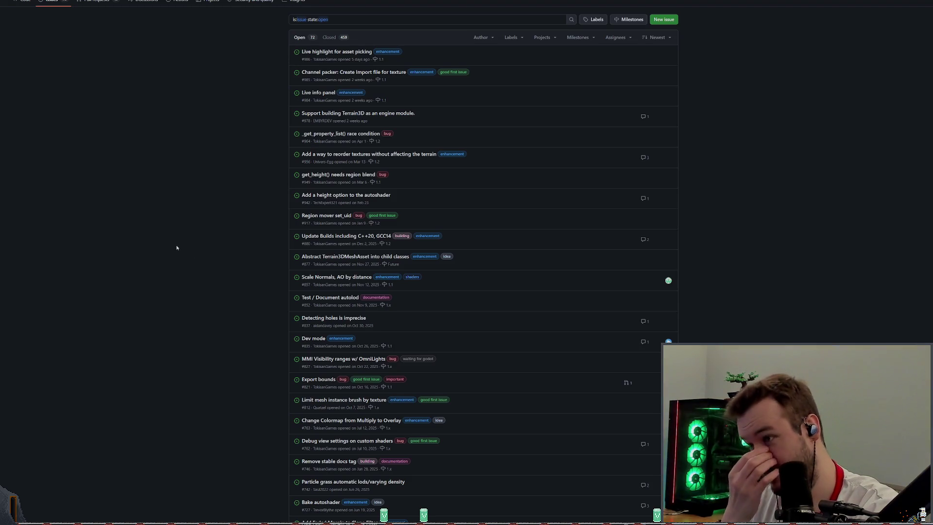
View issue #984 and the pull requests list, then return to the Terrain3D Code page
scroll(214, 252, down, 2)
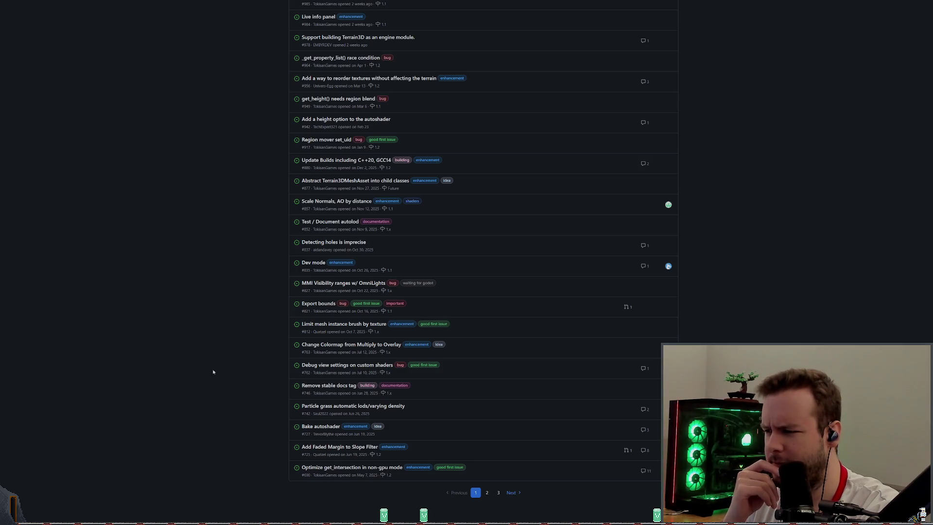
scroll(216, 373, up, 3)
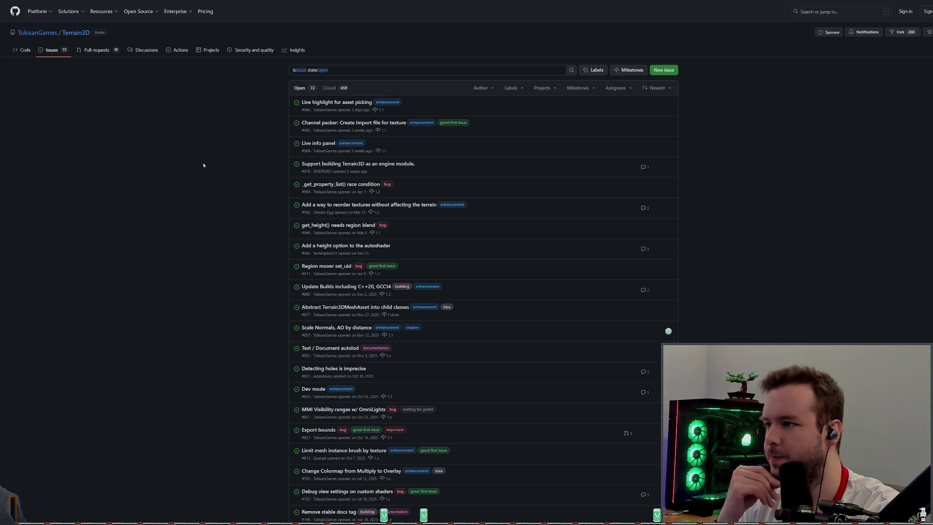
click(317, 143)
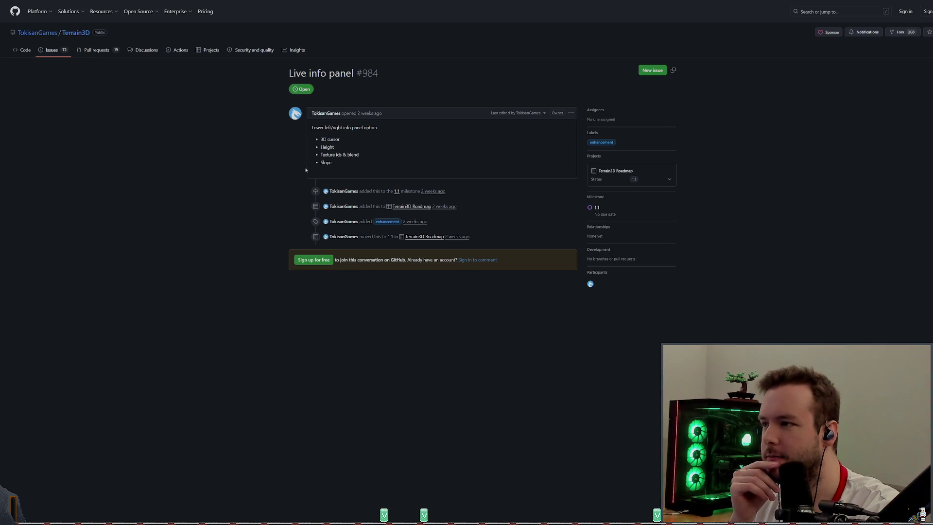
click(102, 51)
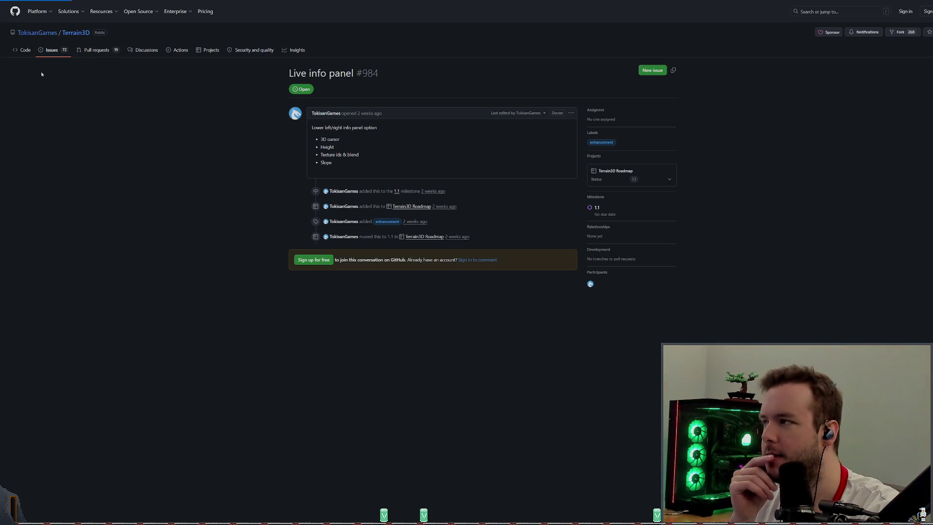
click(24, 50)
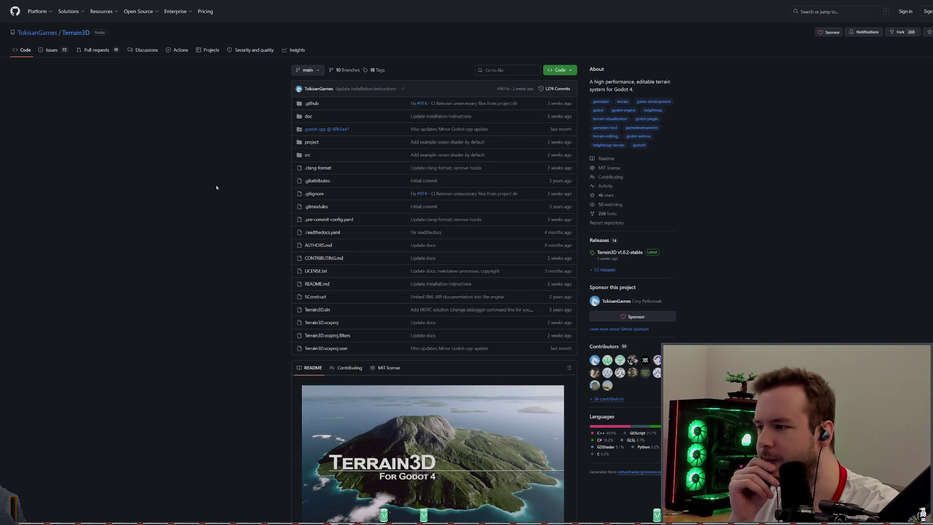
Browse into project, then addons/terrain_3d, then src to list scripts like asset_dock.gd and toolbar.gd
click(307, 154)
scroll(194, 171, down, 1)
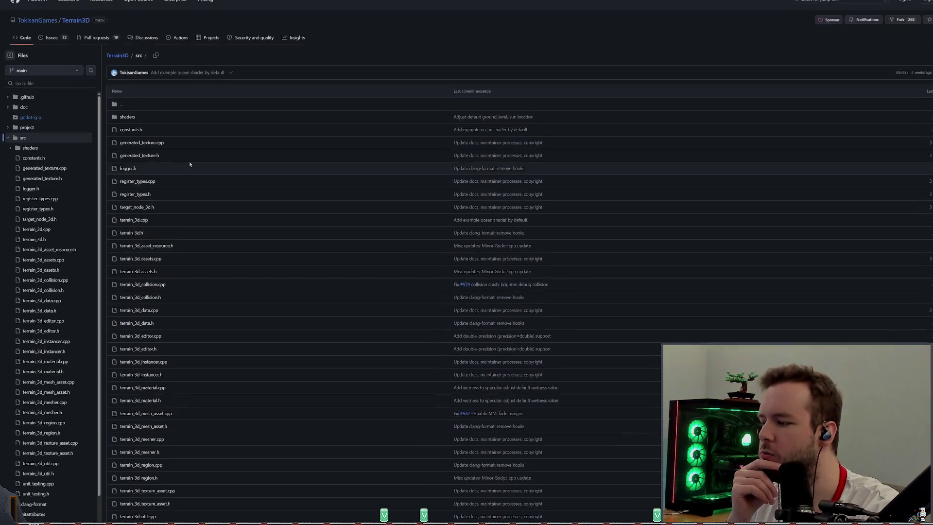
scroll(193, 168, up, 1)
key(alt+Left)
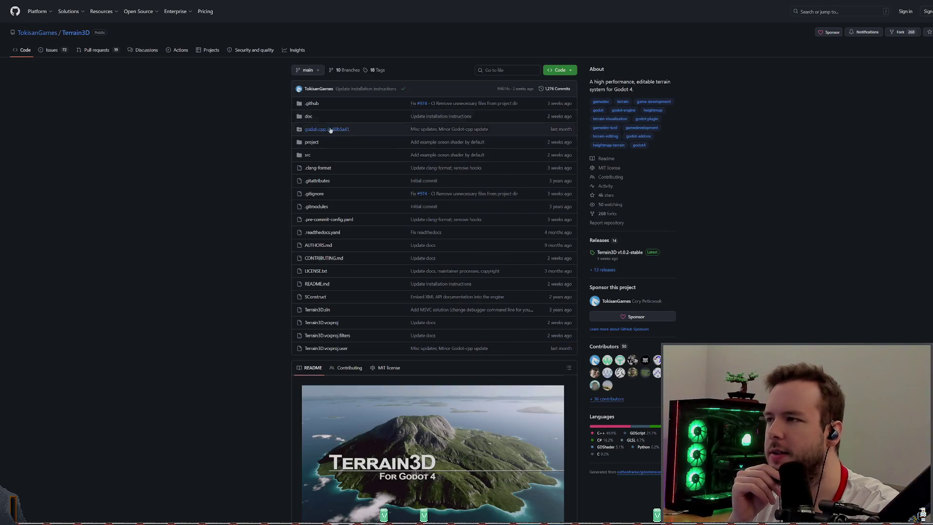
click(310, 143)
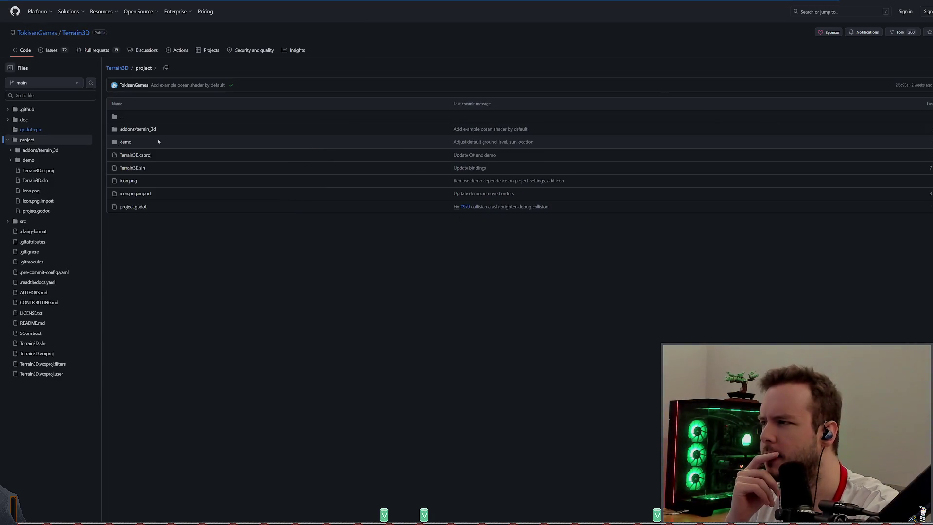
click(141, 128)
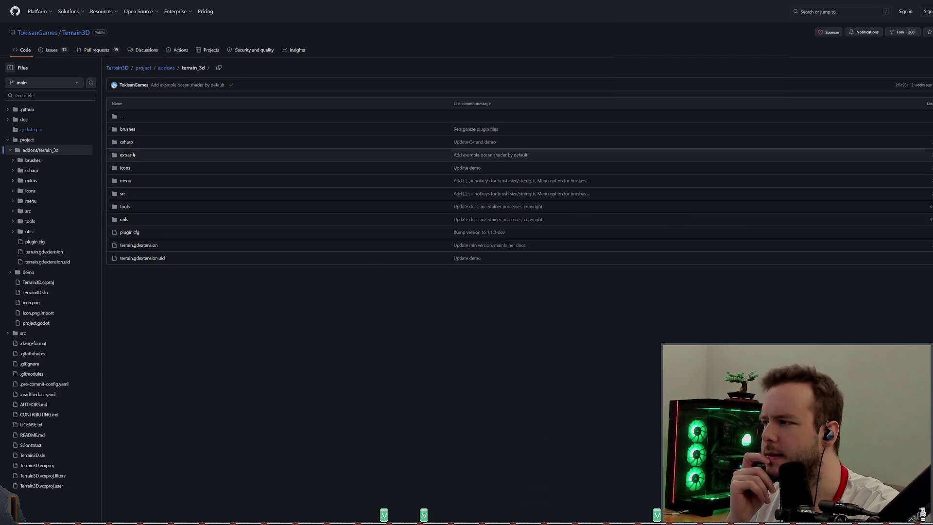
click(122, 194)
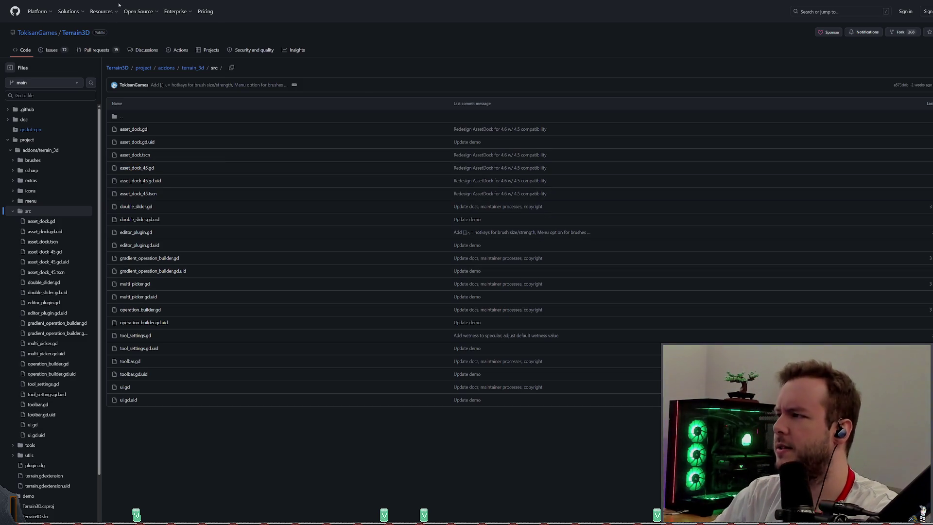
click(815, 12)
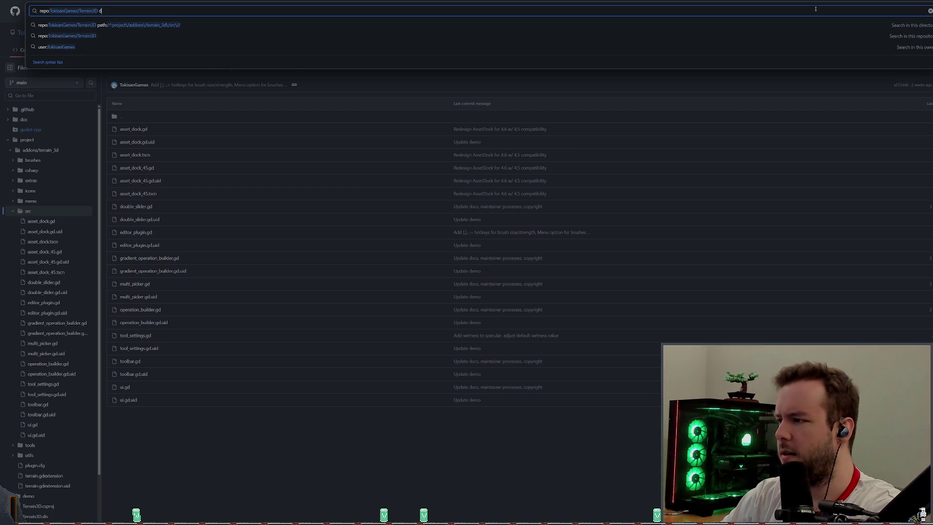
text(ock_45)
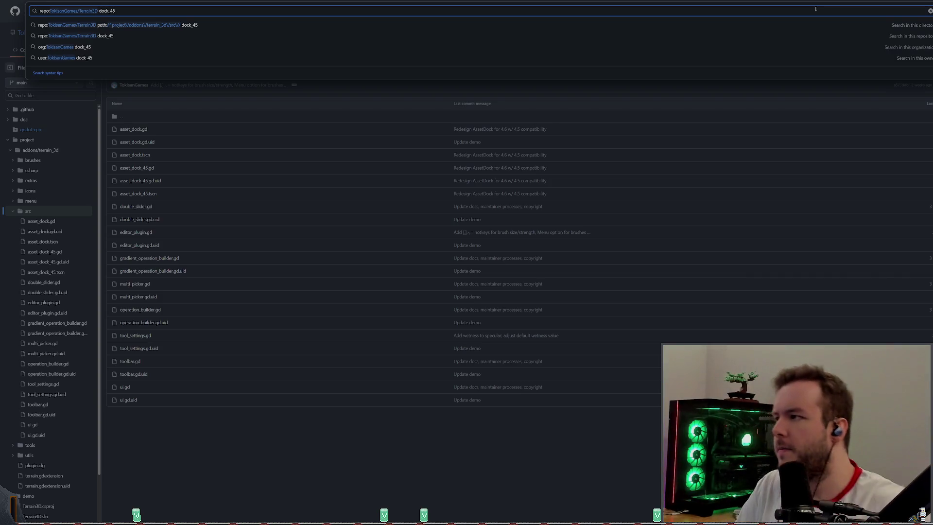
key(Return)
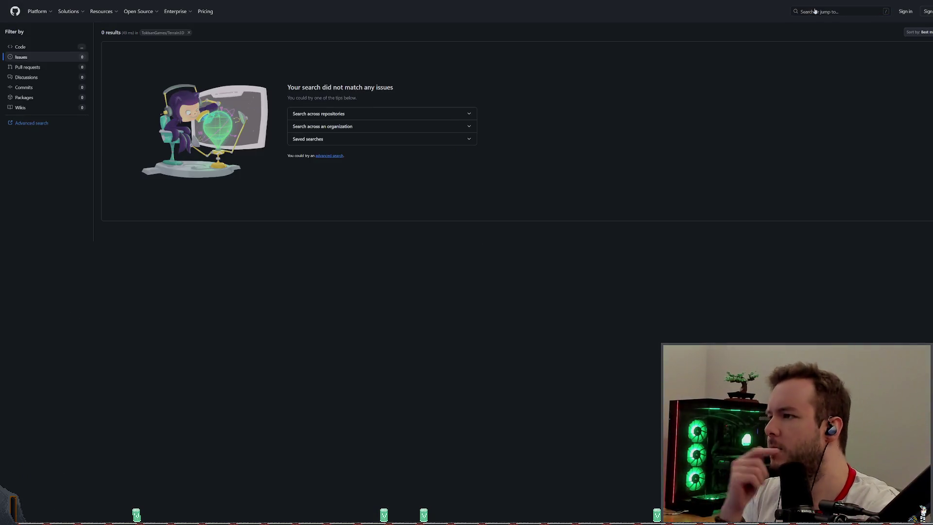
key(alt+Left)
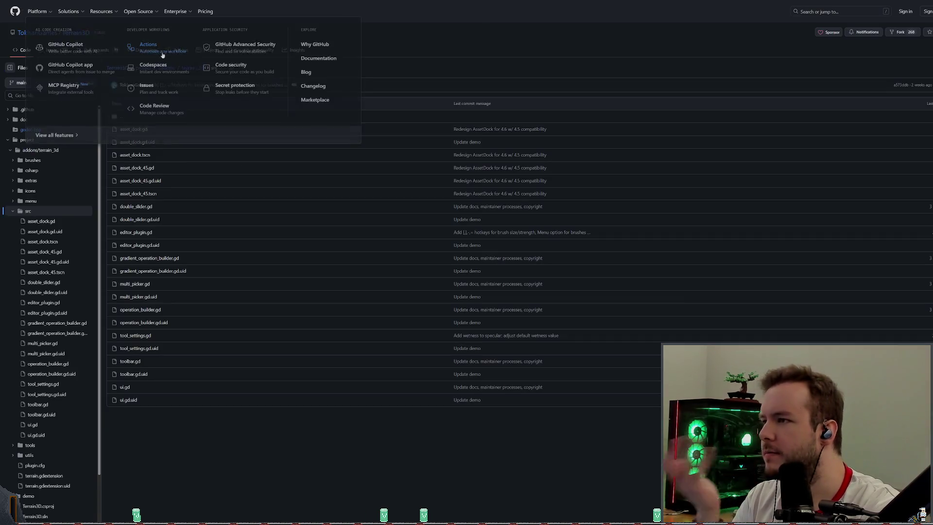
click(836, 15)
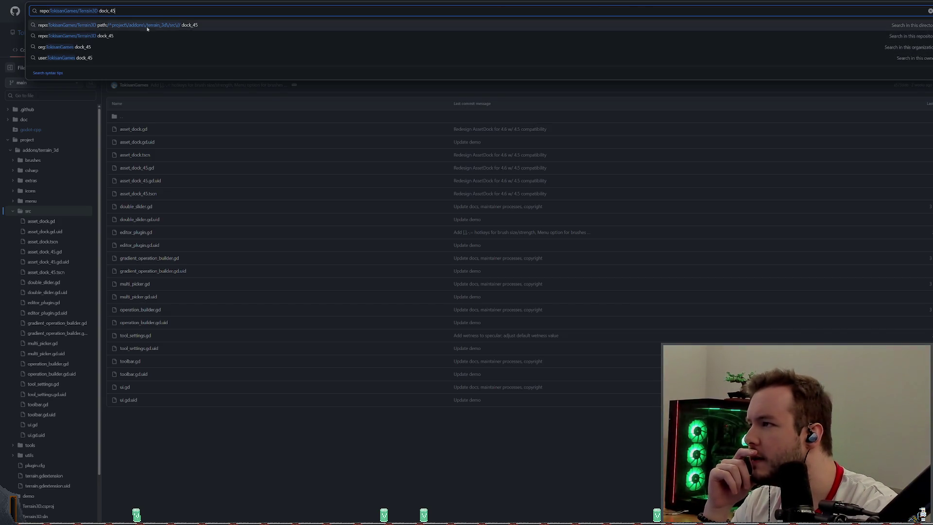
click(196, 25)
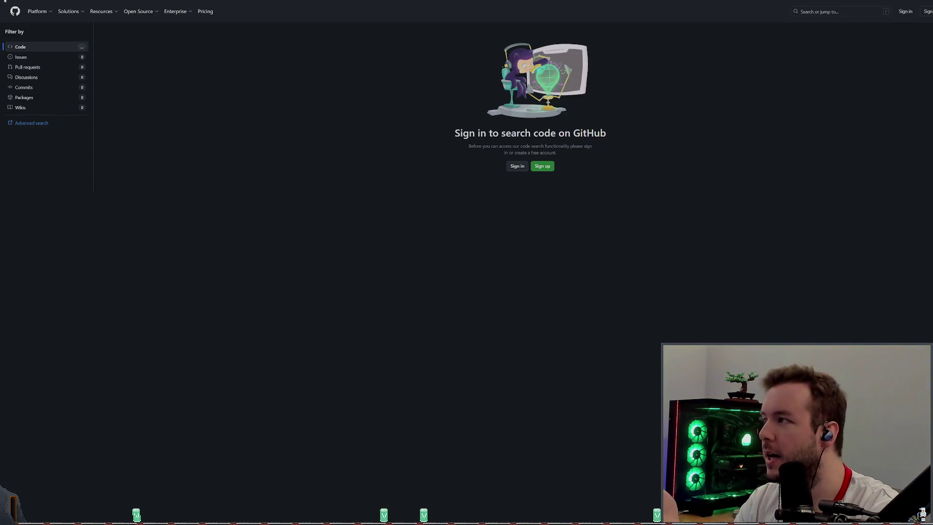
key(alt+Left)
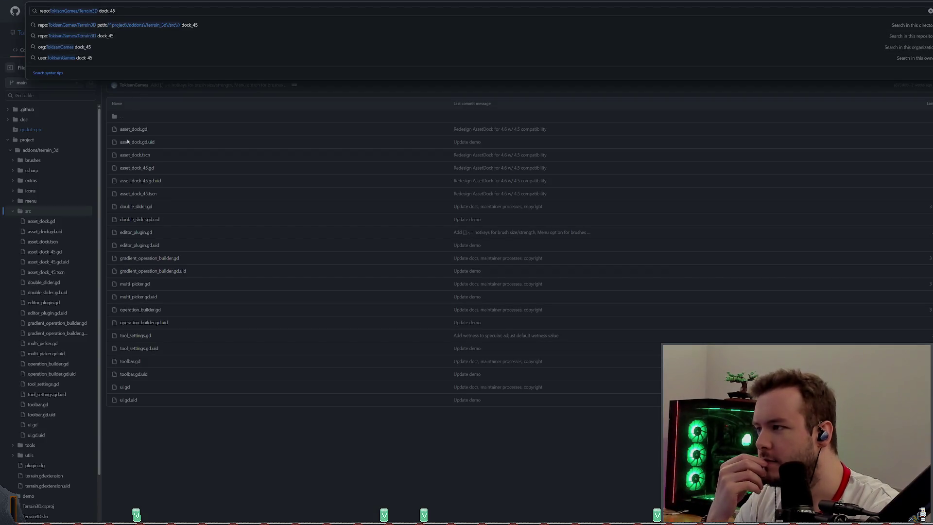
click(301, 179)
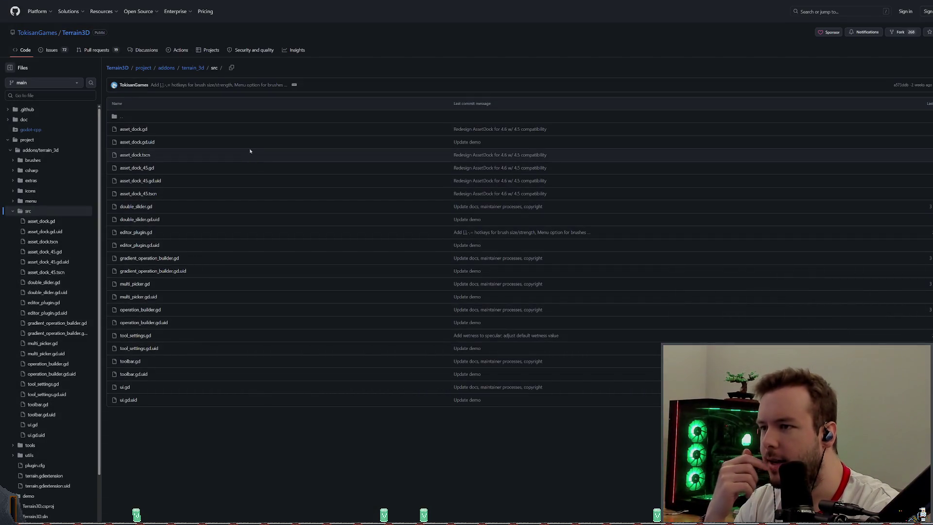
mouse_move(101, 11)
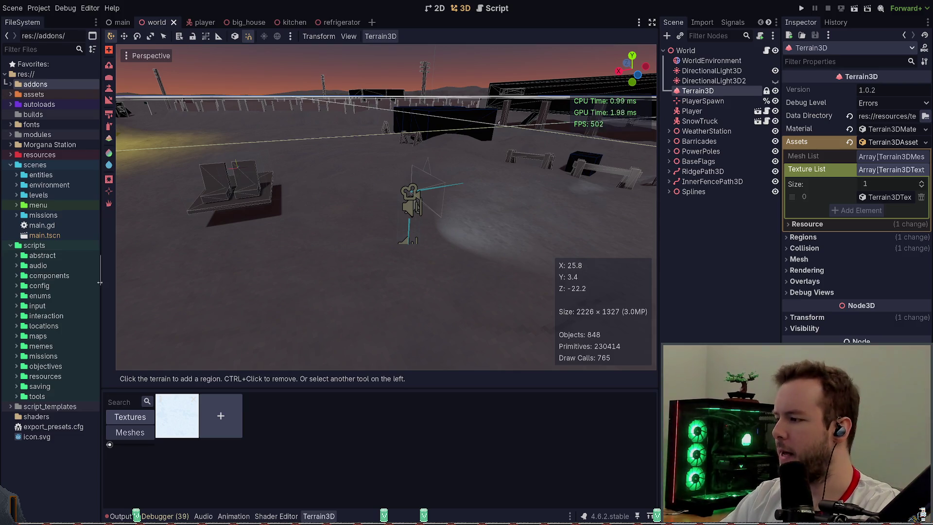
In Neovim's Neo-tree, select asset_dock_45.gd in terrain_3d's src folder
key(alt+Tab)
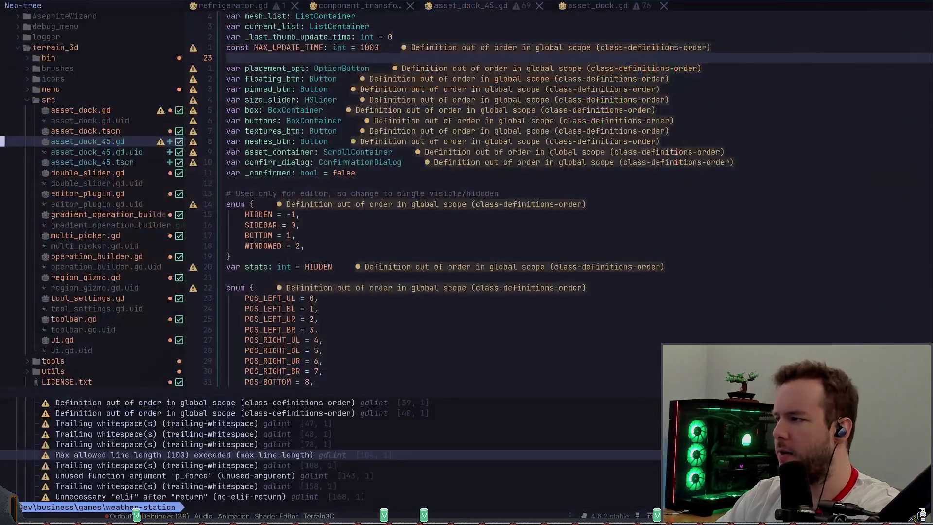
key(j)
key(k)
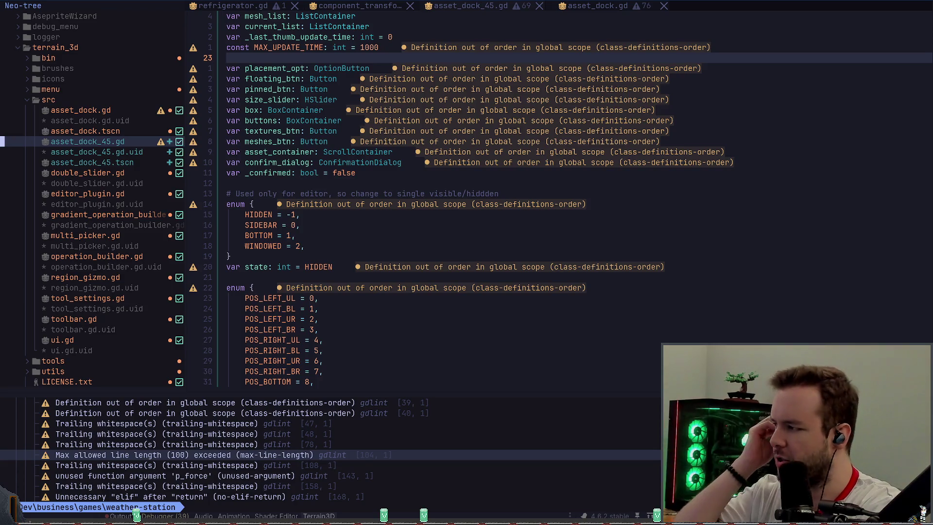
click(92, 162)
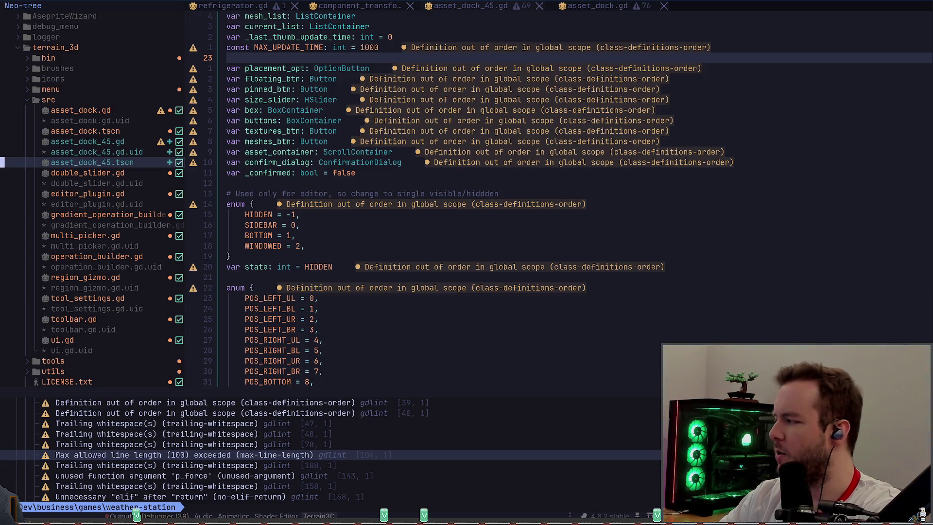
key(k)
key(k)
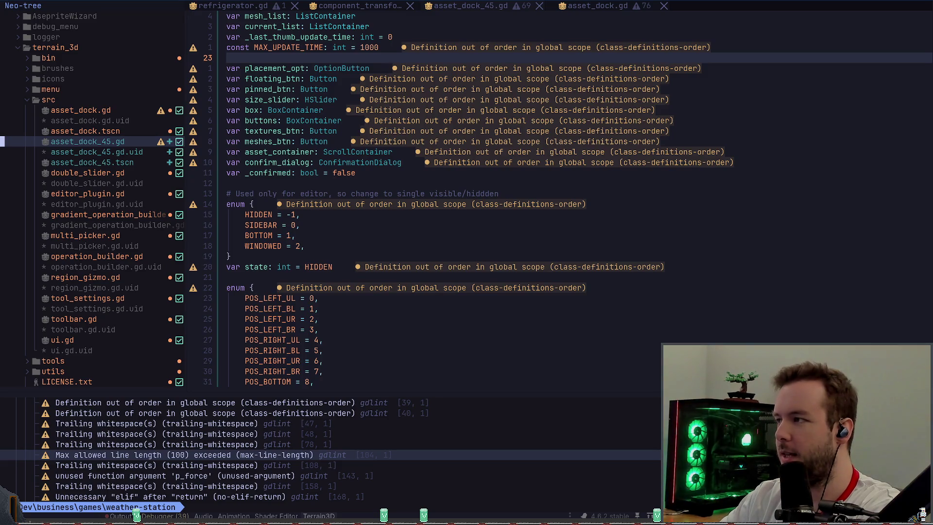
Delete asset_dock_45.gd, asset_dock_45.gd.uid and asset_dock_45.tscn, confirming each with y
key(d)
key(Return)
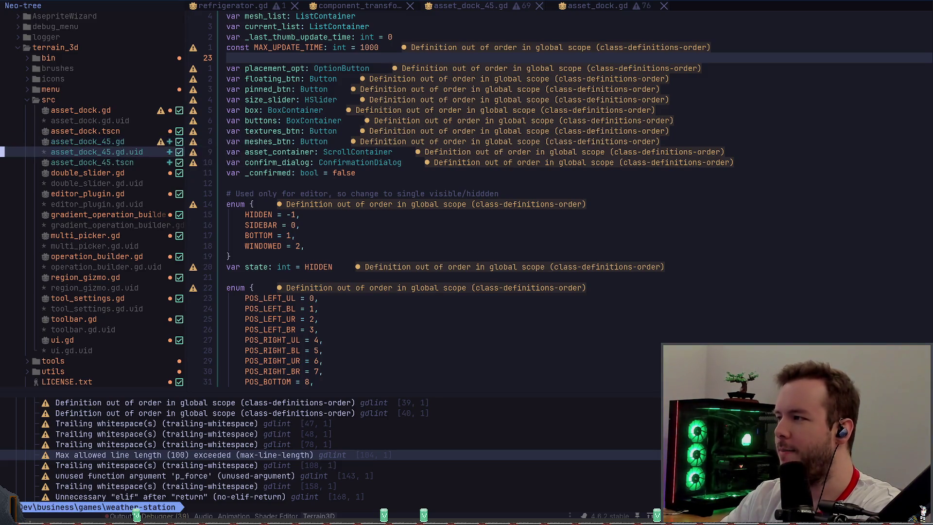
text(y)
key(Return)
text(dy)
key(Return)
text(d)
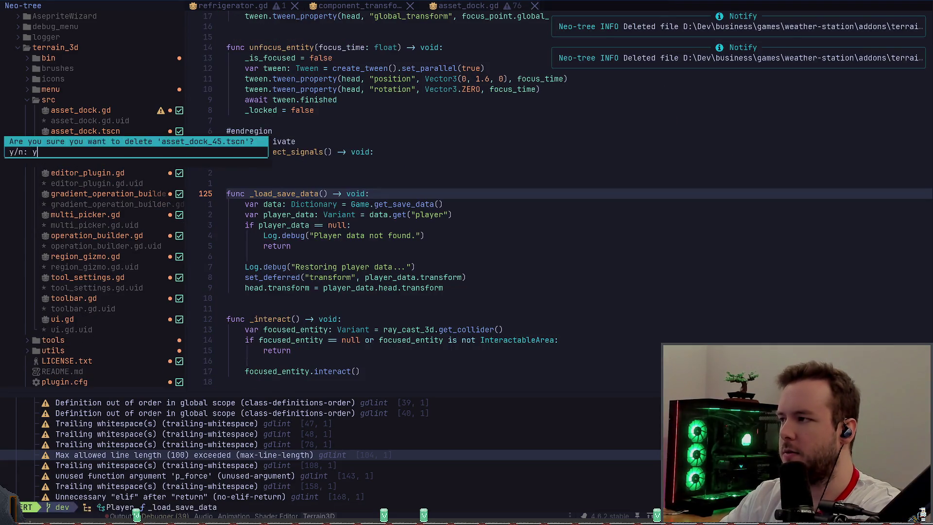
text(y)
key(Return)
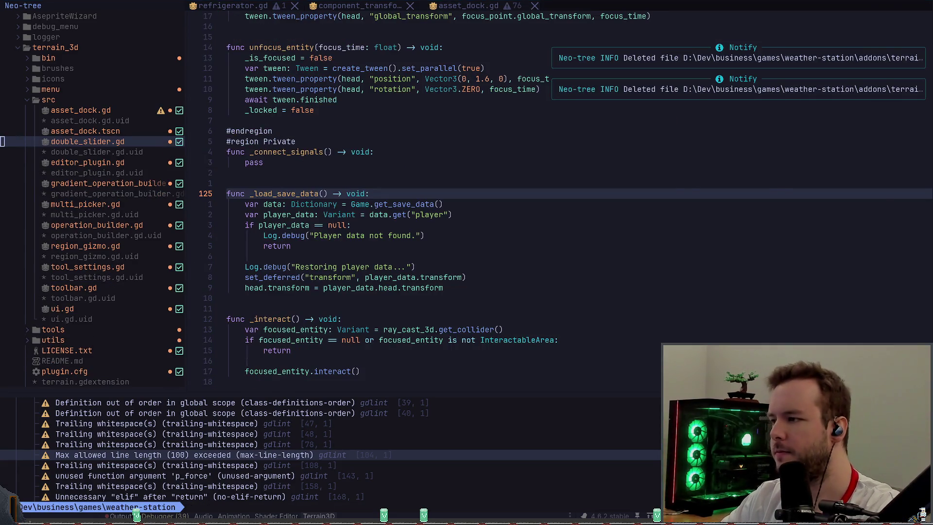
key(alt+Tab)
Reload the current project, then check the Debugger Errors tab and the Output log
click(119, 516)
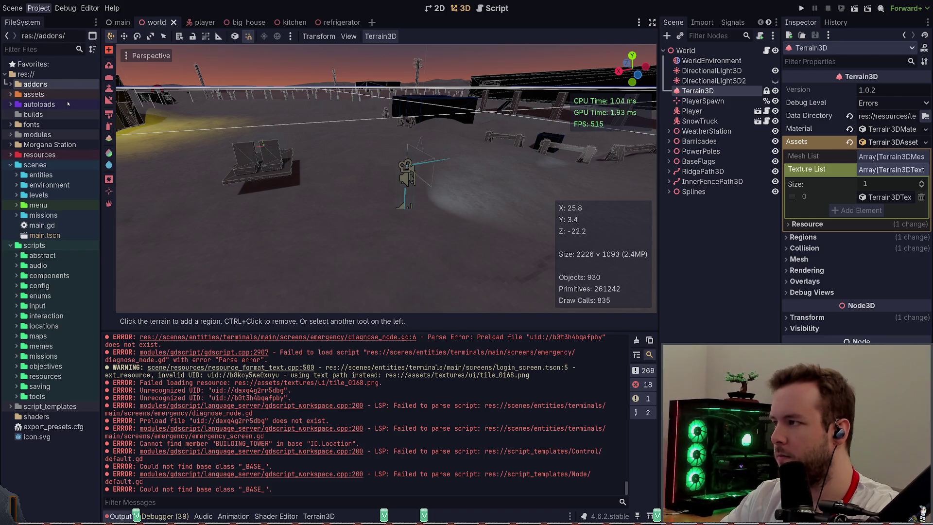
key(super+2)
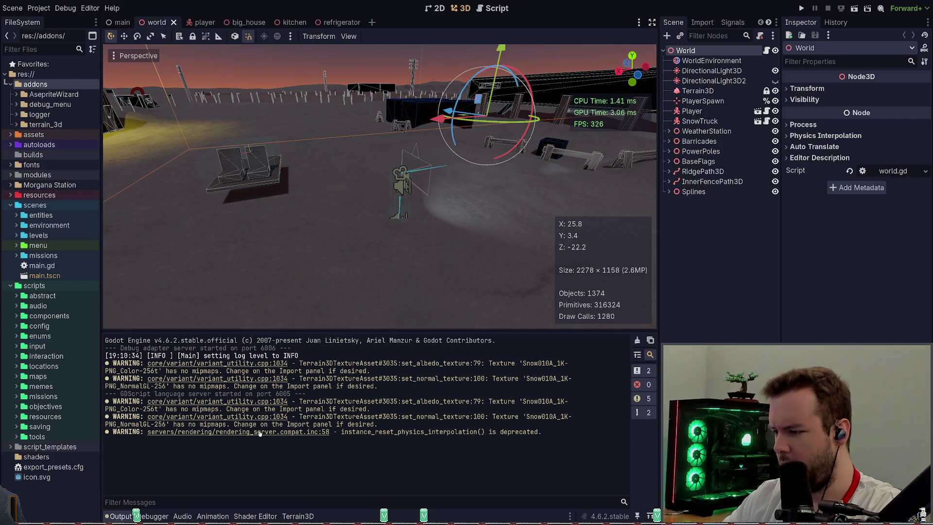
click(153, 516)
click(124, 356)
click(160, 355)
click(119, 516)
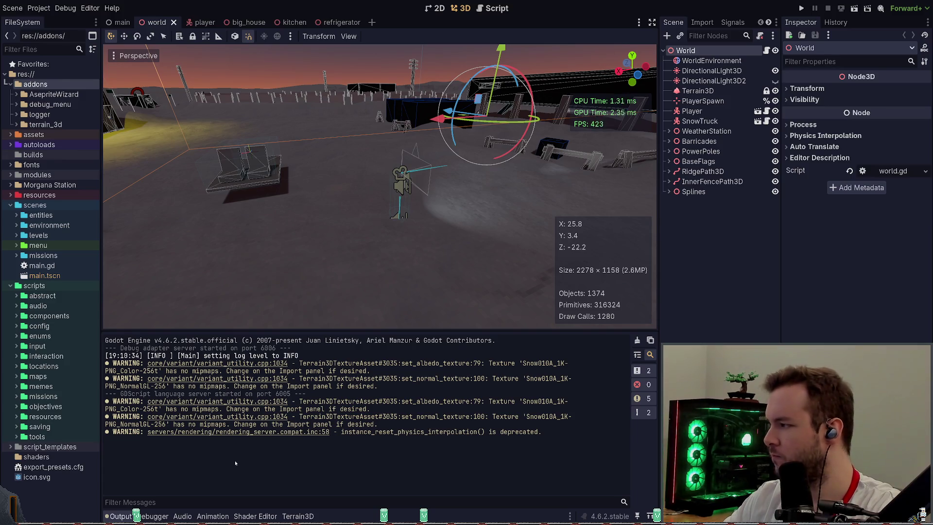
key(alt+Tab)
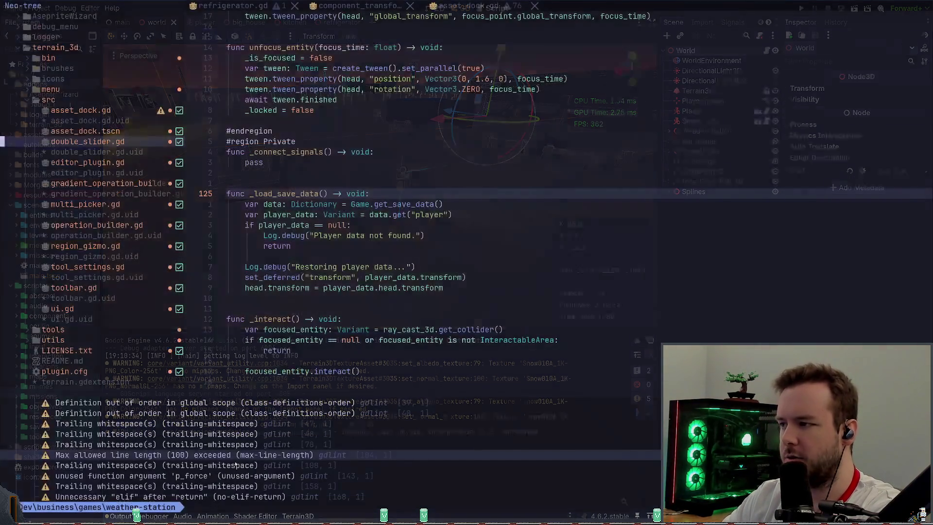
Open Terrain3D's plugin.cfg from the file tree and close it again
text(/ui)
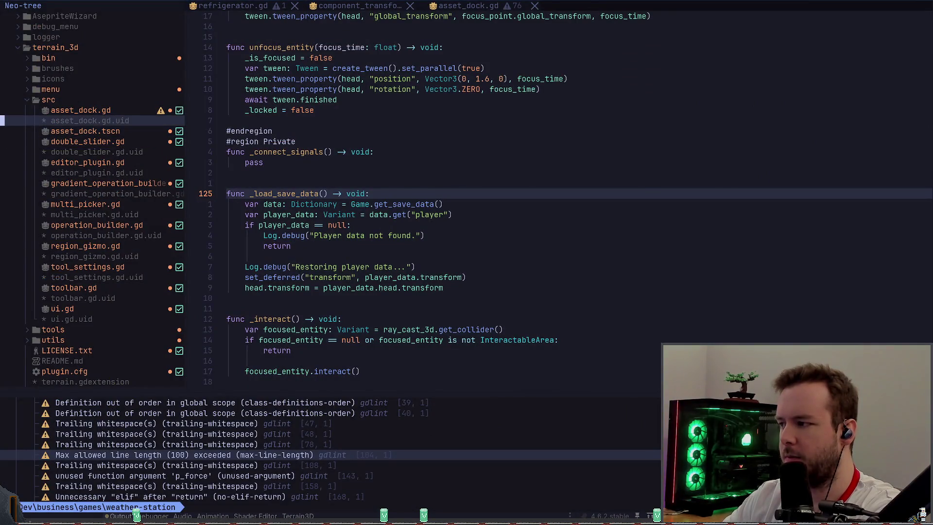
key(j)
key(j)
key(j)
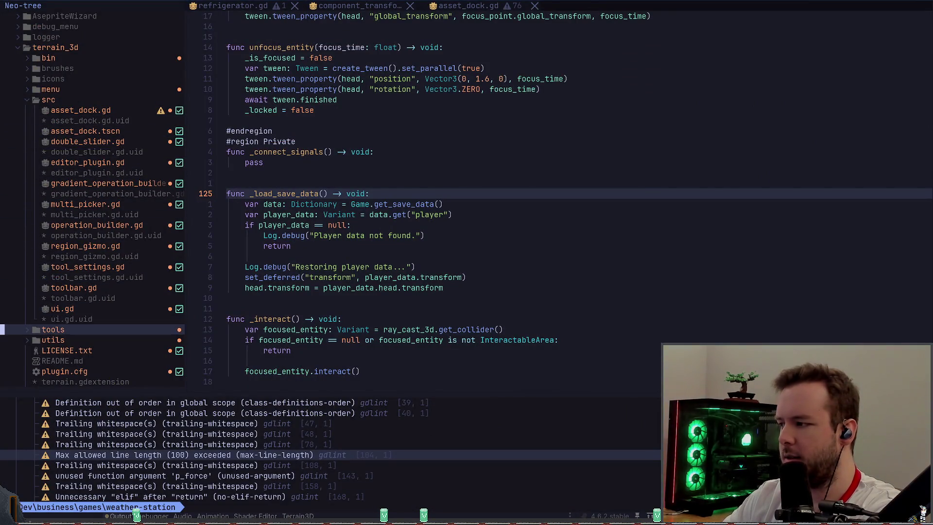
key(Return)
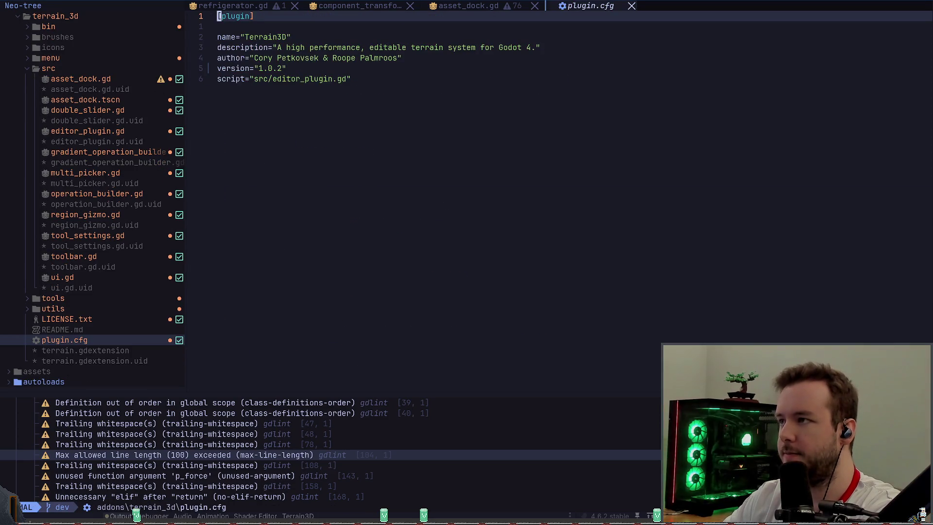
key(space)
key(b)
key(d)
Browse the src tree, expanding and collapsing utils and tools, to open ui.gd
key(k)
key(k)
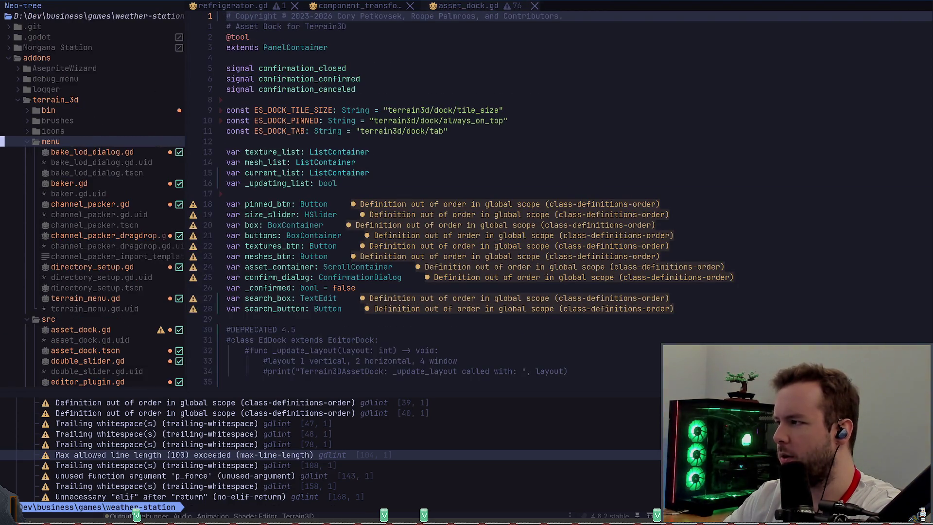
text(kkj/op)
key(j)
key(j)
key(j)
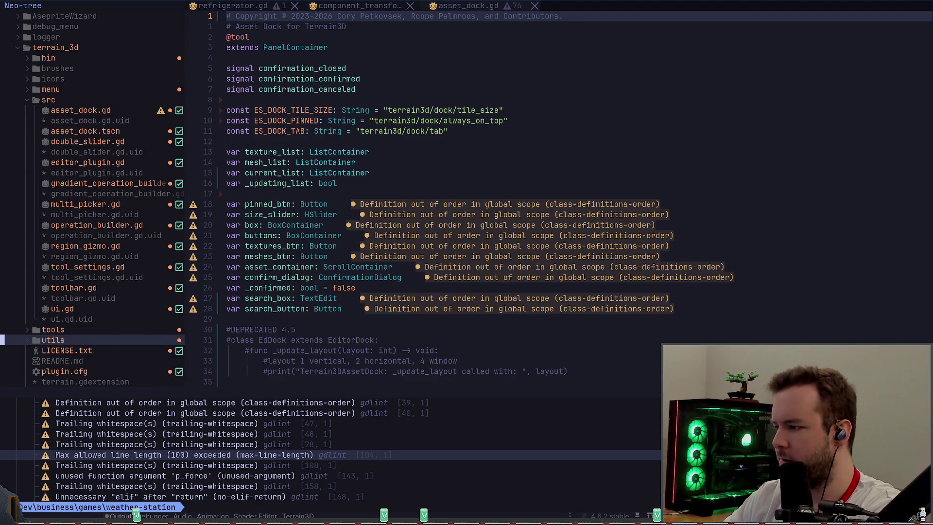
key(j)
key(j)
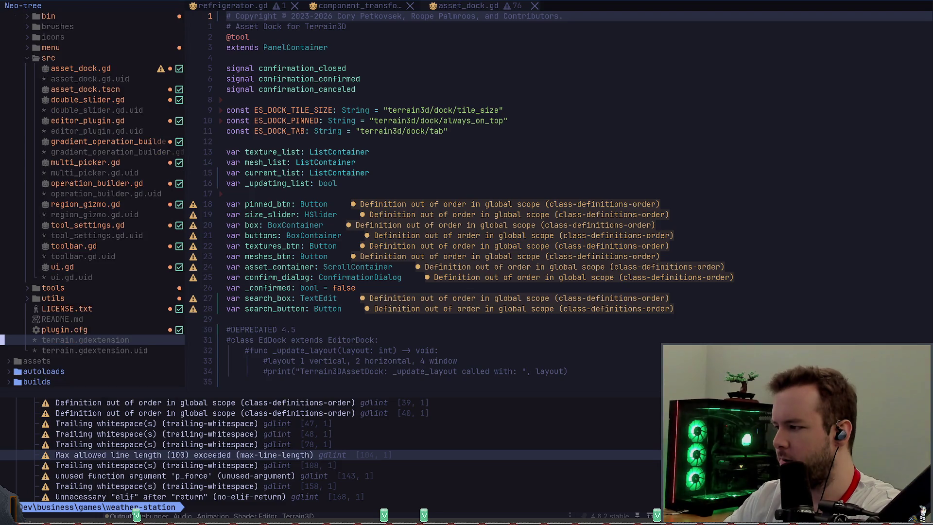
key(k)
key(k)
key(k)
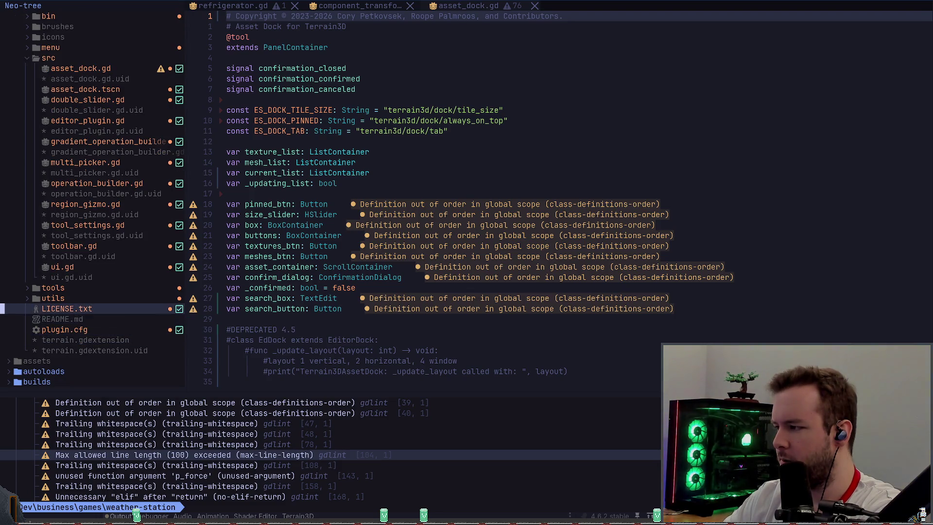
key(Return)
key(Return)
key(k)
key(Return)
key(Return)
key(k)
key(k)
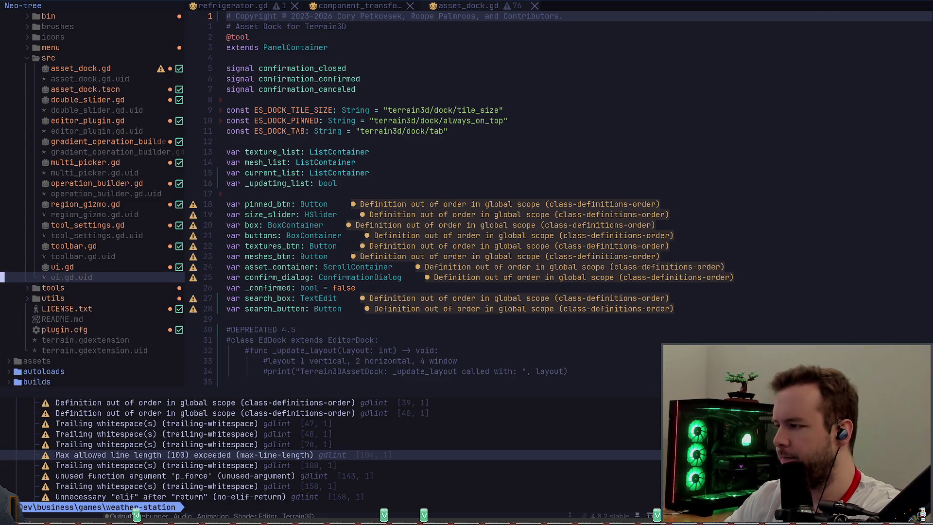
key(Return)
Search ui.gd for 'godot' and step through its matches
text(:45)
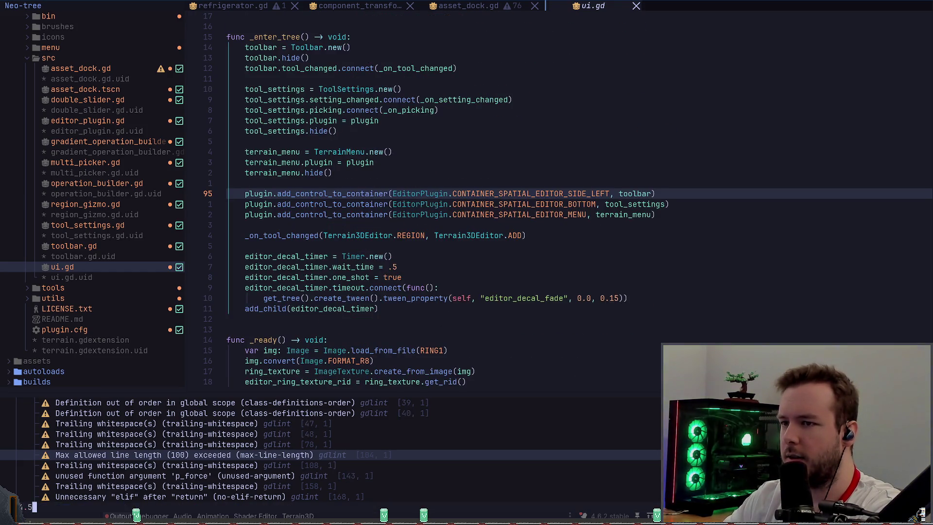
key(Escape)
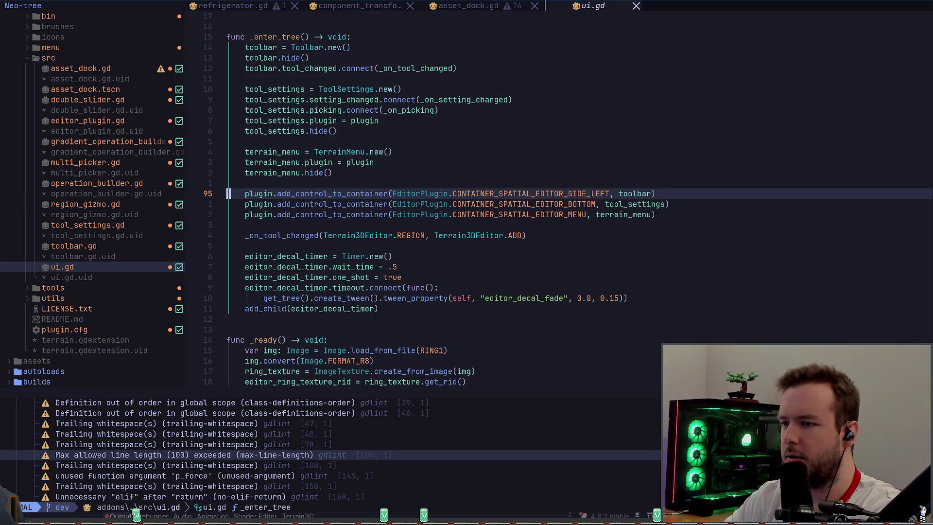
text(/godot)
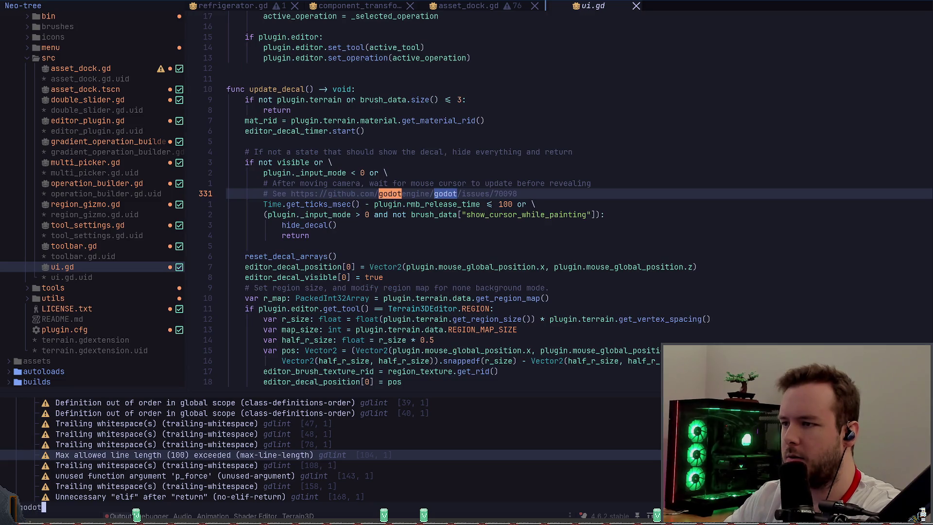
key(Return)
key(n)
key(n)
key(n)
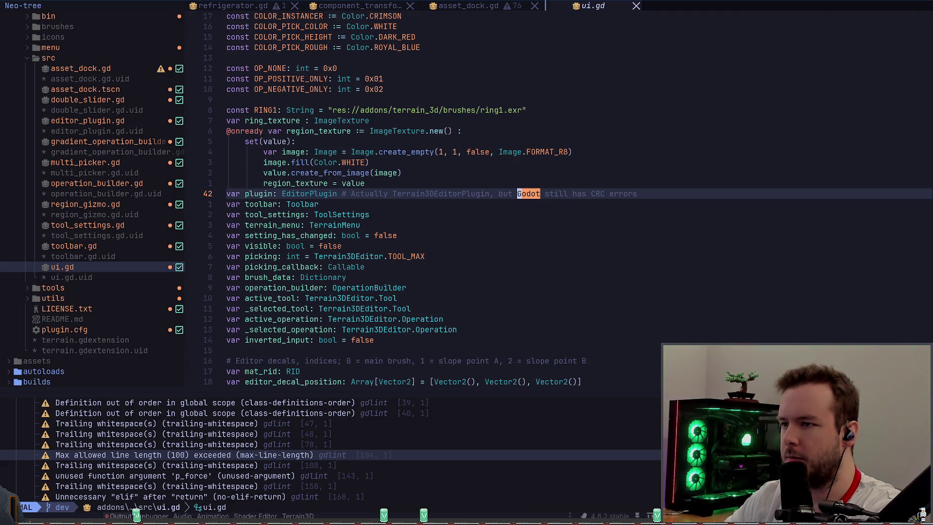
key(n)
key(n)
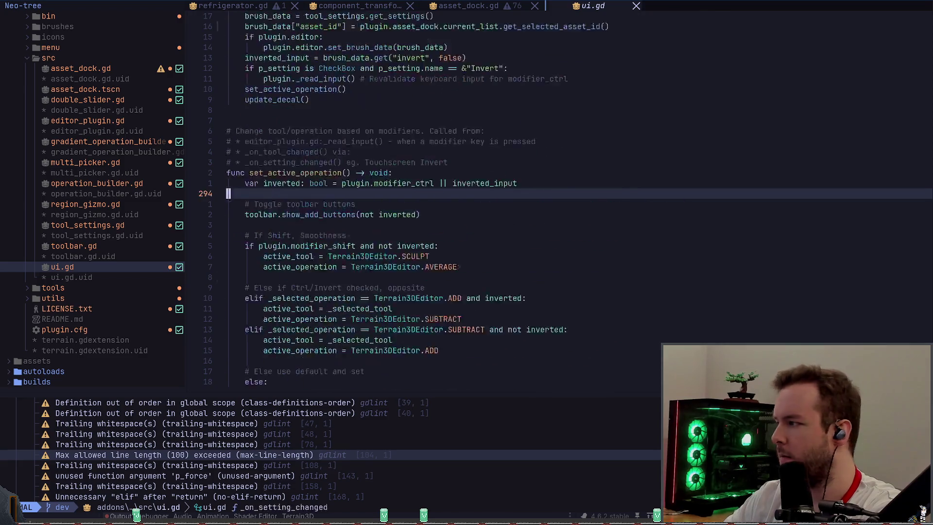
Open toolbar.gd from the file tree
key(ctrl+h)
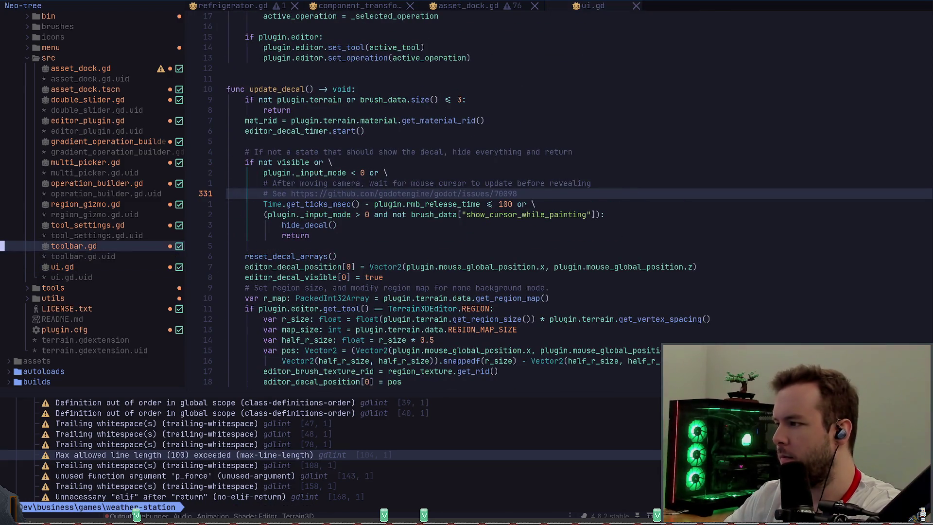
key(k)
key(k)
key(Return)
text(/c)
key(Escape)
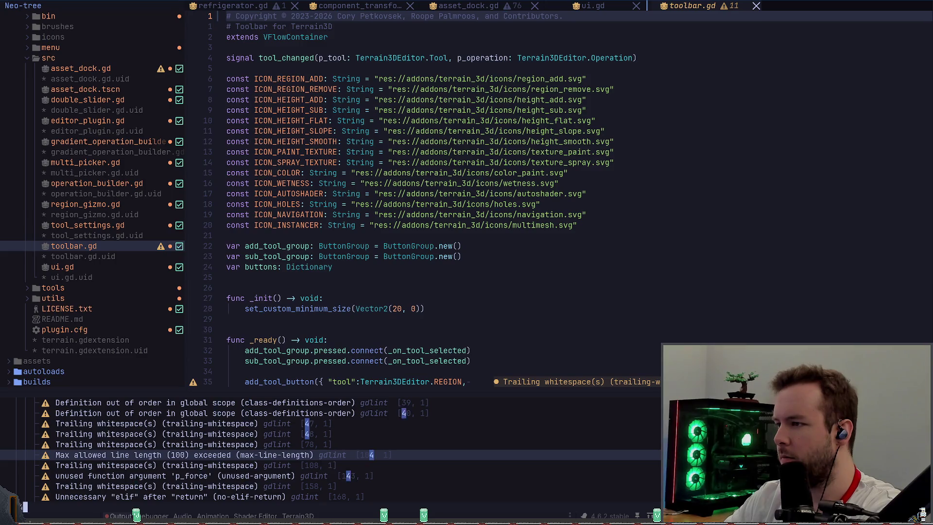
Open tool_settings.gd and find the 'godot' match on line 41
key(ctrl+h)
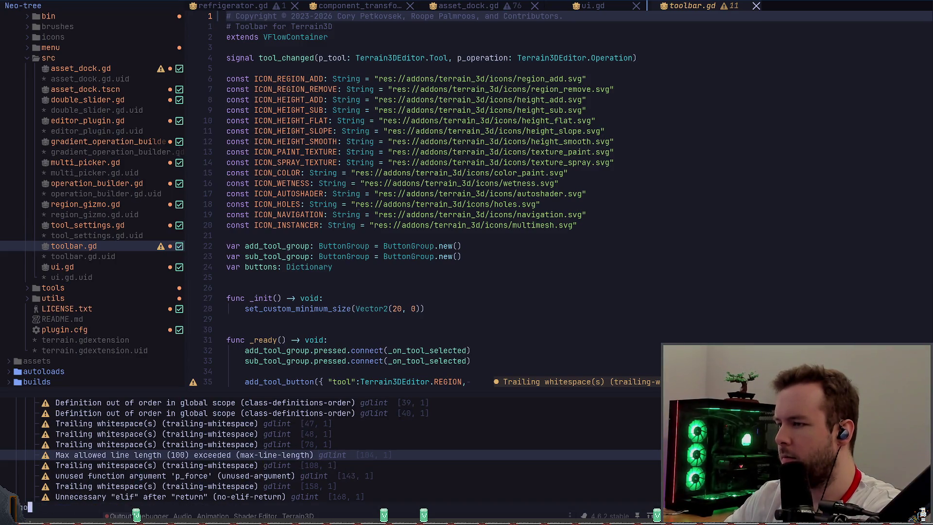
key(k)
key(k)
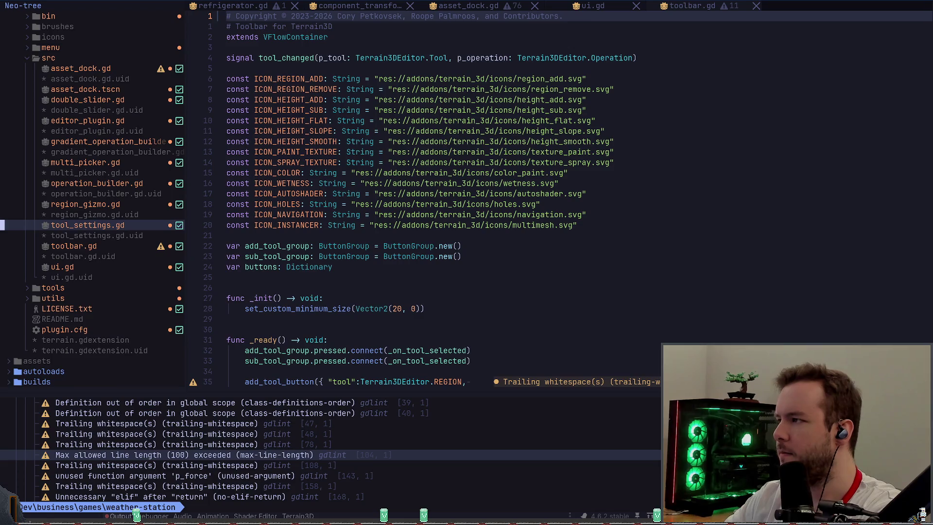
key(Return)
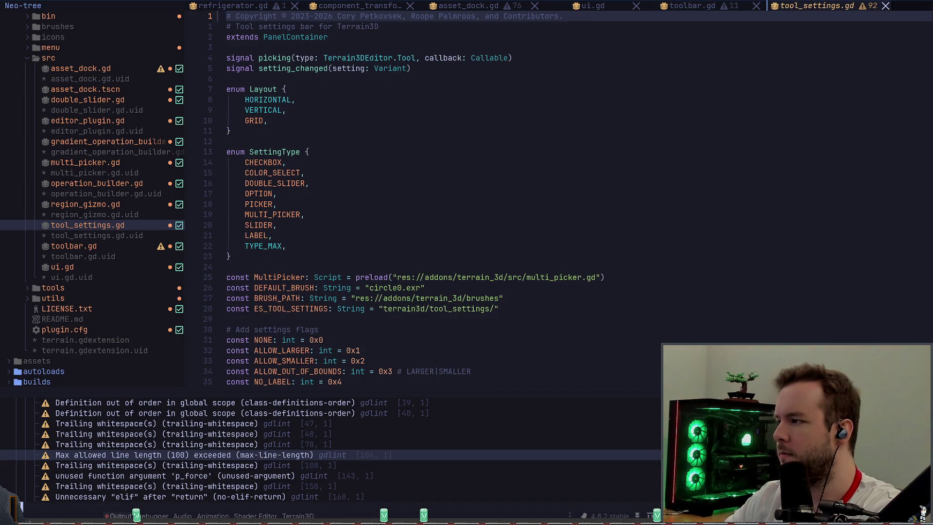
key(alt+Tab)
key(alt+Tab)
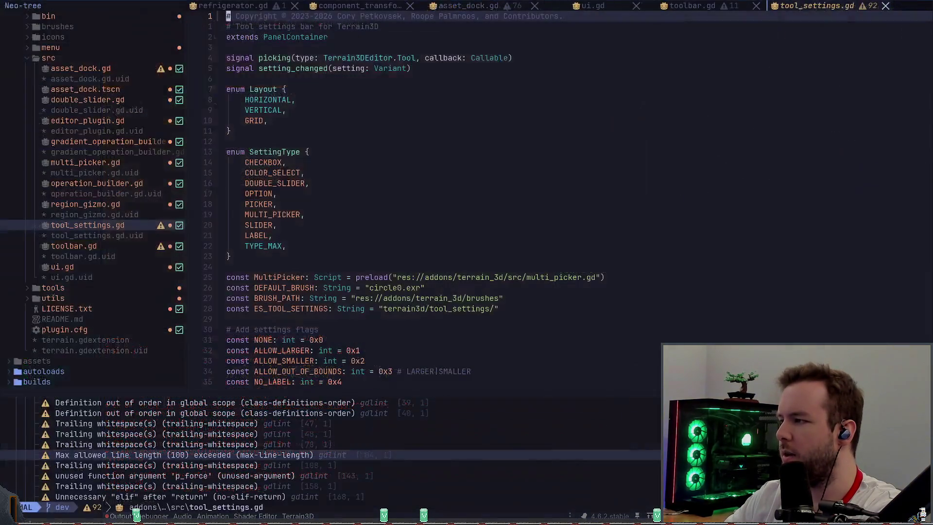
text(godo)
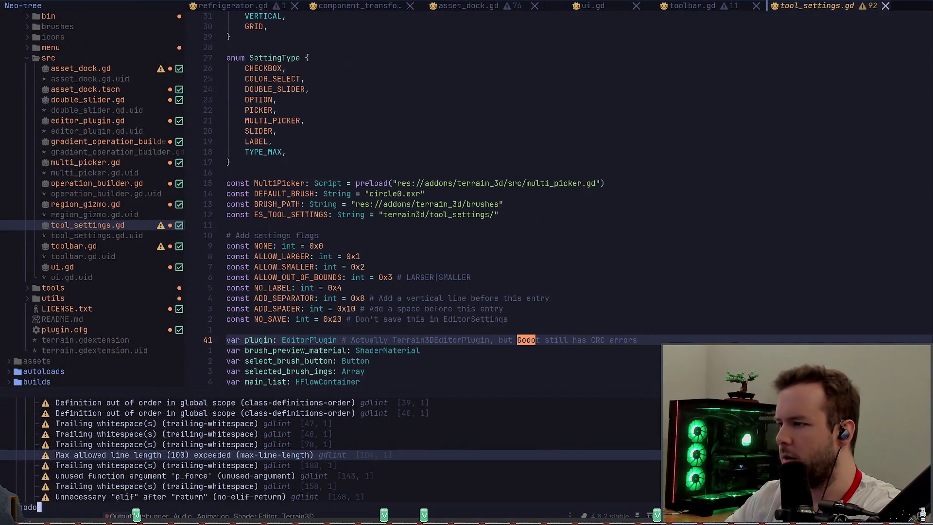
text(t)
key(Return)
key(z)
key(z)
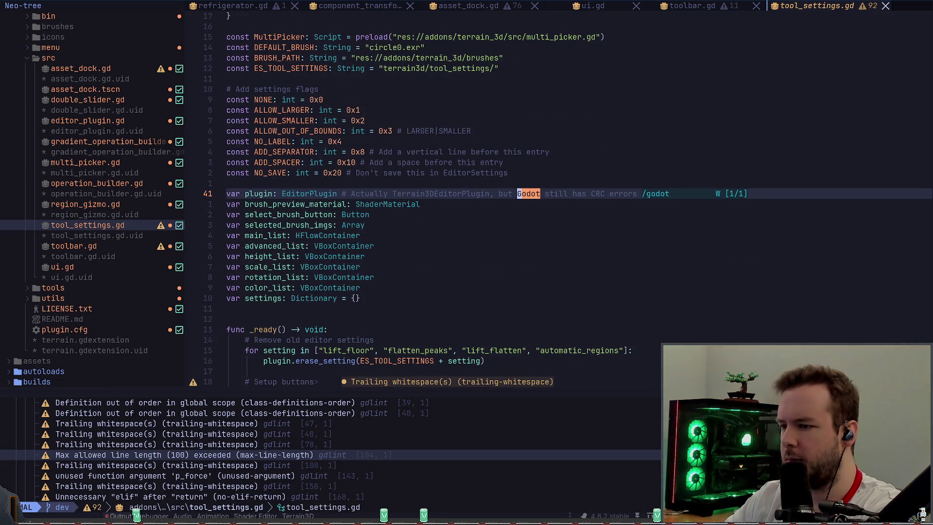
key(Escape)
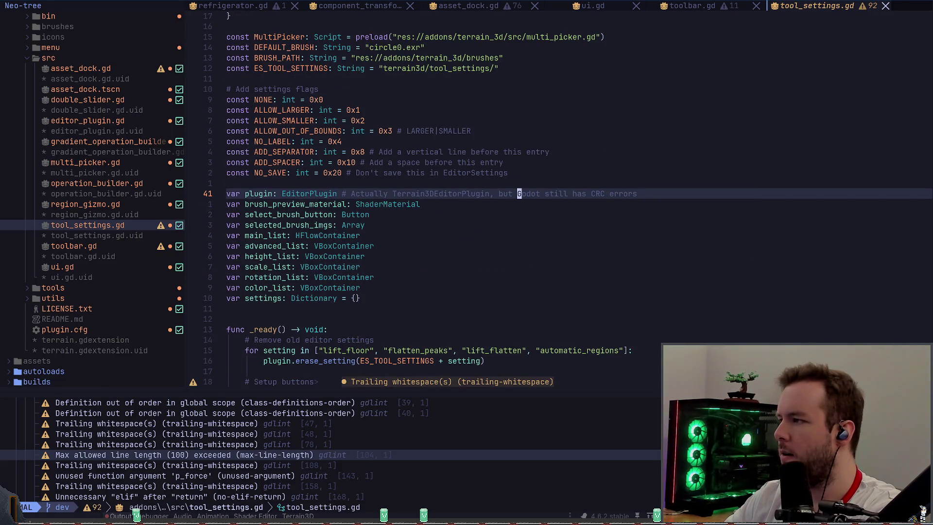
Open editor_plugin.gd from the file tree
key(ctrl+h)
key(k)
key(k)
key(k)
key(Return)
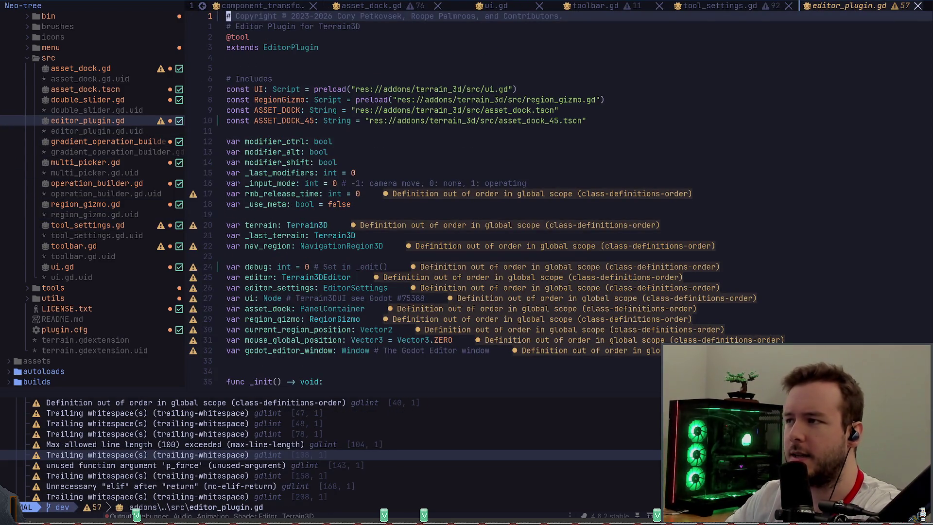
Delete the ASSET_DOCK_45 constant line, save, and search for remaining asset_dock_45 uses
key(j)
key(j)
key(j)
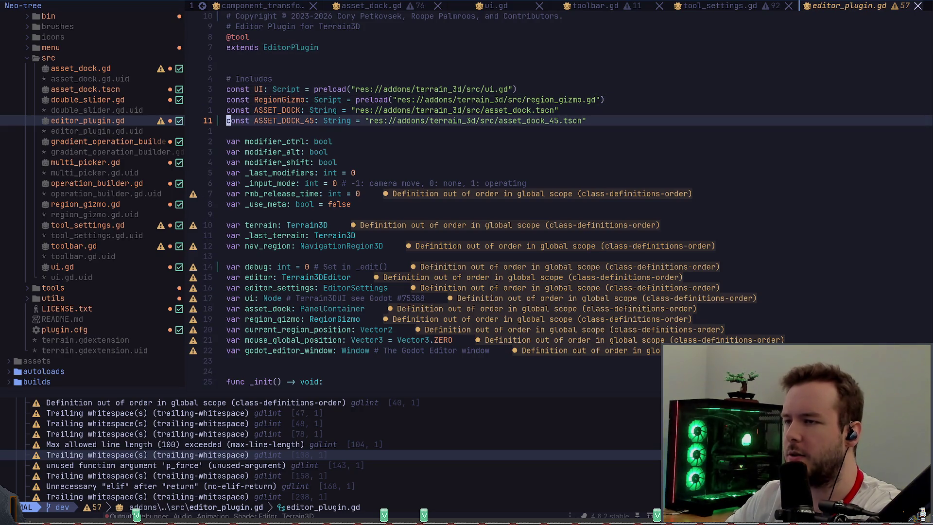
key(d)
key(d)
key(ctrl+s)
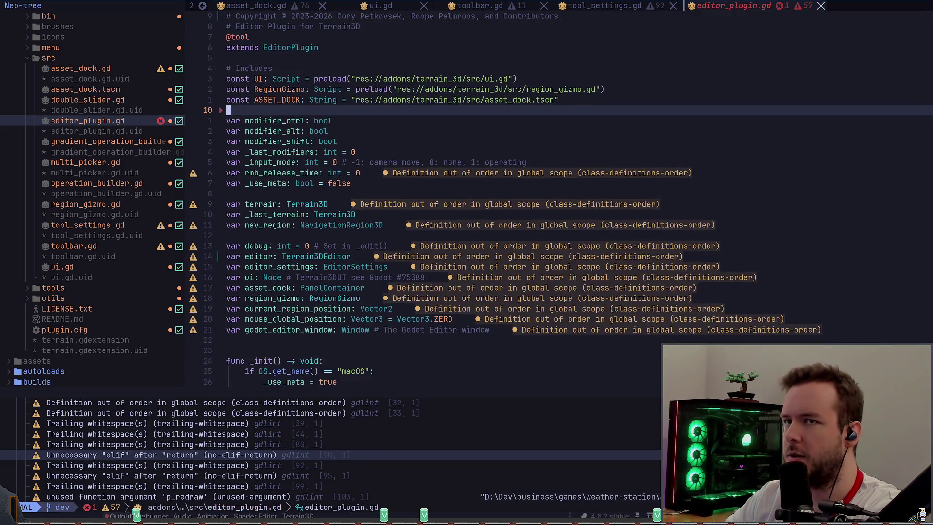
text(/asset_dock)
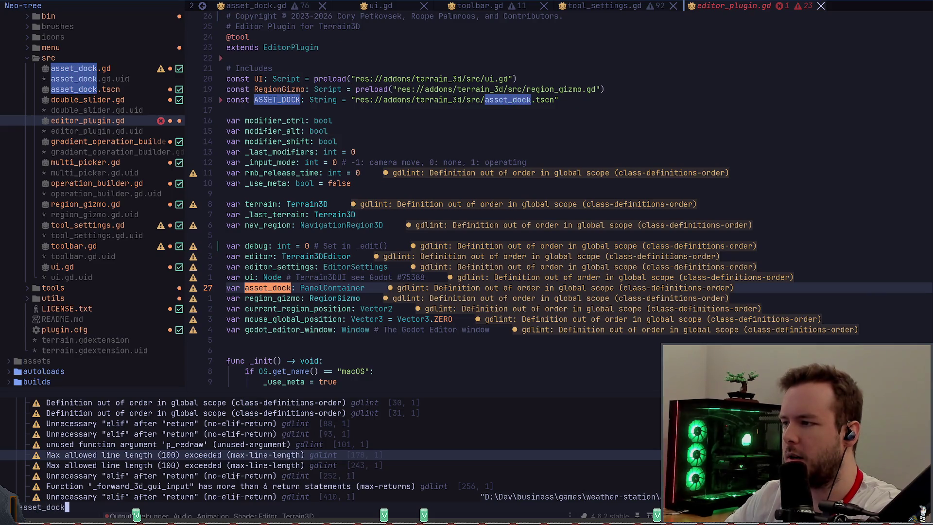
text(_45)
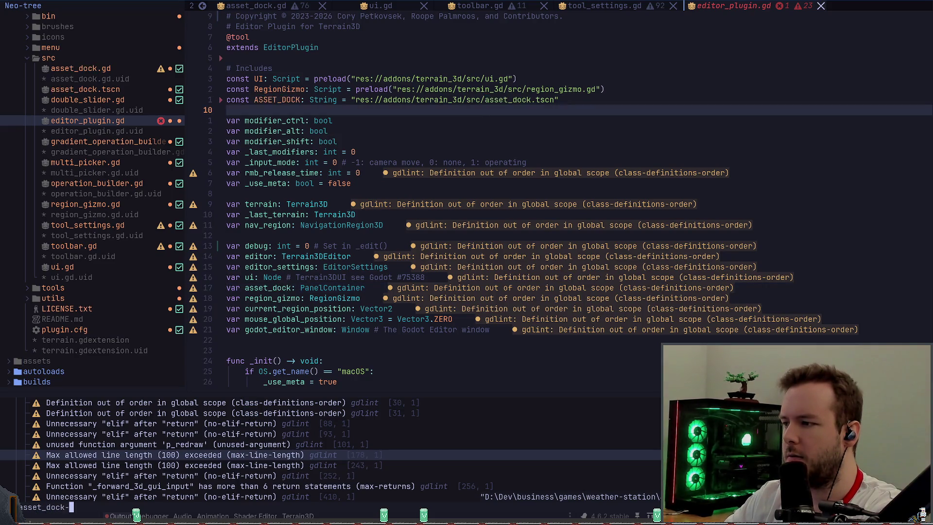
key(Return)
key(Escape)
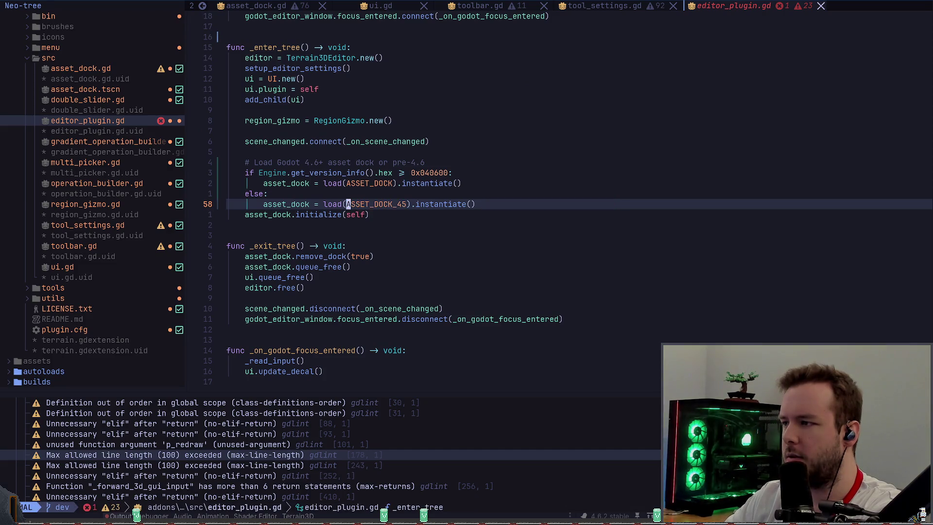
Delete the Godot 4.6+ asset dock comment line in _enter_tree
key(k)
key(k)
key(k)
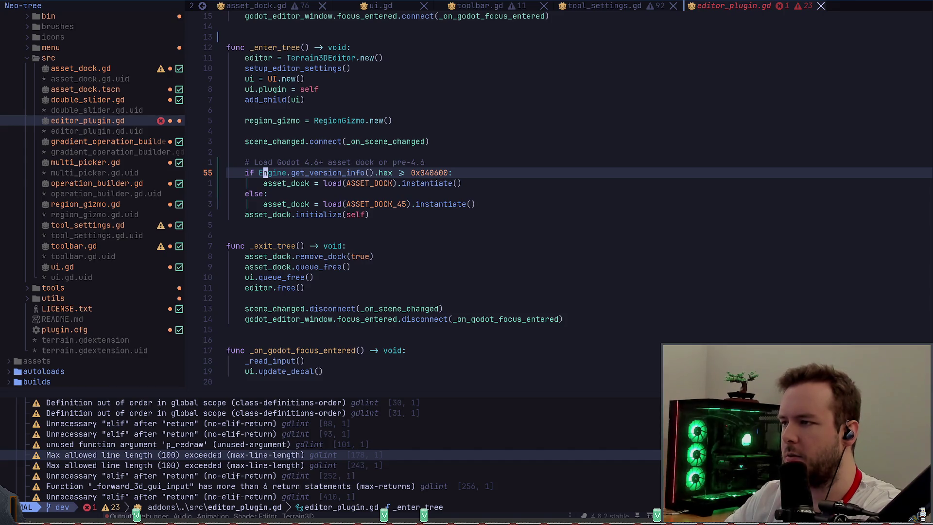
key(k)
key(d)
key(d)
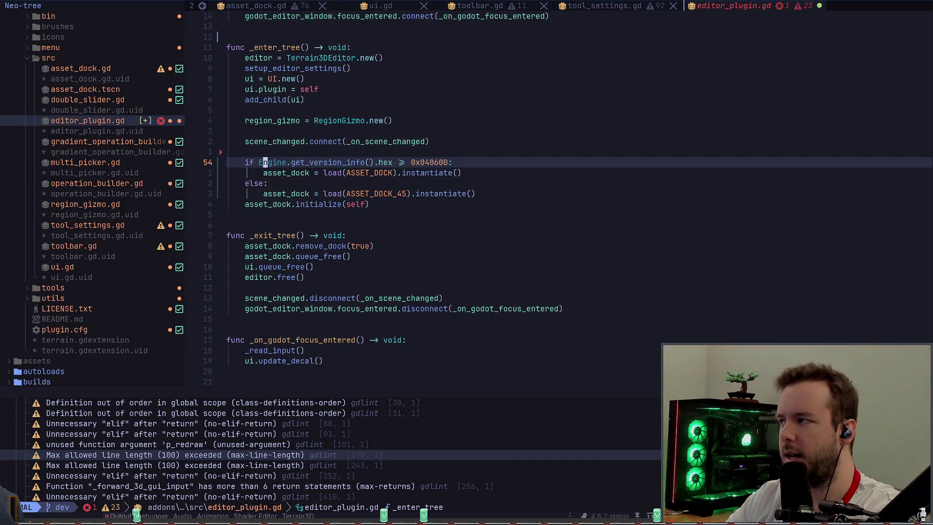
key(ctrl+h)
key(k)
key(k)
key(k)
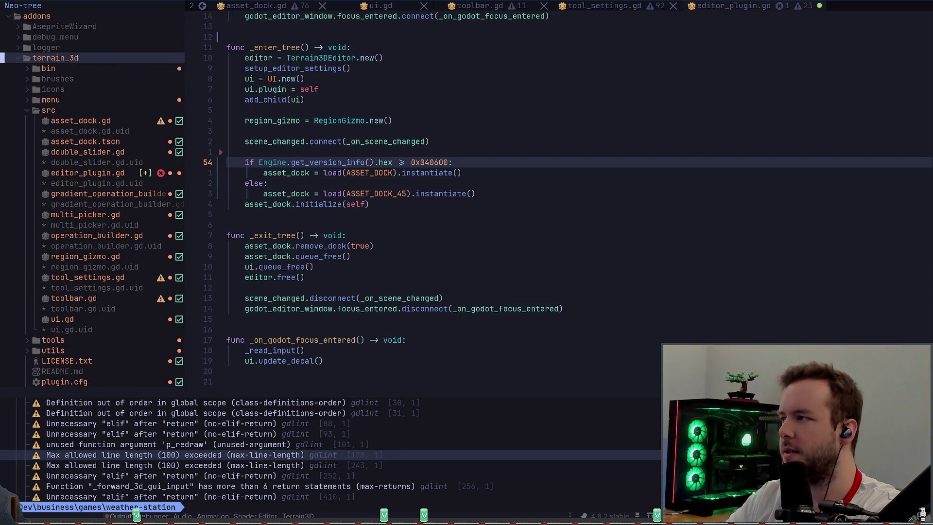
Check the git status overview in lazygit and close it without changes
key(space)
key(g)
key(g)
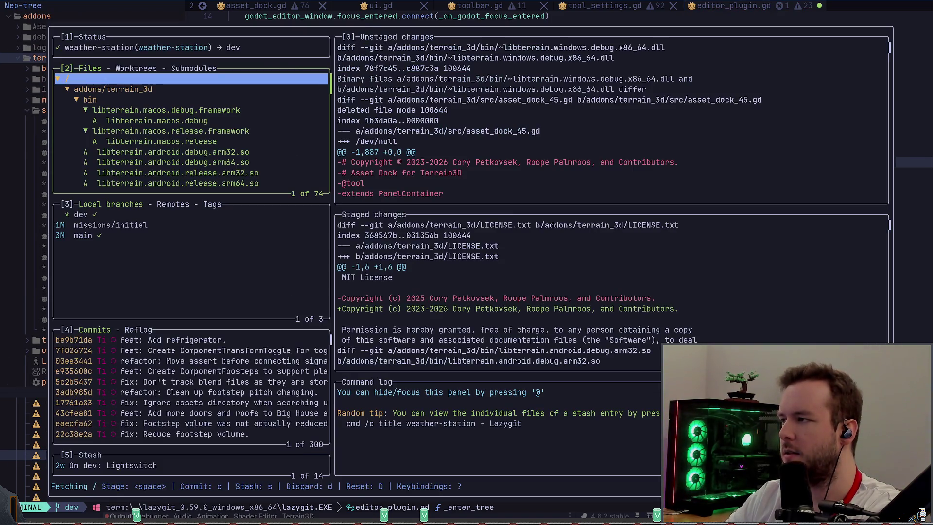
key(q)
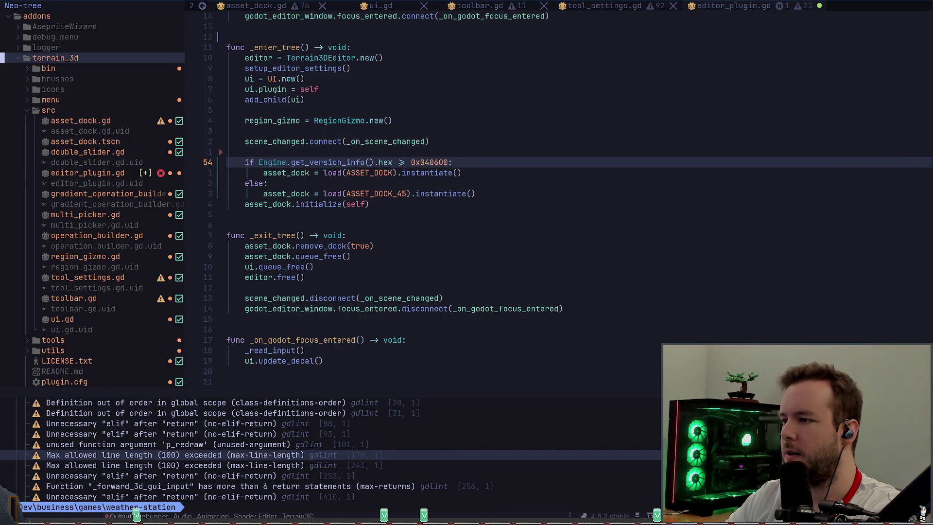
Save editor_plugin.gd with :w, close its buffer, and visit the Godot editor
key(ctrl+l)
text(:w)
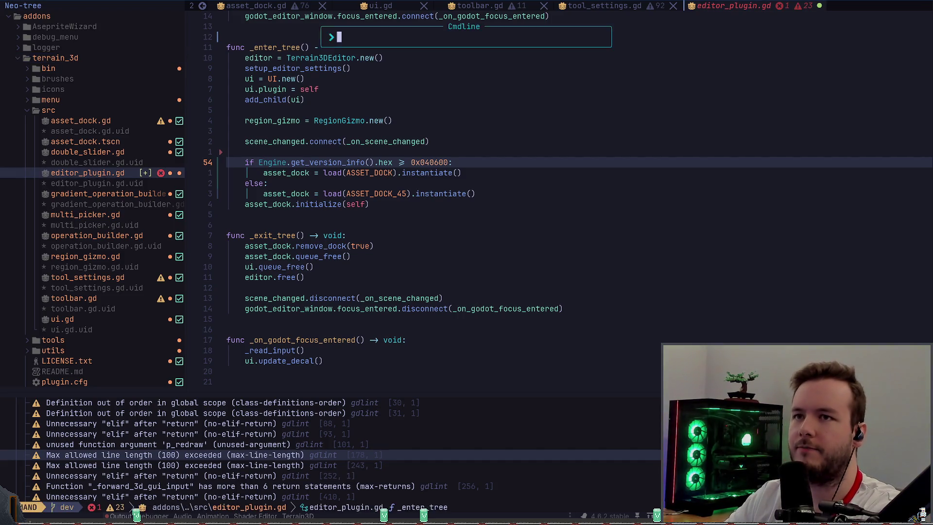
key(Return)
key(space)
key(b)
key(d)
key(alt+Tab)
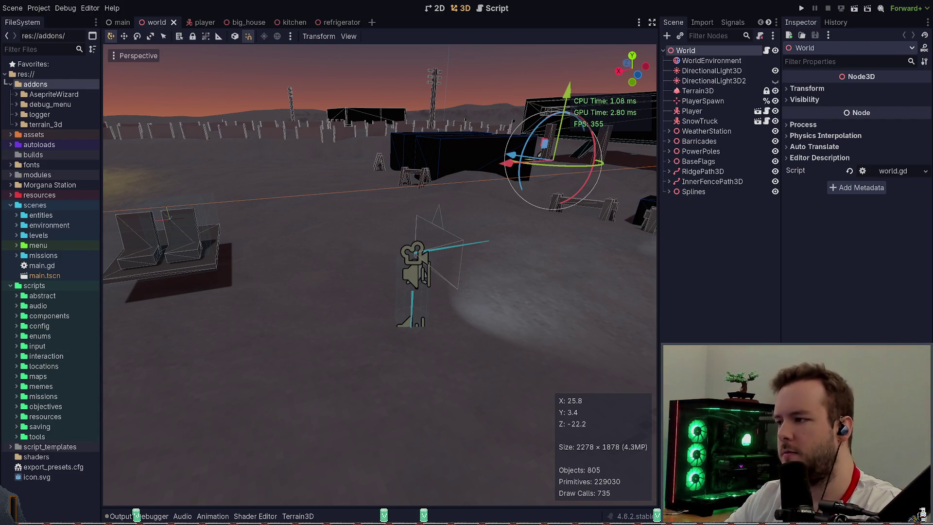
key(alt+Tab)
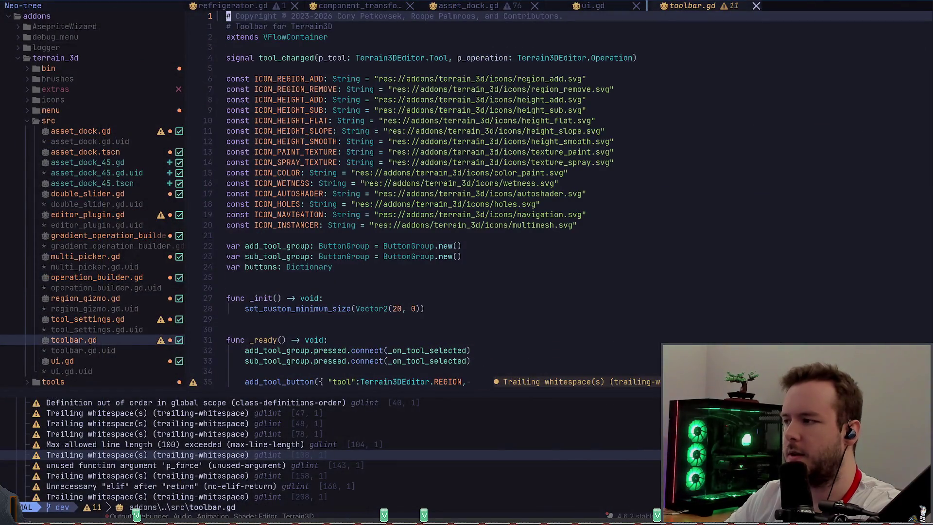
Select terrain_3d's extras folder in Neo-tree, delete it with confirmation, and launch lazygit
key(ctrl+h)
key(k)
key(k)
key(k)
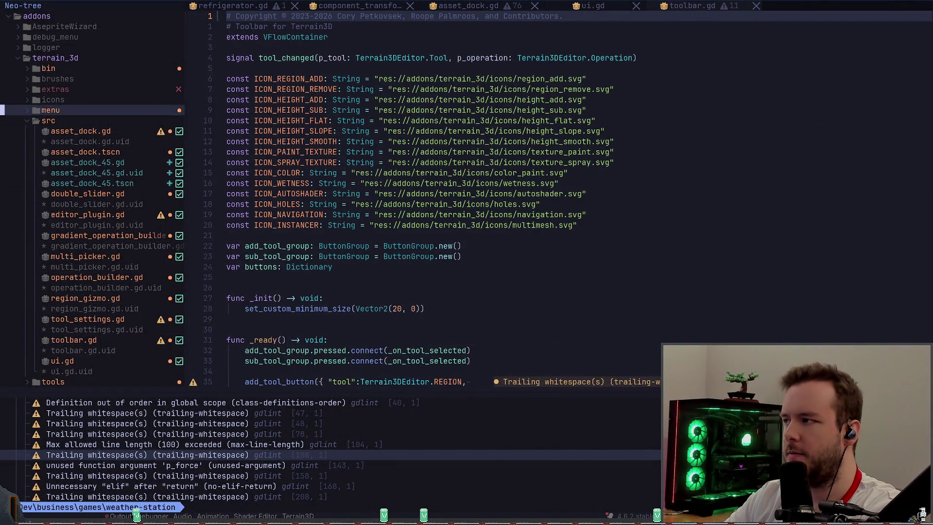
key(k)
key(k)
key(k)
key(j)
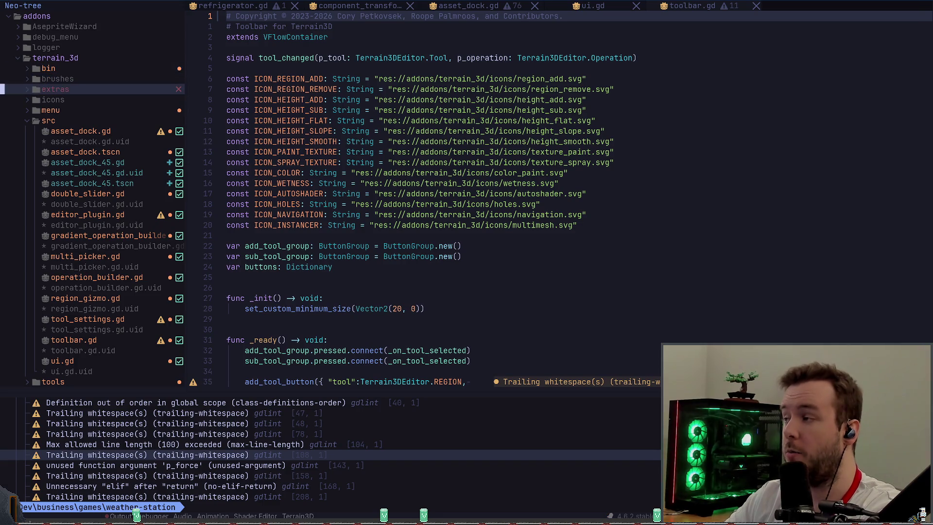
key(space)
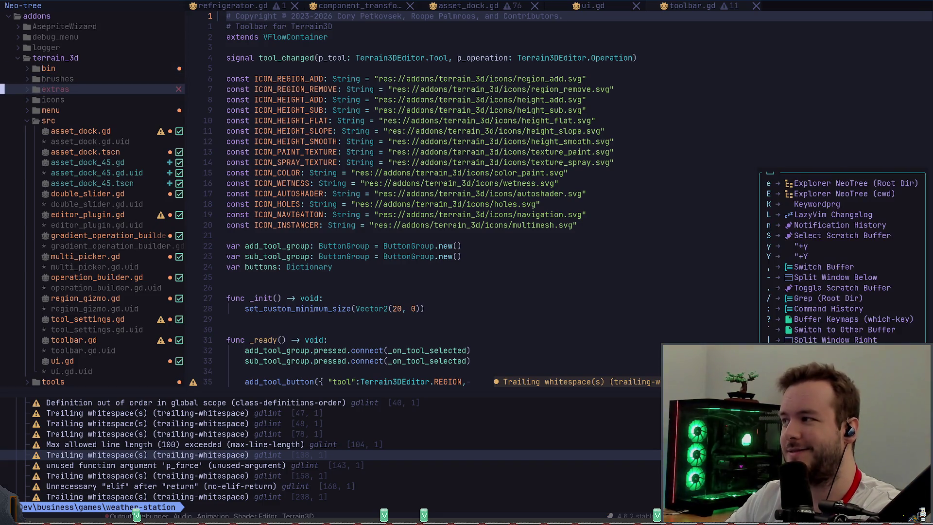
key(Escape)
key(d)
key(y)
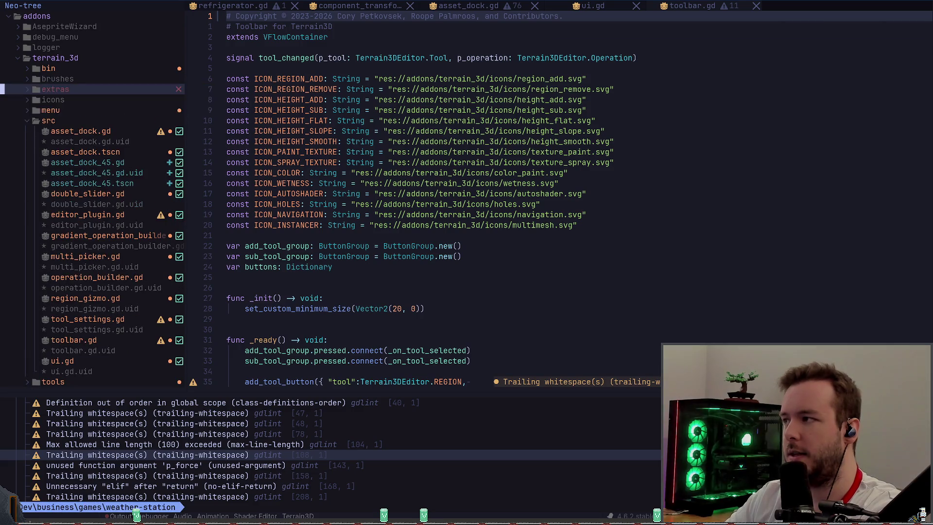
key(space)
Review the changes: shaders, deleted particle_example files, region_gizmo.gd and the plugin.cfg version bump
key(g)
key(g)
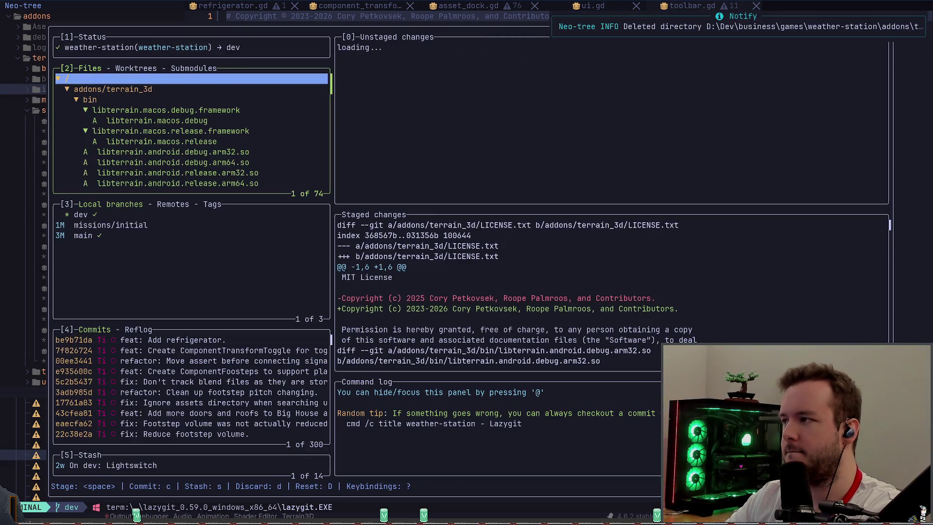
key(j)
key(j)
key(j)
key(j)
key(j)
key(j)
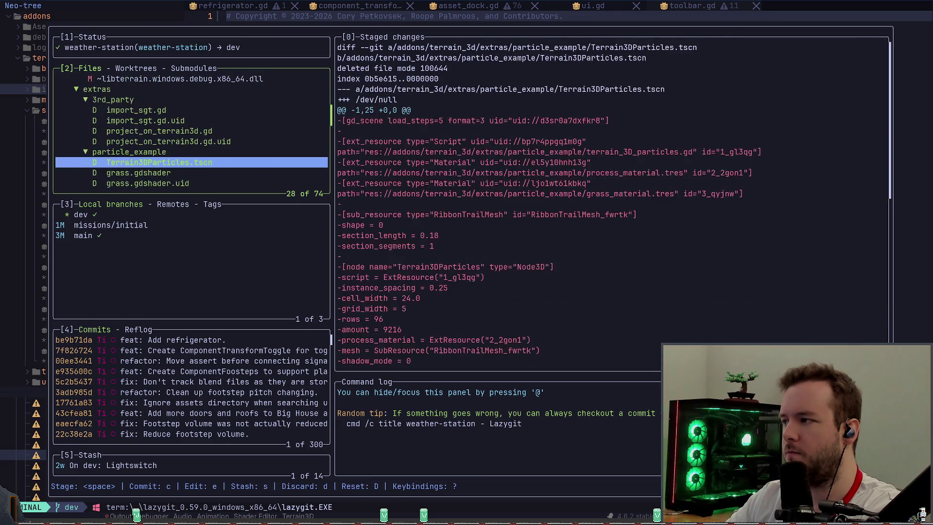
key(k)
key(k)
key(k)
key(j)
key(j)
key(j)
key(j)
key(j)
key(j)
key(j)
key(j)
key(j)
key(j)
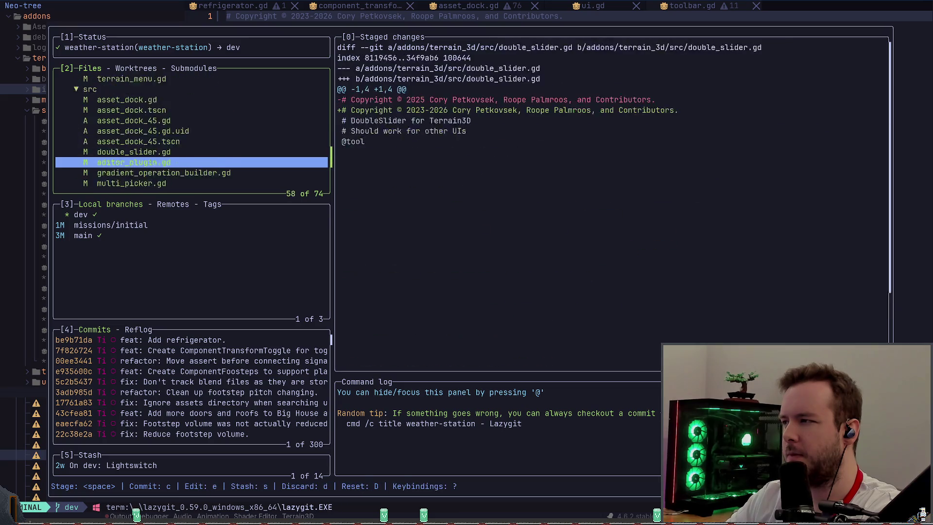
key(j)
key(j)
key(j)
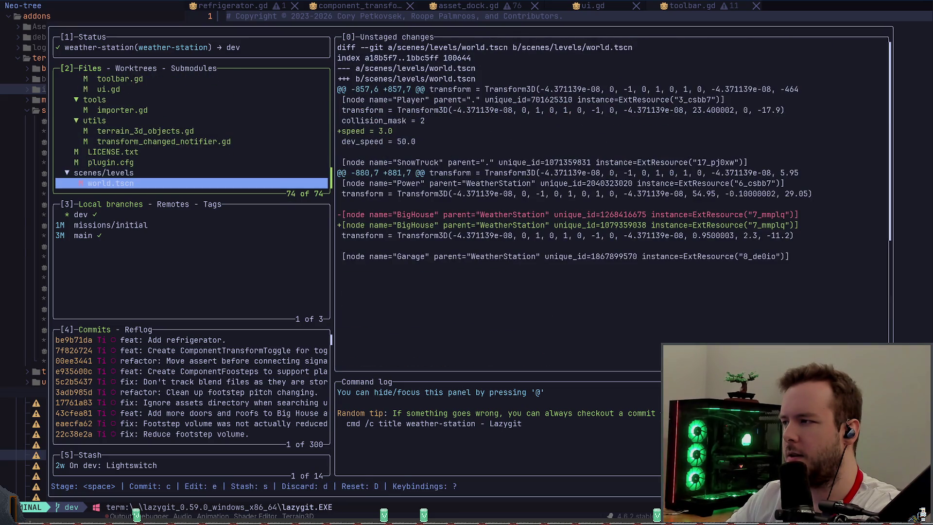
key(k)
key(k)
Commit with summary 'feat: Upgrade Terrain3D to version 1.0.2.' and close lazygit
text(cfeat)
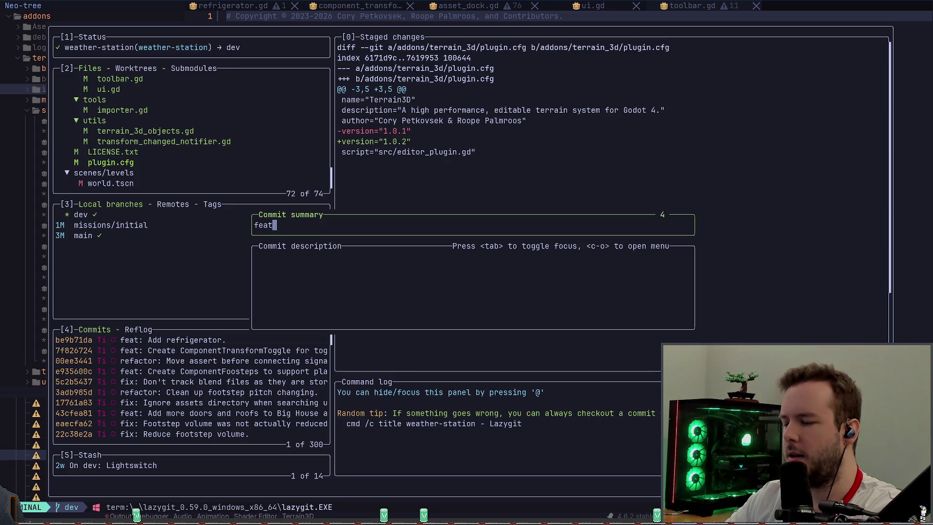
text(: Upgrade)
key(BackSpace)
key(BackSpace)
key(BackSpace)
text(Upg)
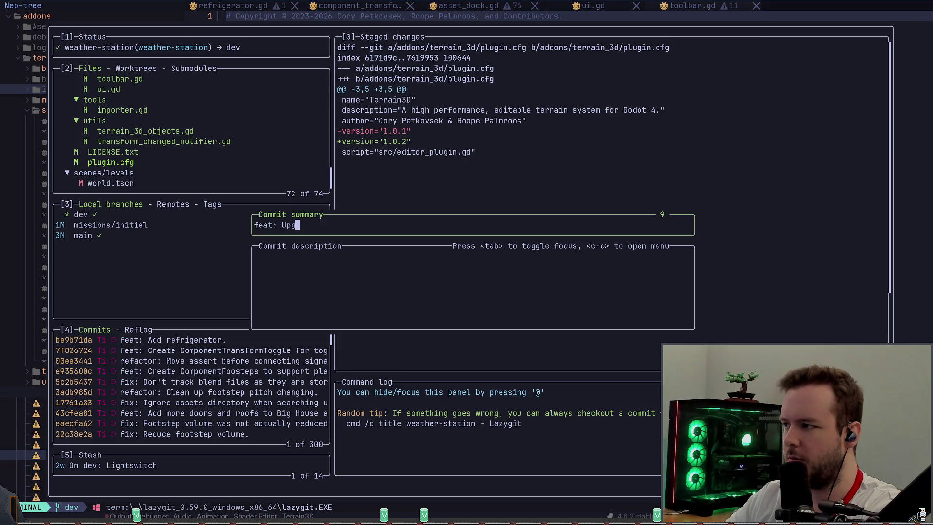
text(rade Terrain3D)
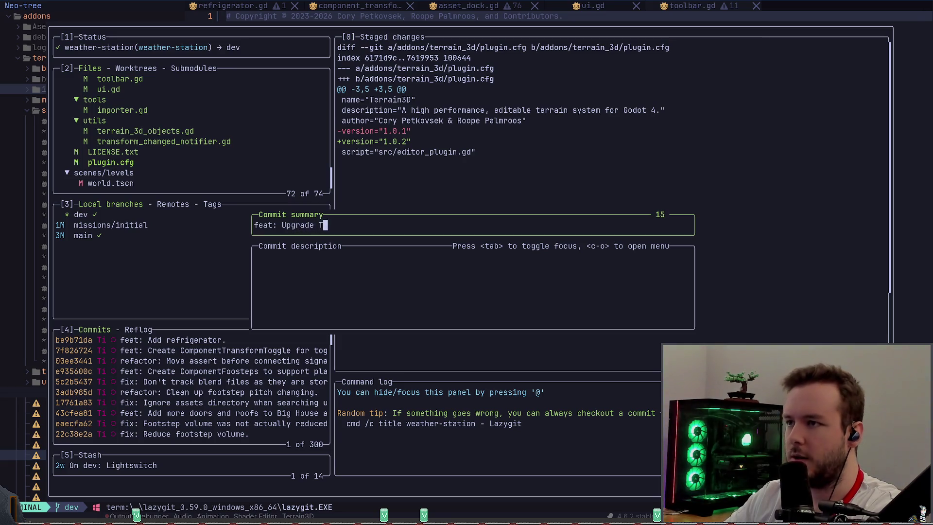
text( to version 1.0.2)
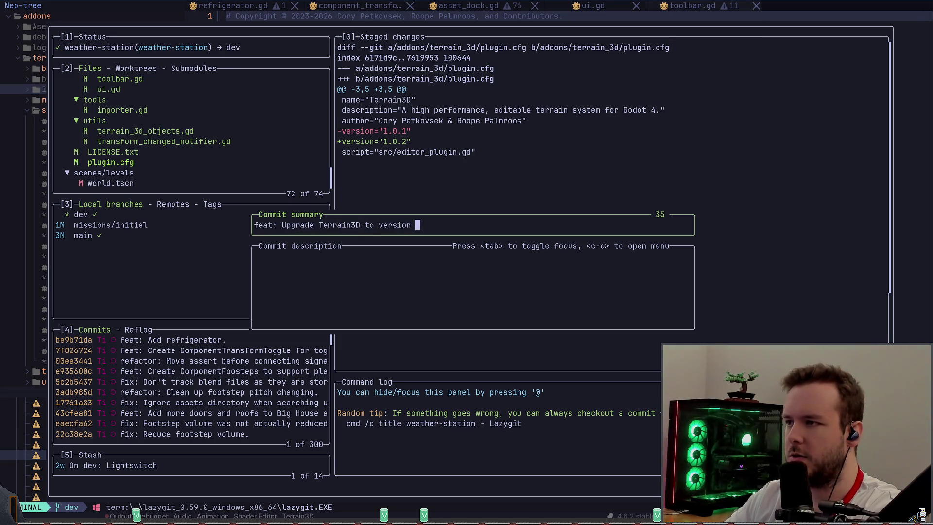
text(.)
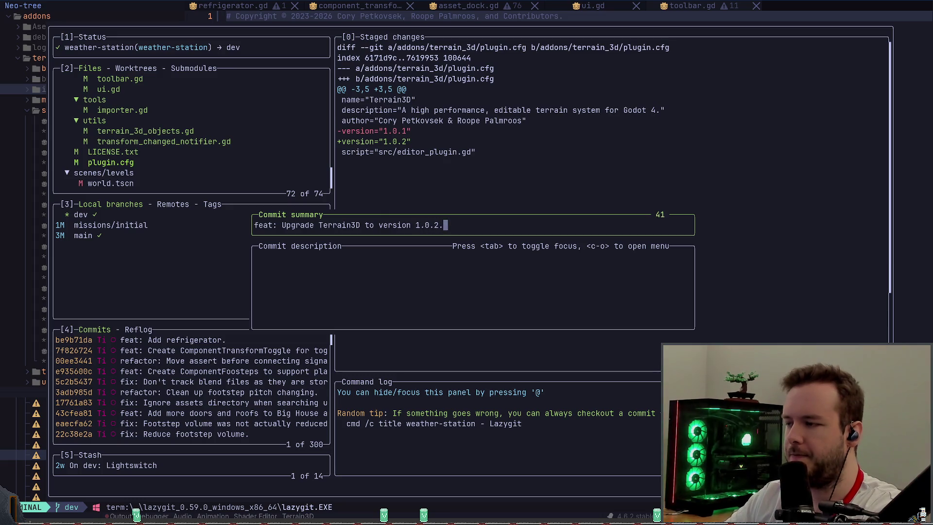
key(Return)
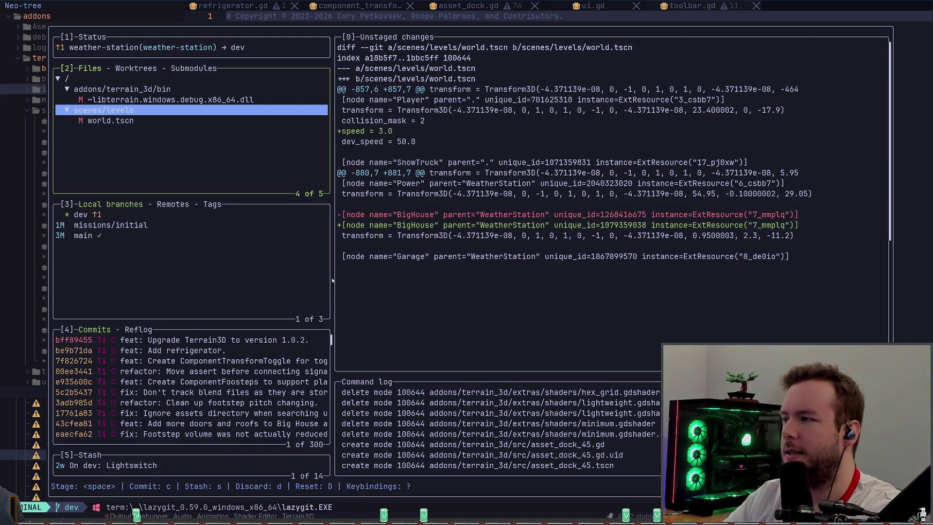
key(q)
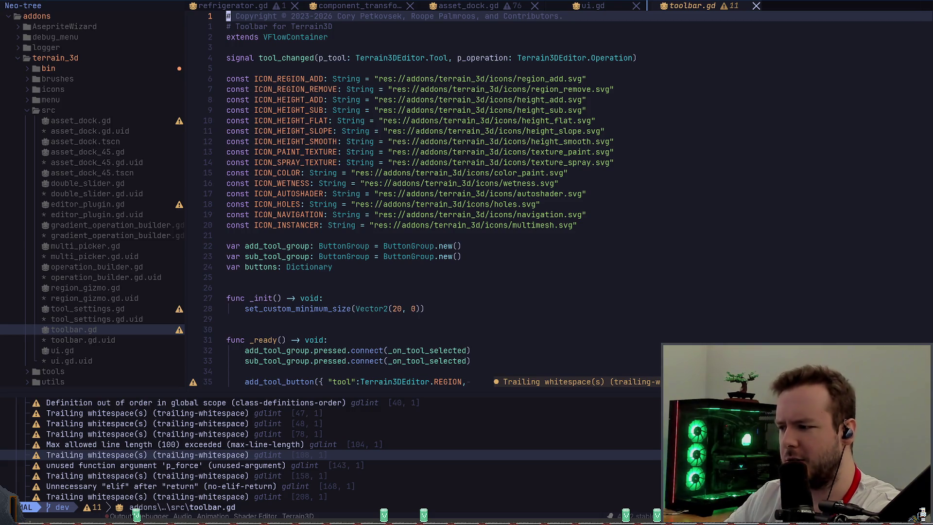
Quit and relaunch Neovim, restoring the previous session
key(space)
key(q)
key(q)
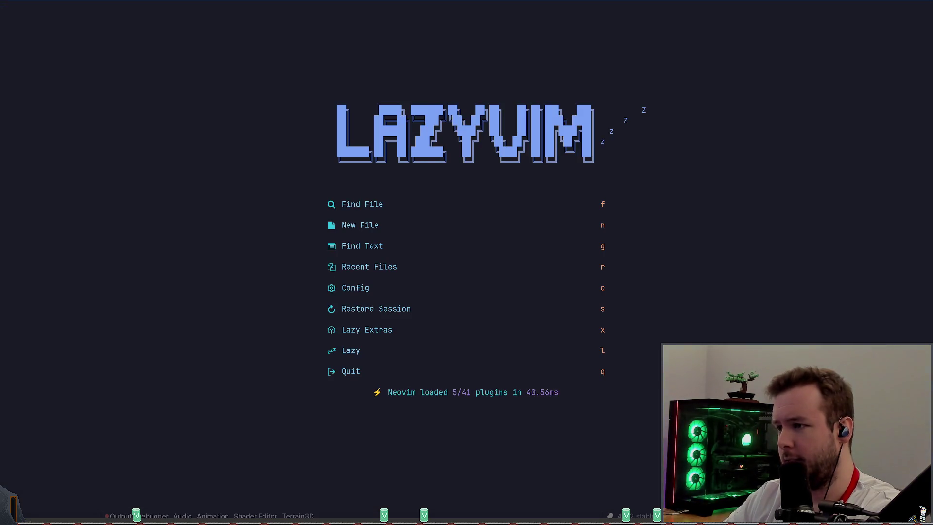
key(s)
Close the toolbar.gd, ui.gd, asset_dock.gd and other Terrain3D buffers, keeping refrigerator.gd
key(space)
key(b)
key(d)
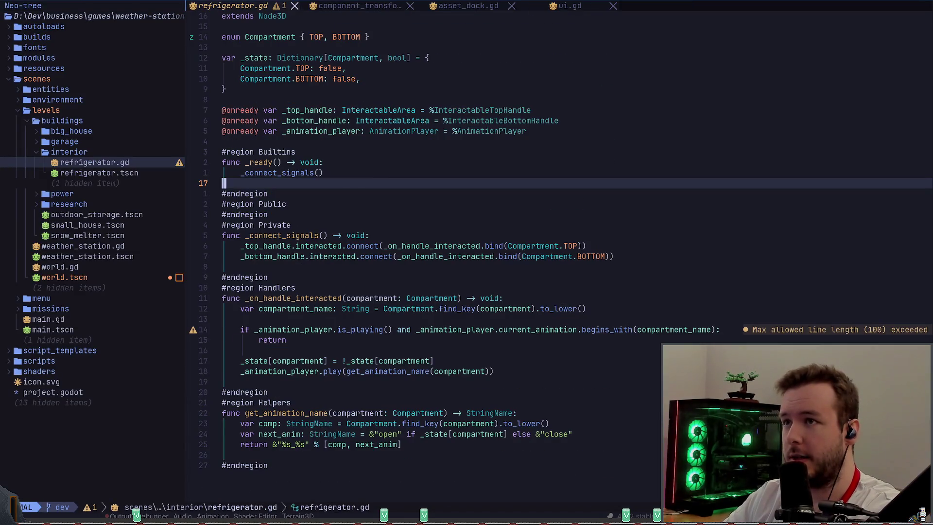
key(space)
key(b)
key(d)
key(space)
key(b)
key(d)
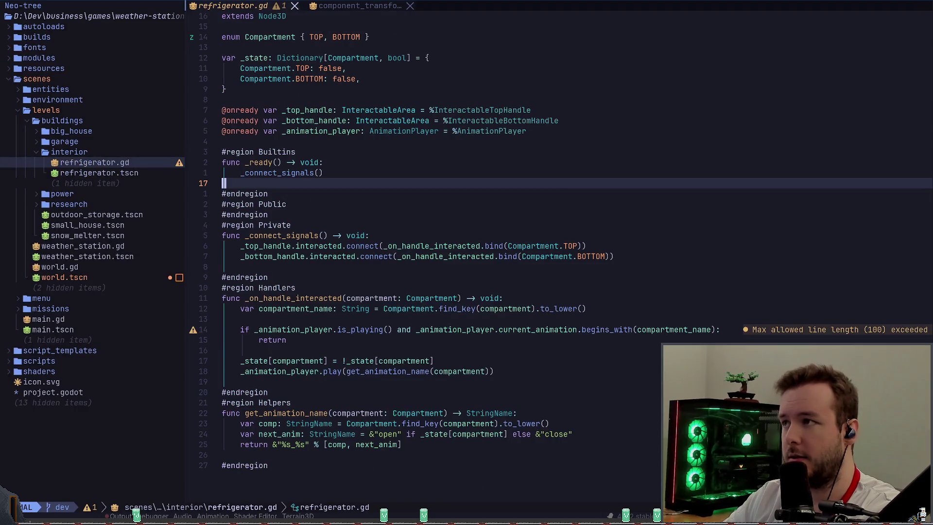
key(shift+l)
key(space)
key(b)
key(d)
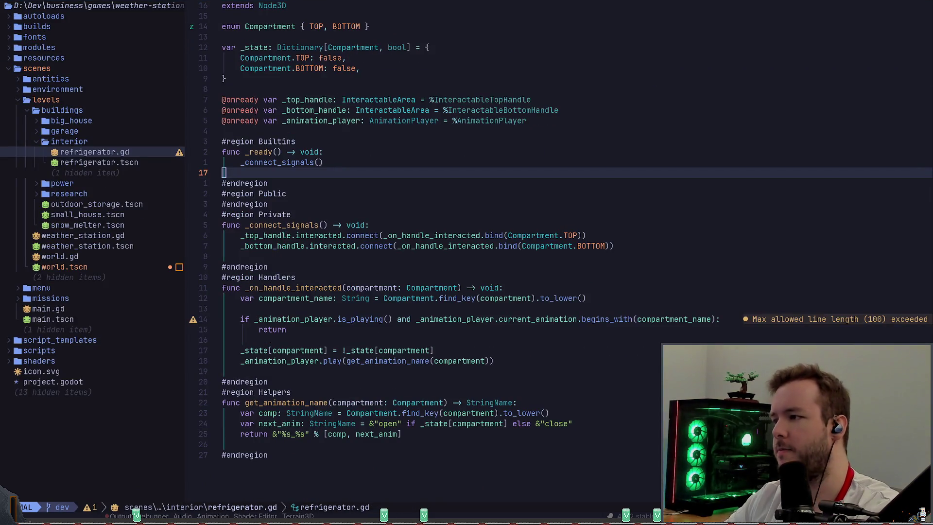
key(alt+Tab)
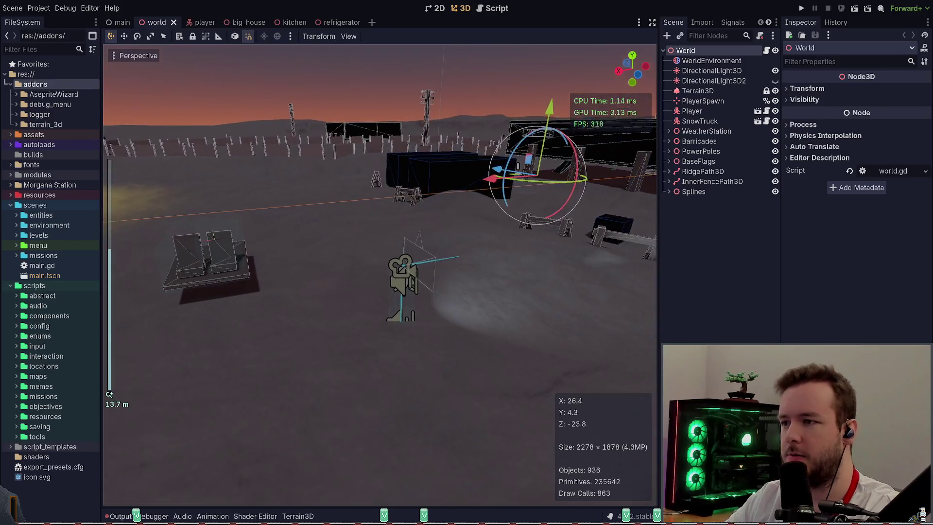
Pan and zoom the 3D view, save the World scene, and switch to Obsidian
key(a)
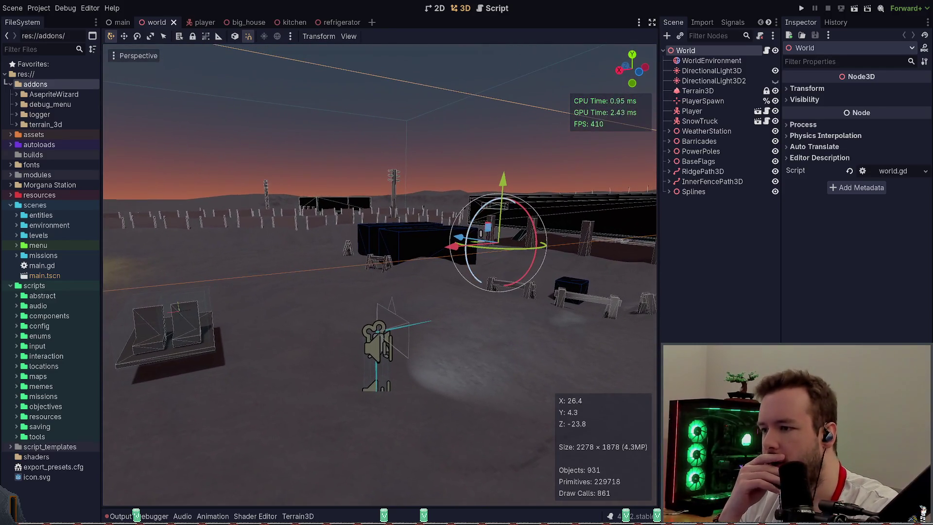
scroll(379, 272, up, 5)
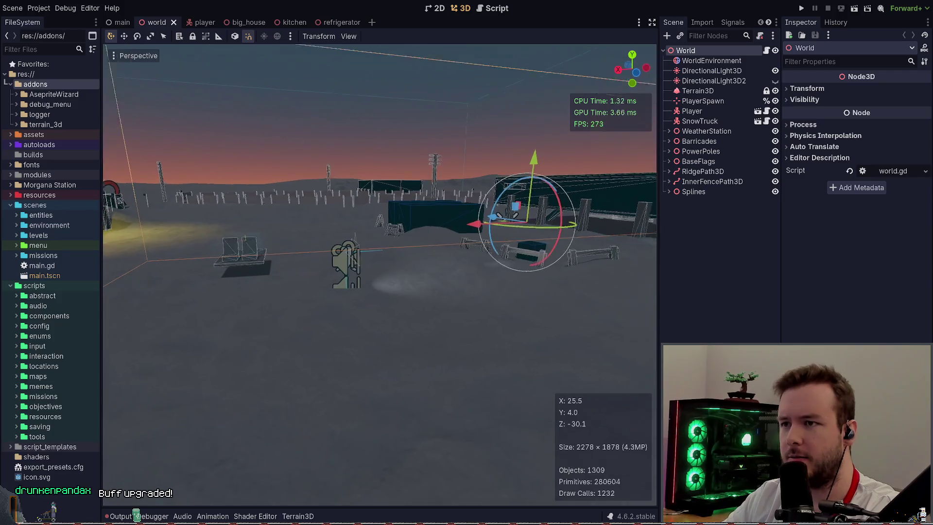
key(ctrl+s)
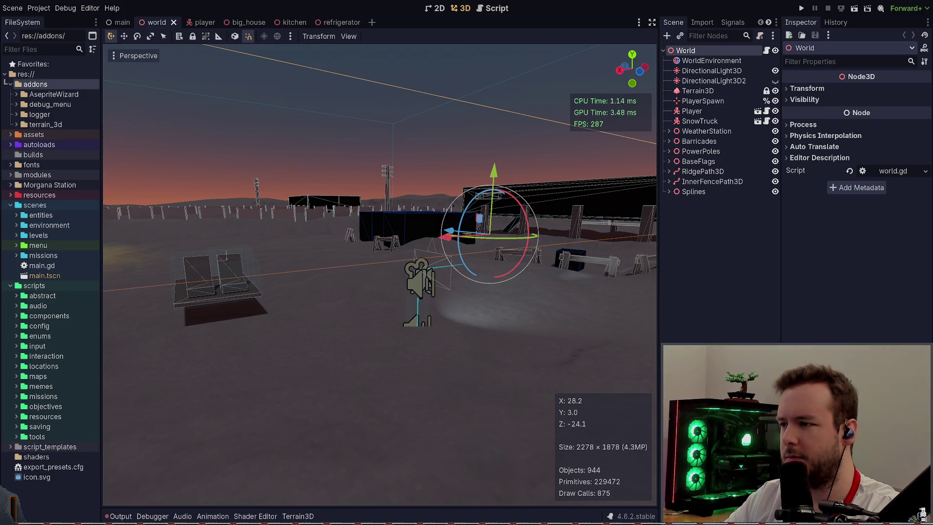
key(alt+Tab)
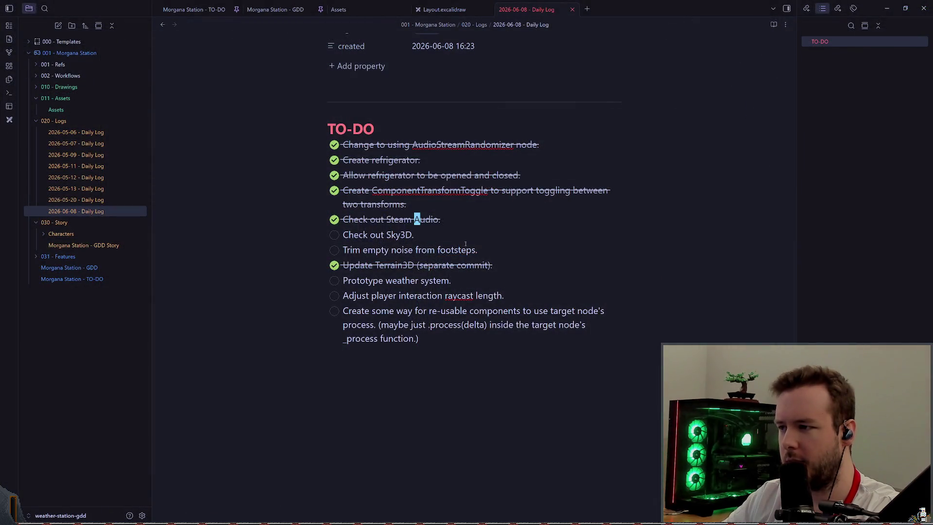
Select the 'Check out Sky3D.' task line and edit at its end
key(j)
key(V)
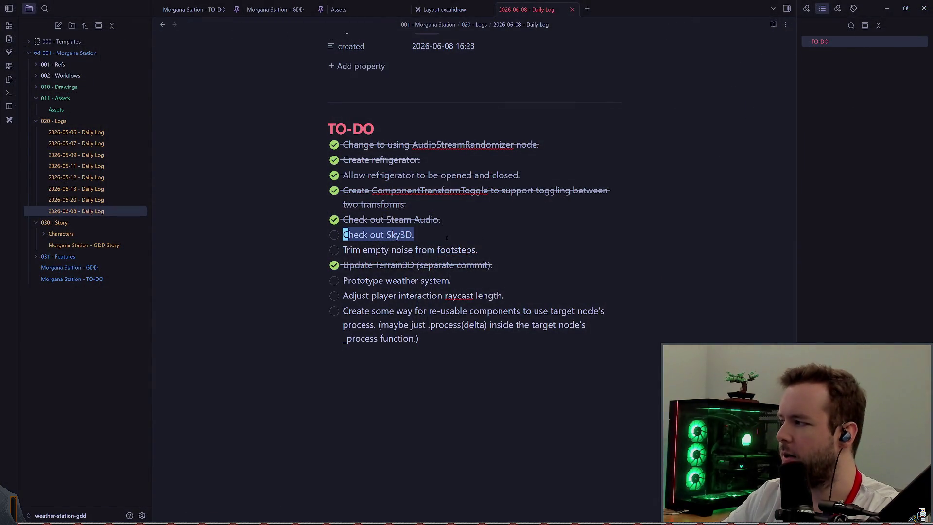
key(A)
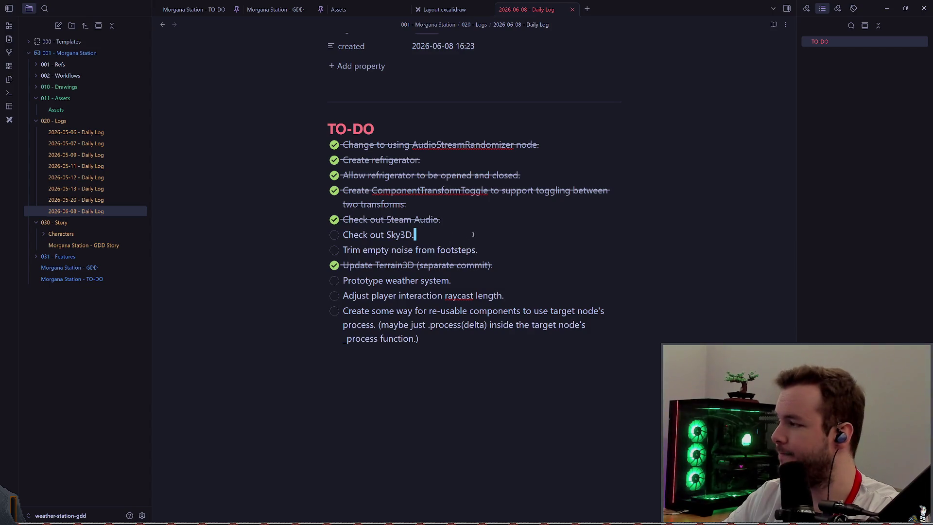
Move to the footsteps noise task and edit at its end, then return to Godot
key(Escape)
key(j)
key(V)
key(Escape)
key(v)
key(b)
key(b)
key(b)
key(A)
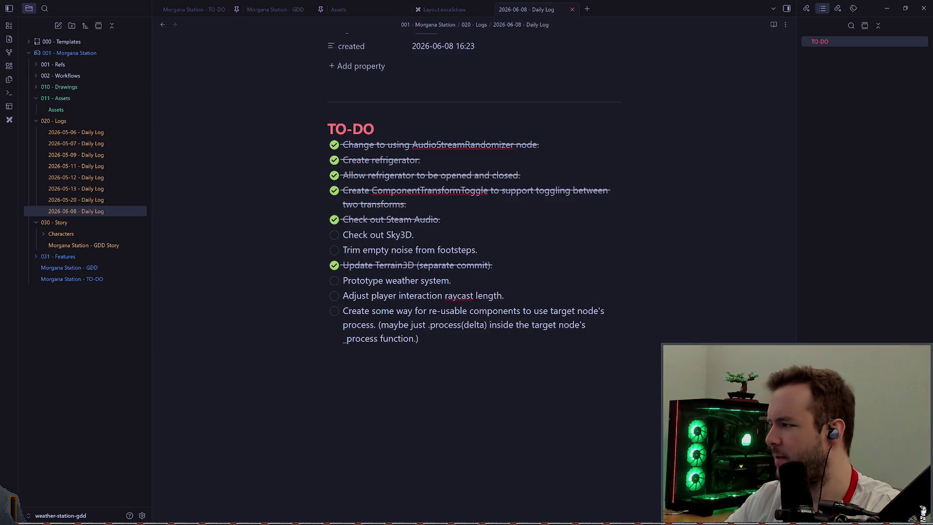
key(alt+Tab)
click(494, 243)
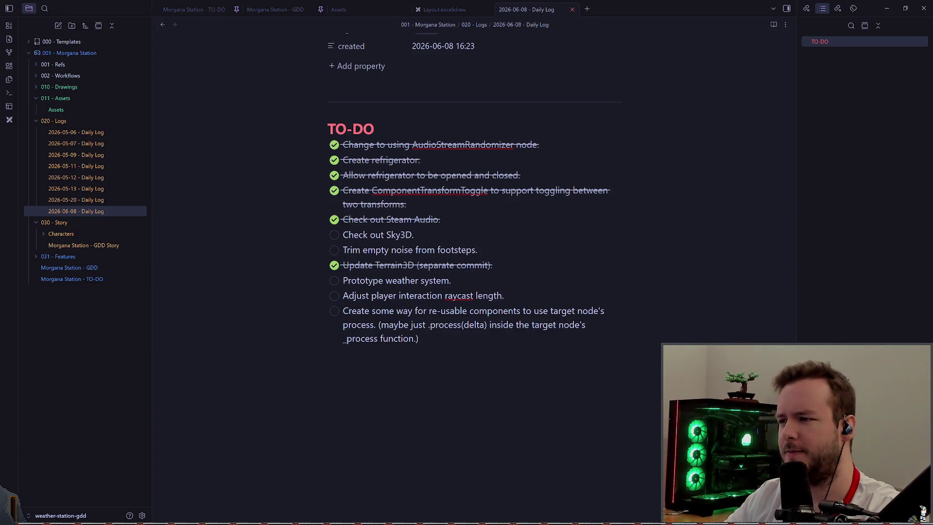
key(alt+Tab)
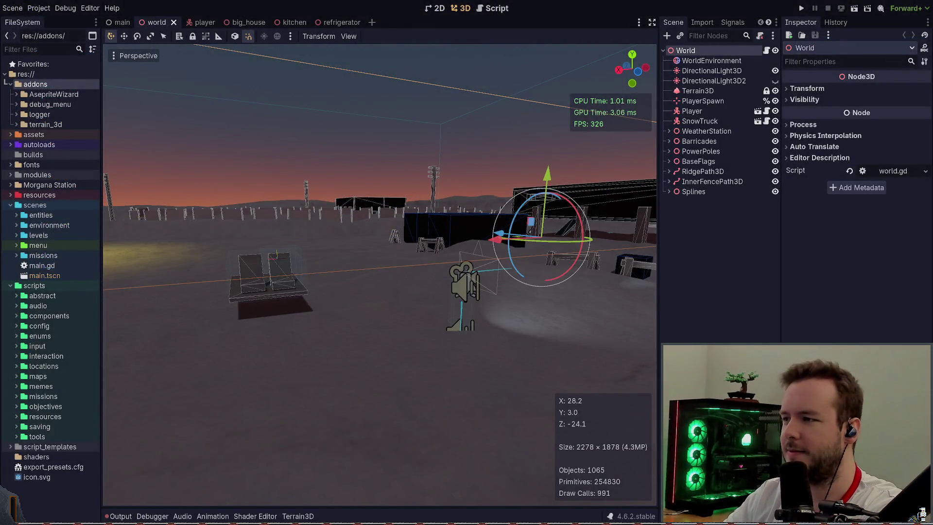
Check lazygit for the unstaged world.tscn and Terrain3D DLL changes, then close it
key(alt+Tab)
key(q)
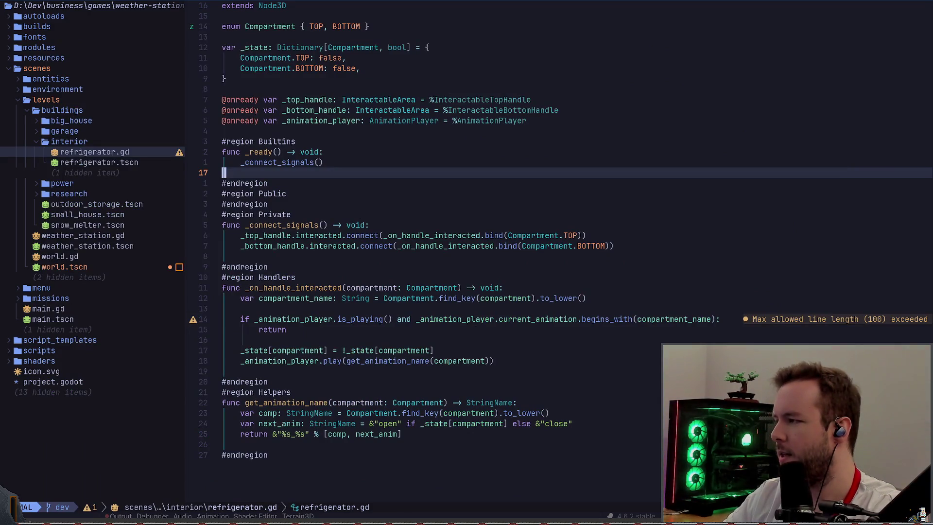
key(space)
key(g)
key(g)
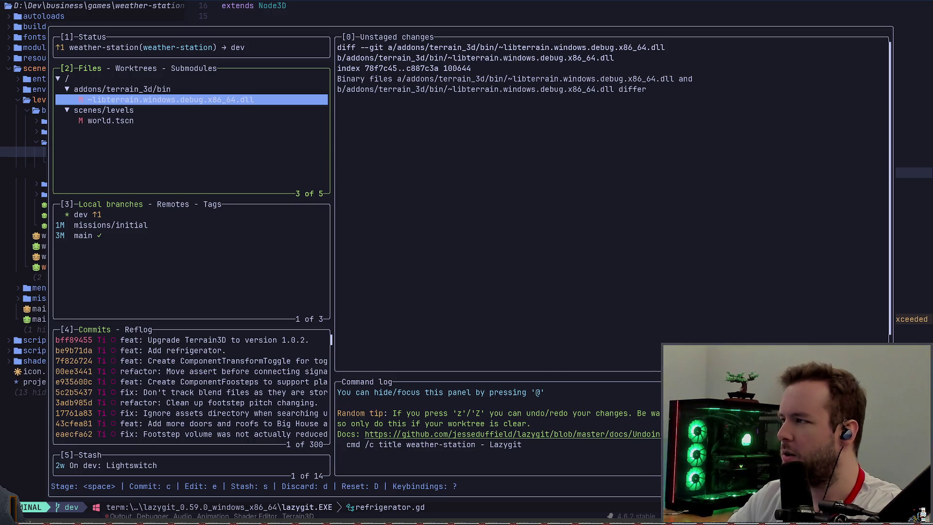
key(q)
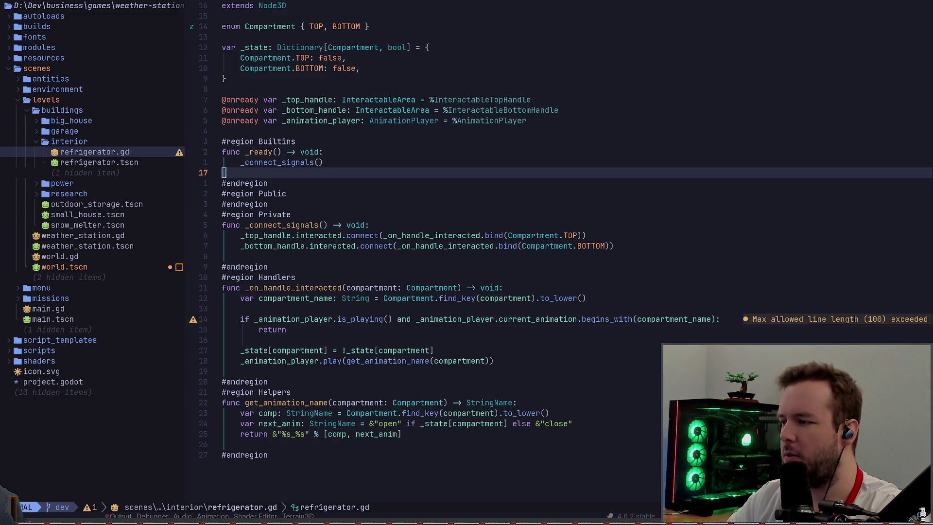
Check git status and run git rm --cached on .\addons\terrain_3d\bin\~libterrain.windows.debug.x86_64.dll
text(git status)
key(Return)
text(git )
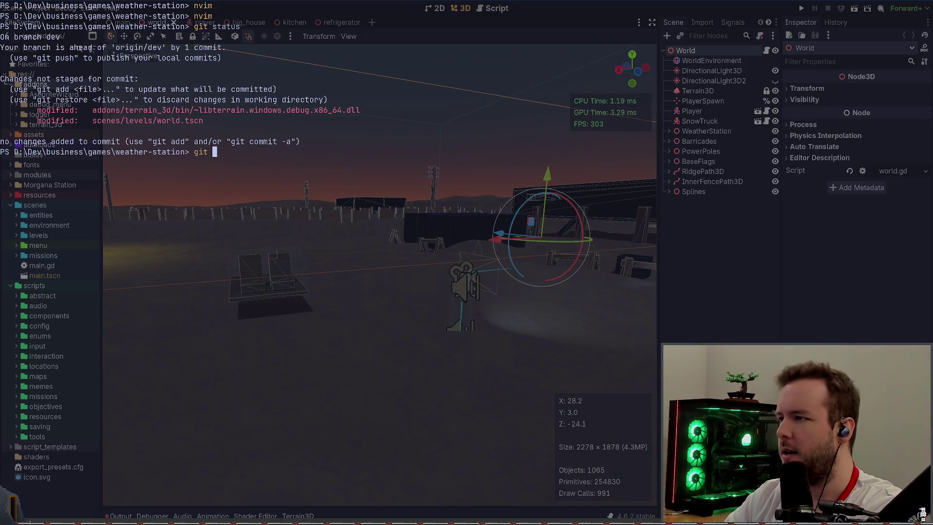
text(rm )
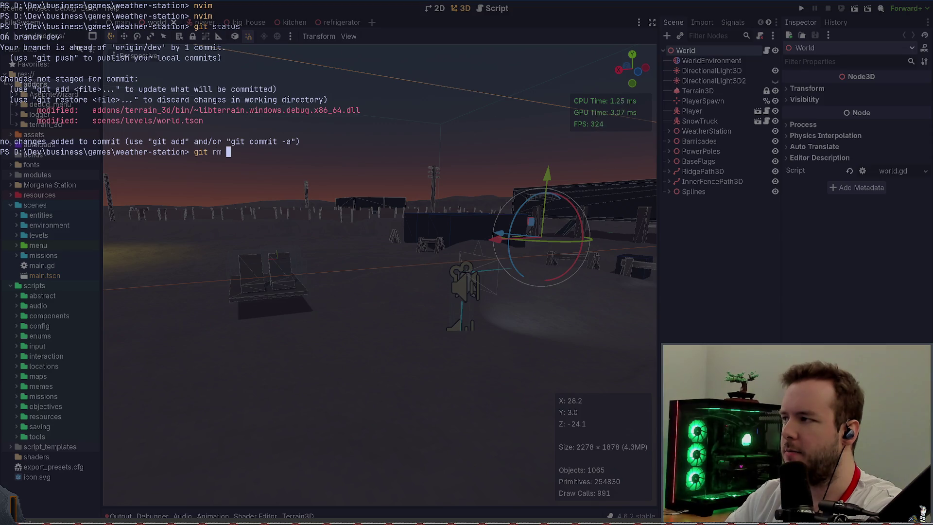
text(--help)
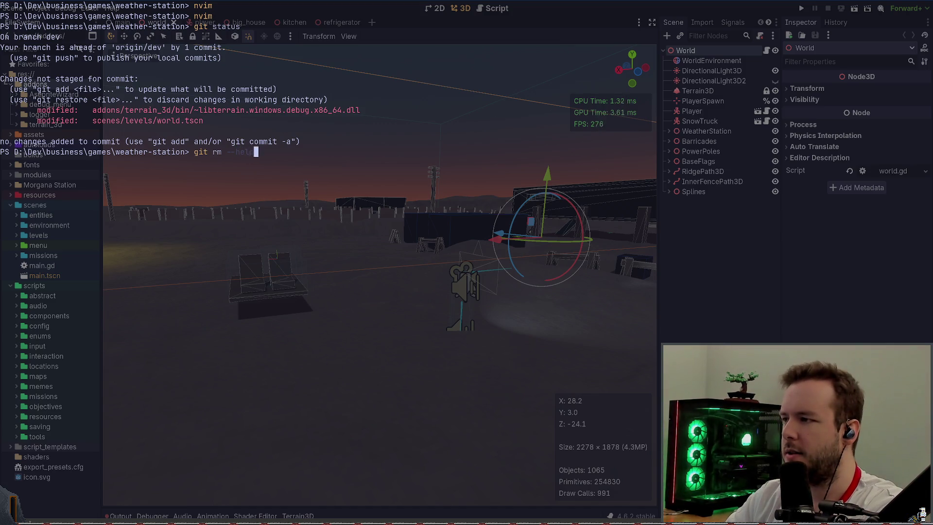
key(ctrl+c)
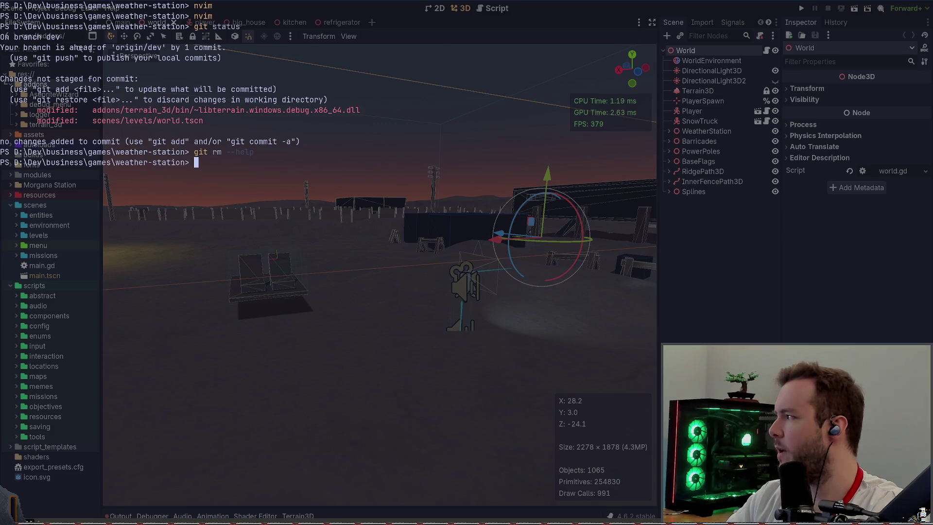
key(Up)
key(BackSpace)
key(BackSpace)
key(BackSpace)
text(cached )
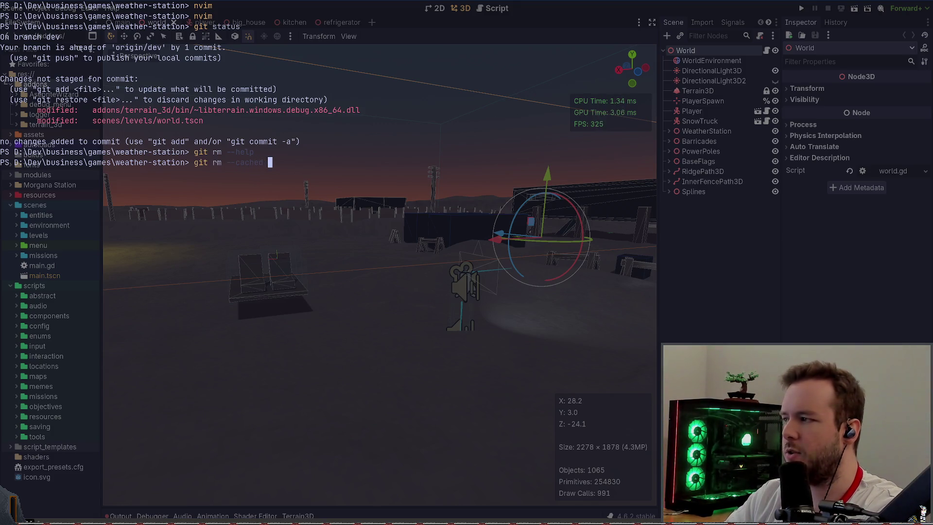
text(.\addons\terrain_3d\bin\~libterrain.windows.debug.x86_64.dll)
key(Return)
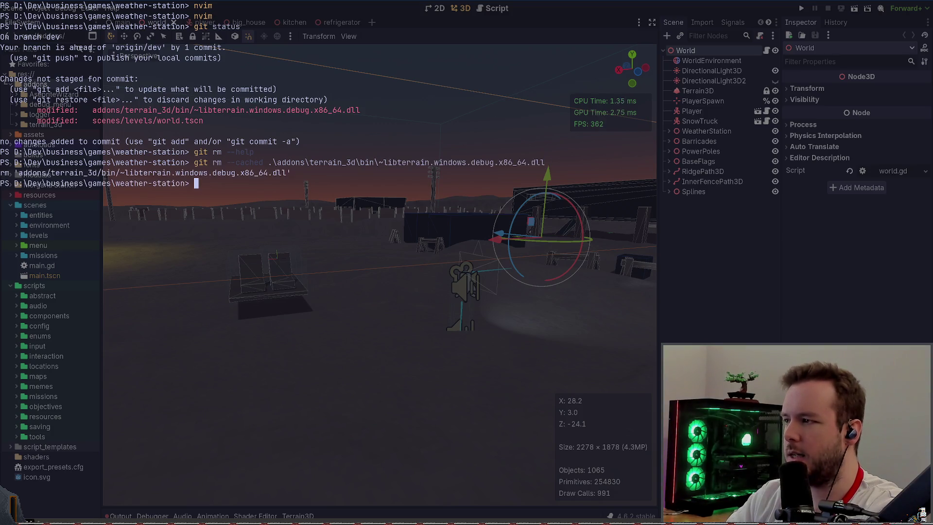
Confirm with git status that the DLL is now untracked, then enter nvim
text(git status)
key(Return)
text(git comit -m)
key(ctrl+c)
text(nvim)
key(ctrl+c)
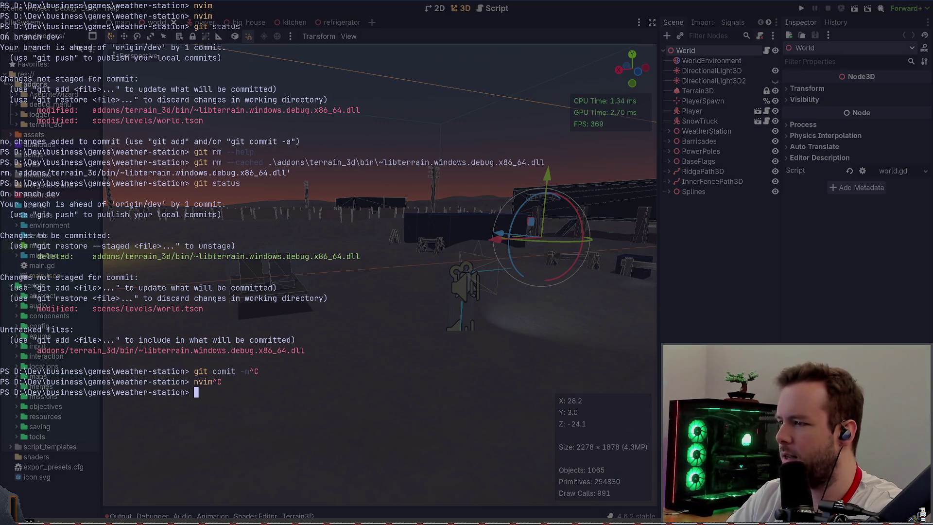
text(nvim)
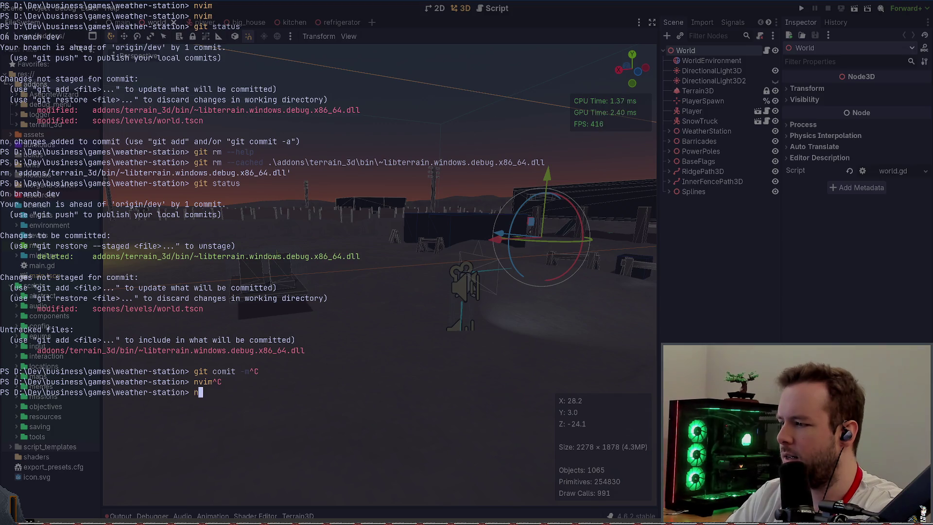
Launch Neovim, restore the last session, and briefly check repository status in lazygit
key(Return)
key(s)
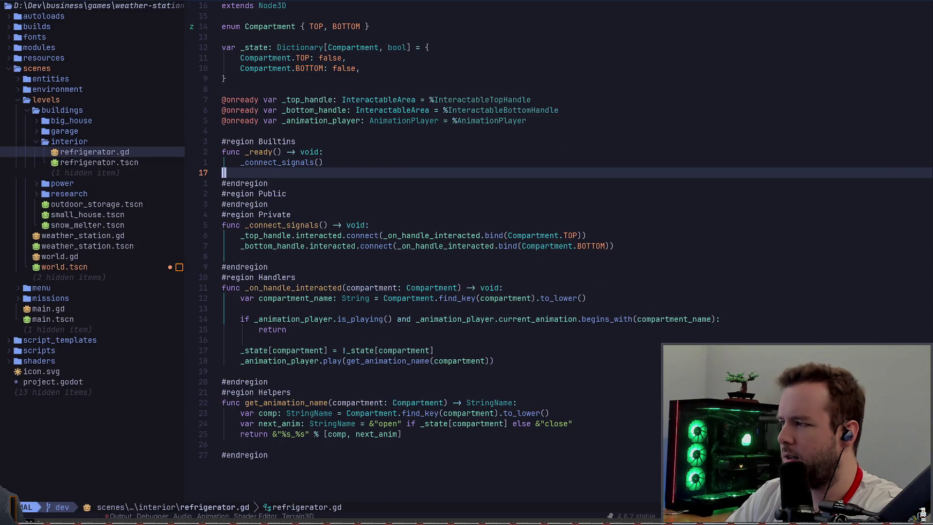
key(space)
key(g)
key(g)
key(q)
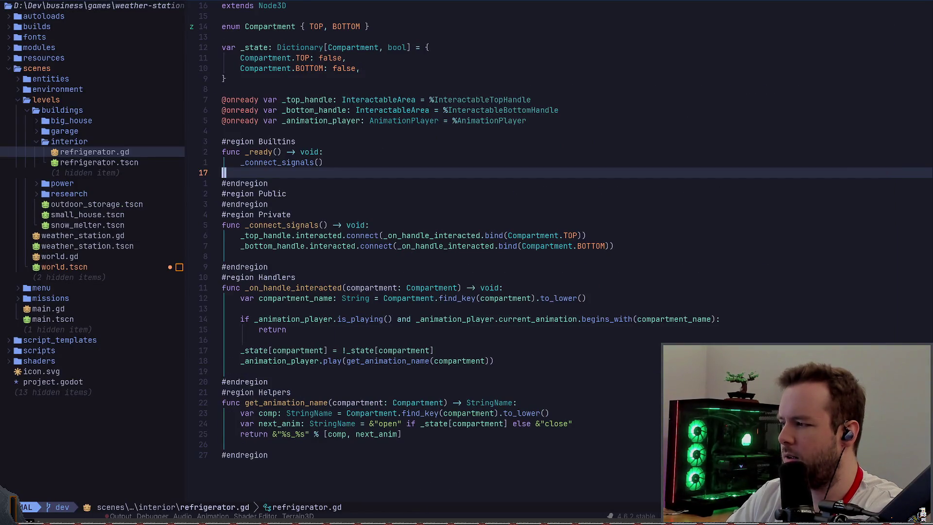
key(ctrl+h)
key(H)
key(H)
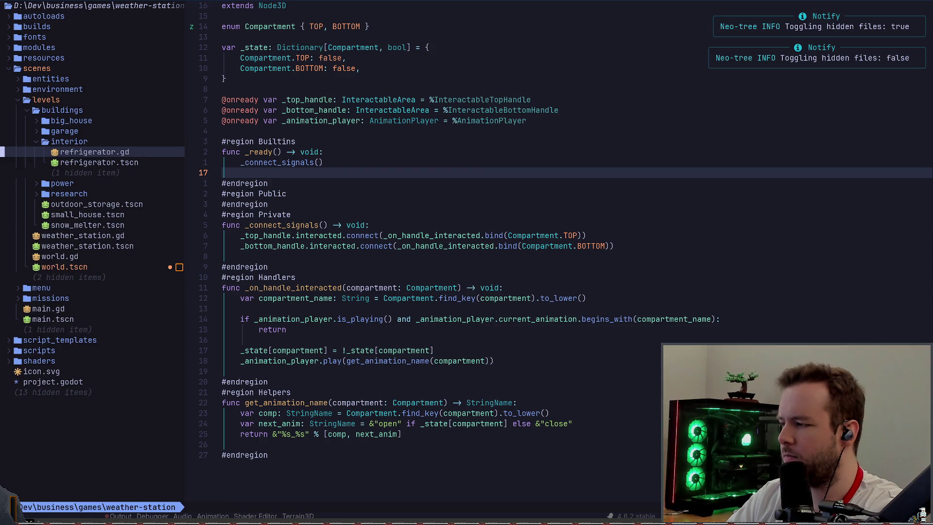
Open .gitignore through the file finder and begin an addons/terrain3d ignore line at its end
key(space)
key(space)
text(.git)
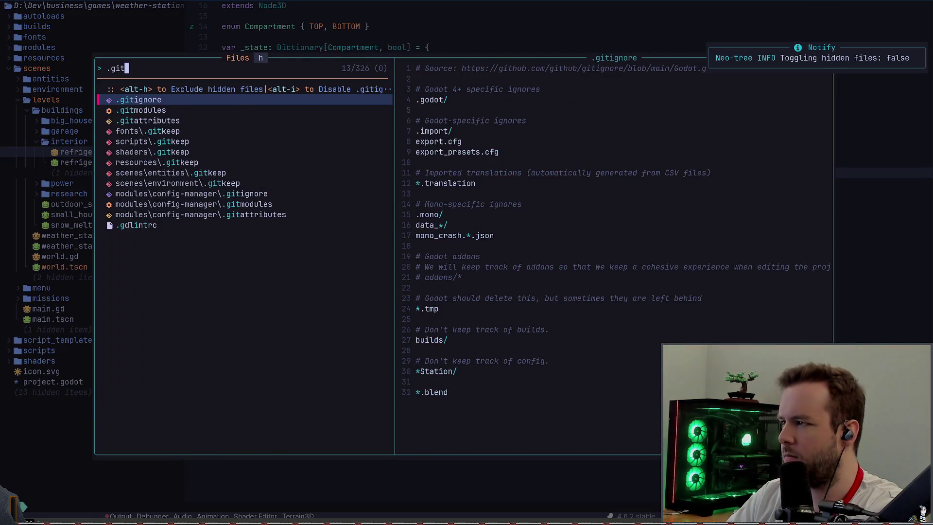
key(Return)
key(G)
key(A)
key(Return)
key(Return)
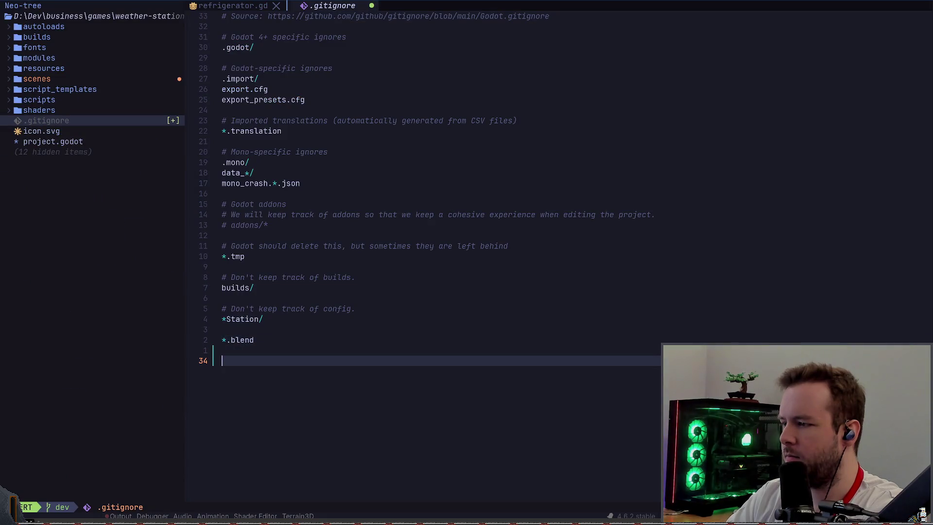
text(*)
key(Escape)
text(i)
text(addons)
text(/terrain3D)
key(BackSpace)
text(d)
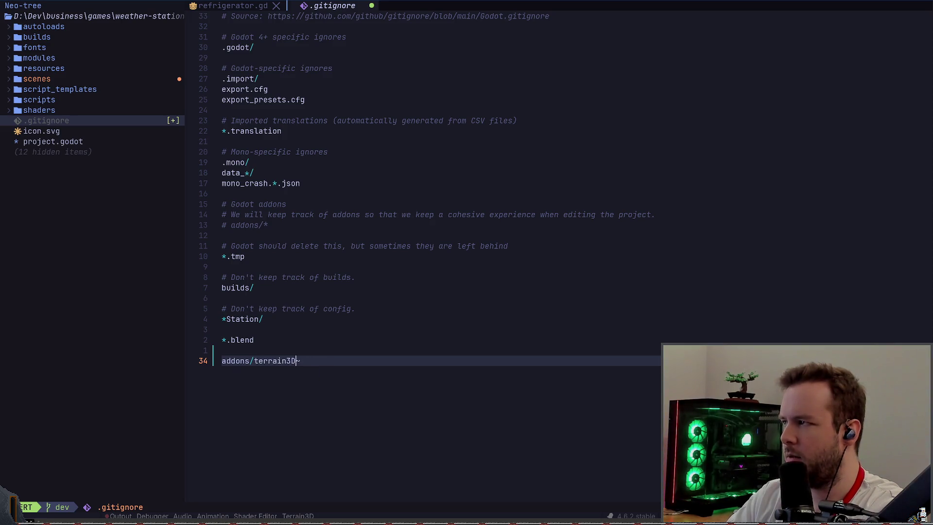
Show hidden files and expand addons to check the terrain_3d folder name
key(Escape)
key(ctrl+h)
key(shift+h)
key(k)
key(k)
key(k)
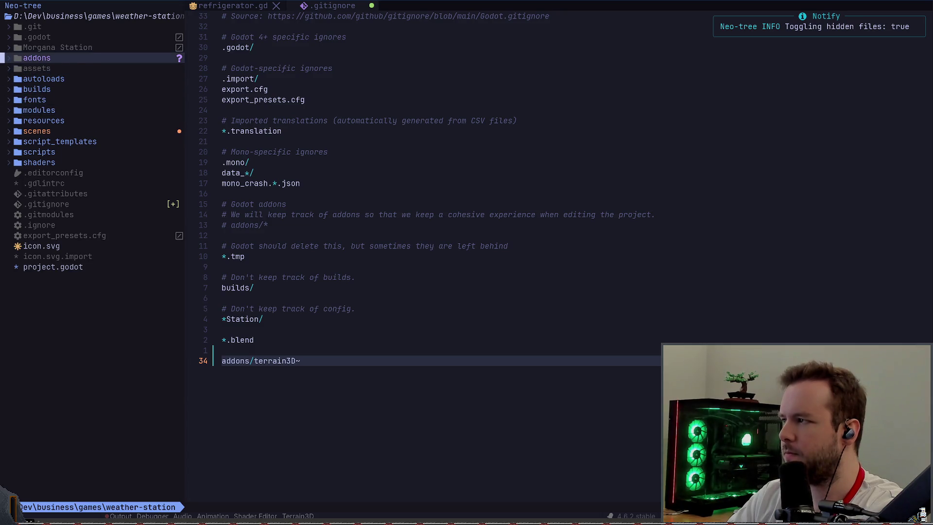
key(Return)
key(j)
key(j)
key(j)
Correct the rule to addons/terrain_3d/* and save .gitignore
key(ctrl+l)
key(b)
key($)
key(h)
key(h)
text(in_)
key(Escape)
key(l)
text(rd)
text(a/*)
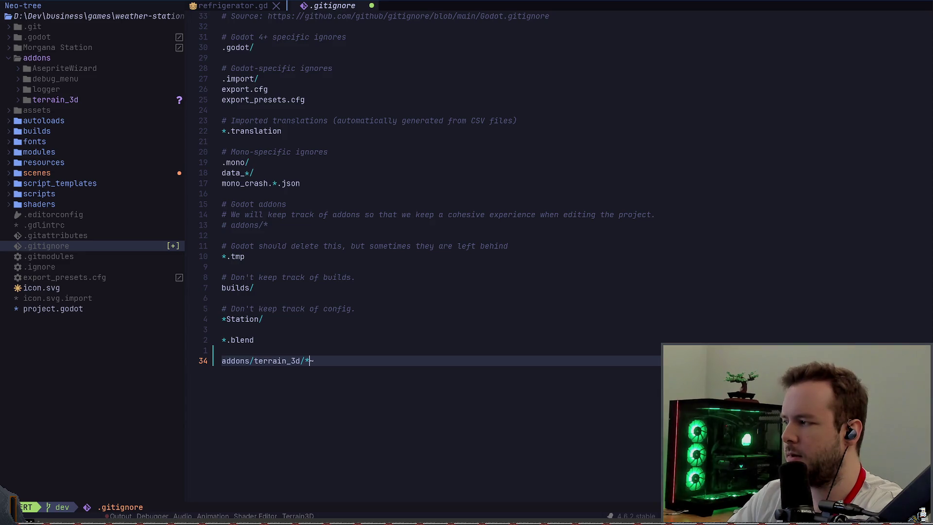
key(Escape)
text(:w)
key(Return)
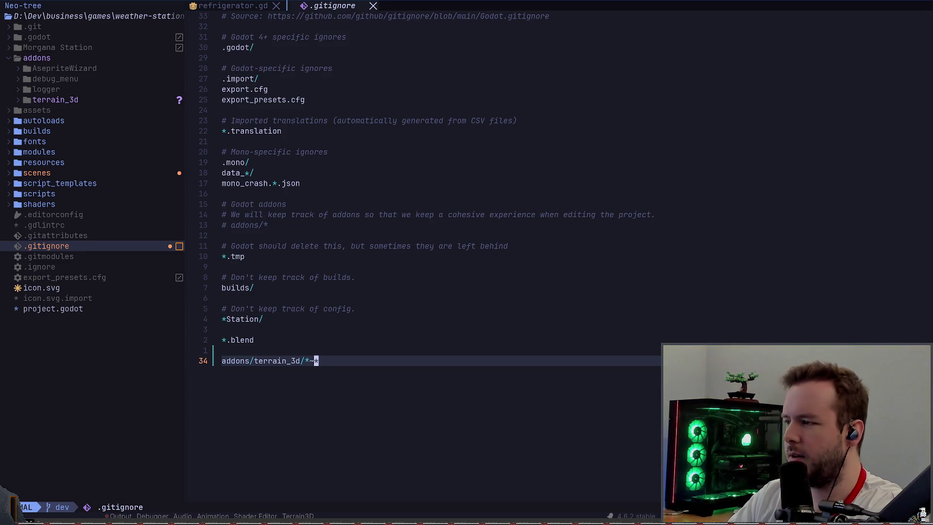
text(hxh:w)
Add the comment '# Don't track temp dll files.' above the addons/terrain_3d/~* rule and save
key(Return)
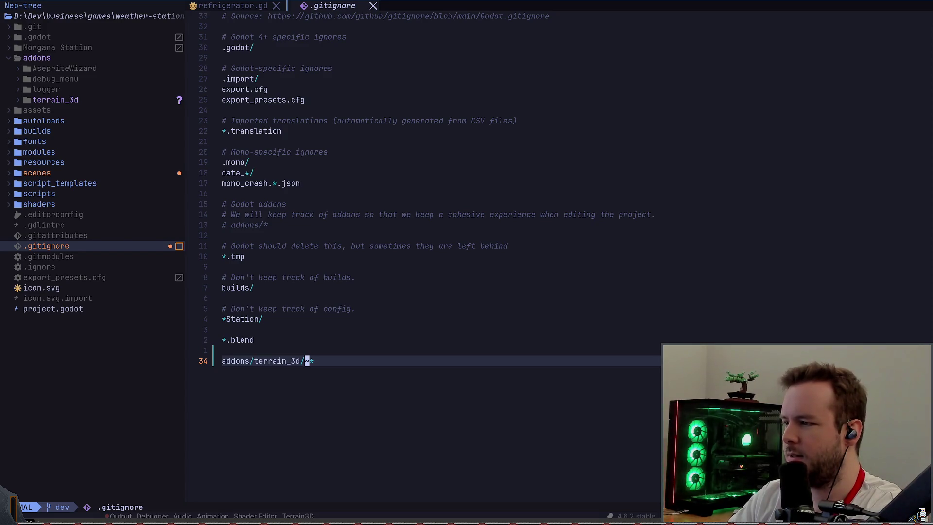
text(O# Don't t)
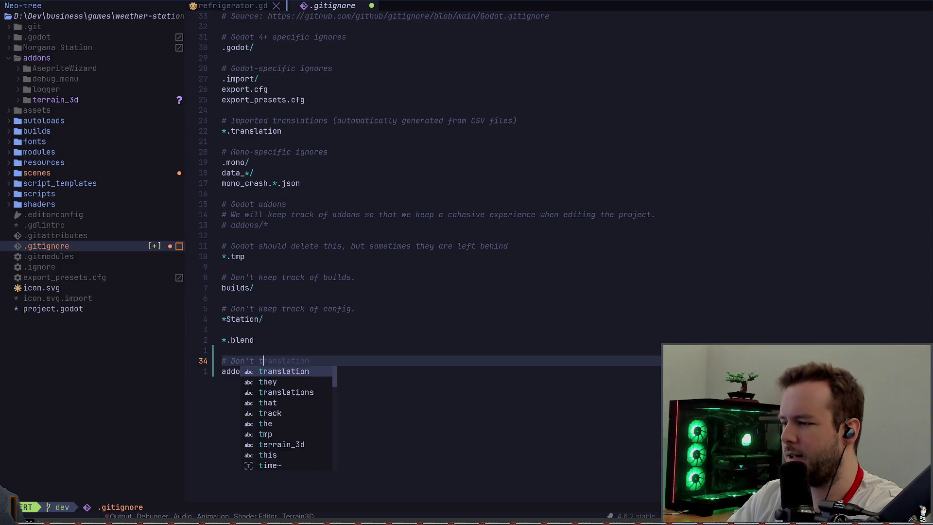
text(rack temp file)
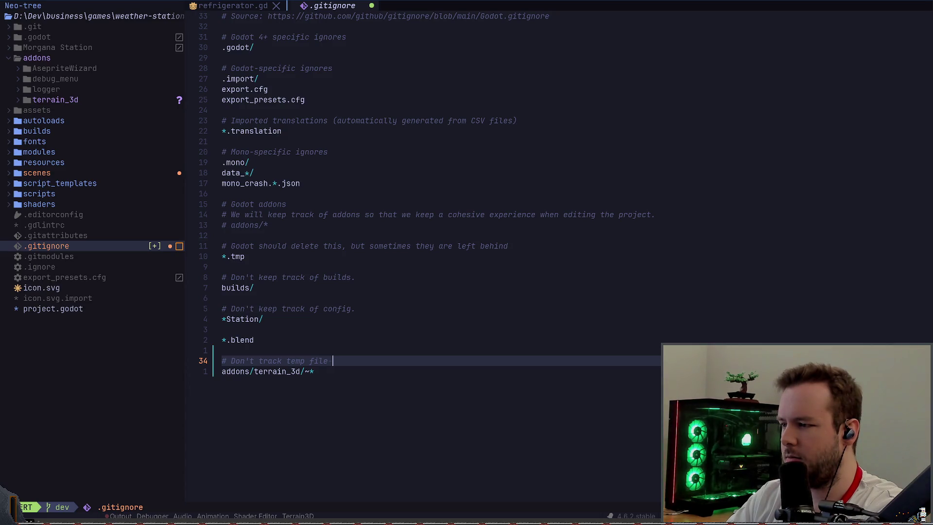
key(Escape)
text(bidll.)
key(BackSpace)
key(BackSpace)
key(Escape)
text(hal)
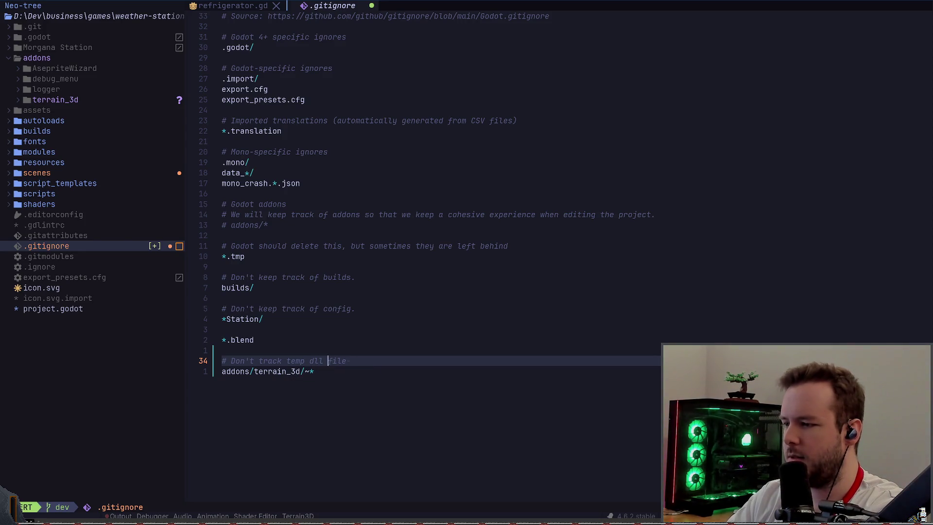
key(Escape)
text(As.)
key(Escape)
key(ctrl+s)
key(shift+v)
Add comments '# Don't store Blender assets directly in repo.' and 'They are stored separately.' above *.blend
key(j)
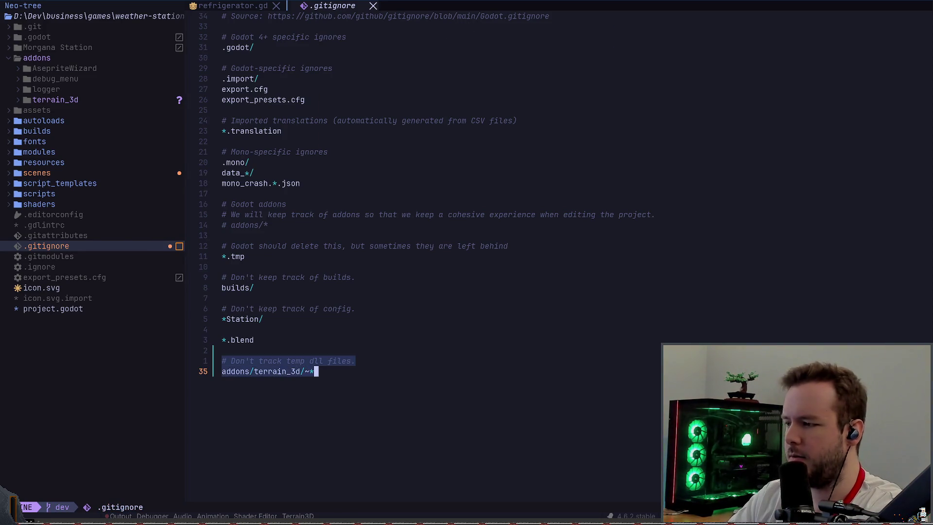
key(Escape)
key(k)
key(k)
key(k)
key(shift+o)
text(# Don't )
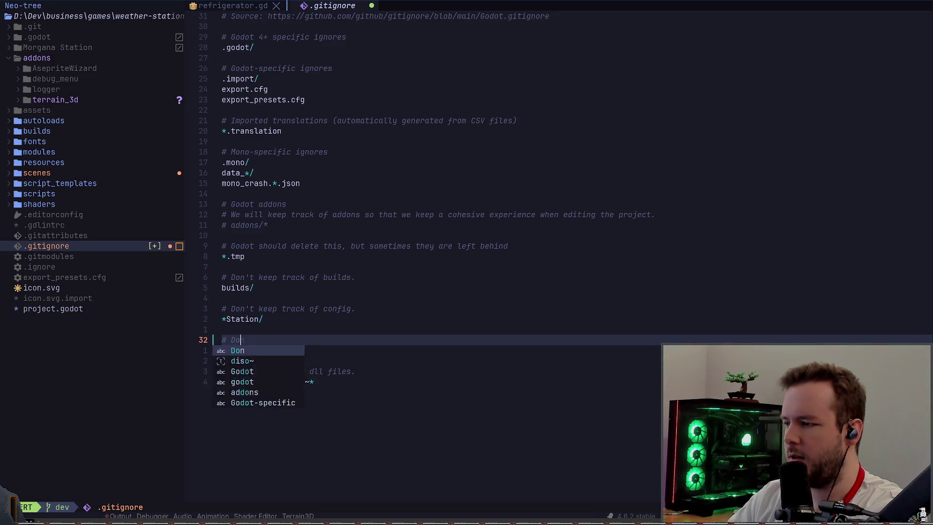
text(store )
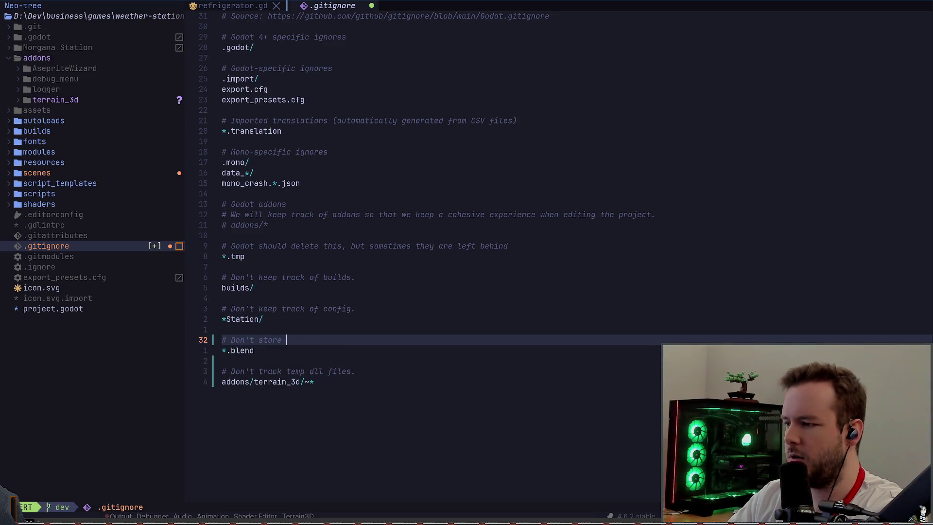
text(Blender assets dire)
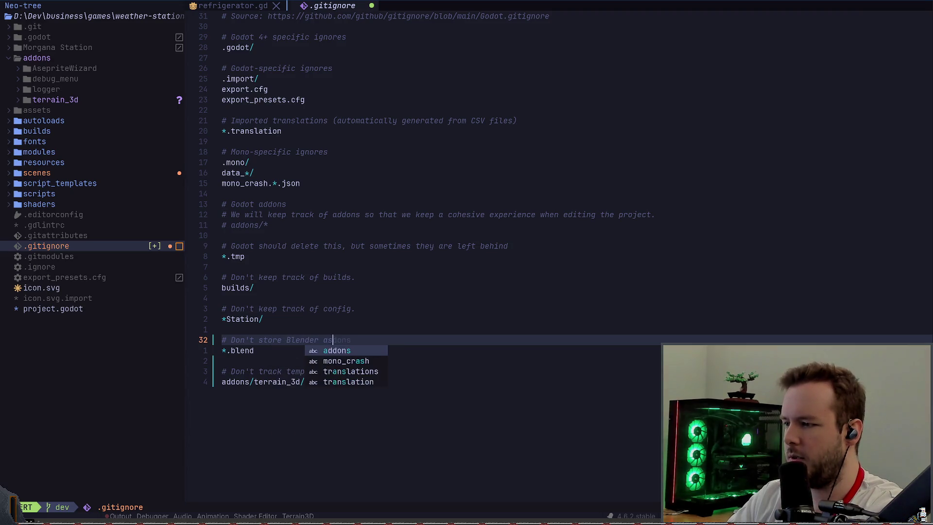
text(ctly in repo.)
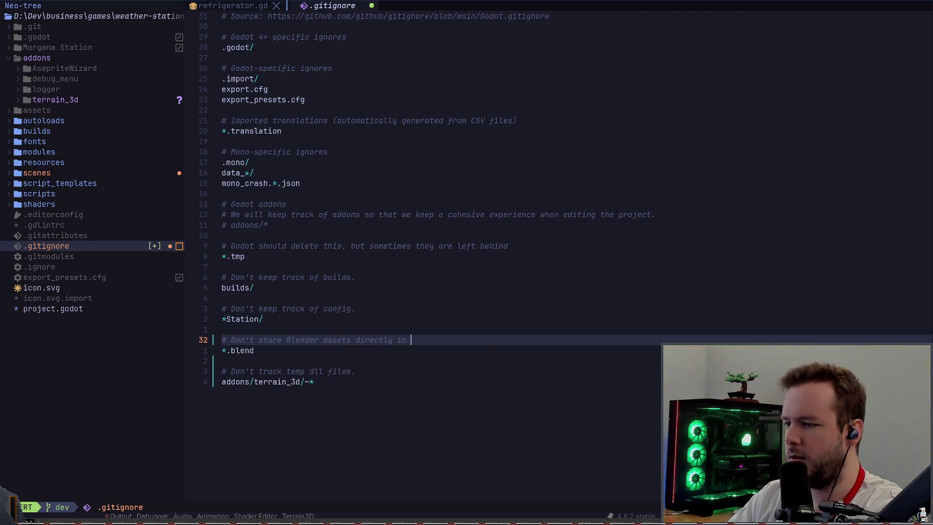
key(Return)
text(They are stored )
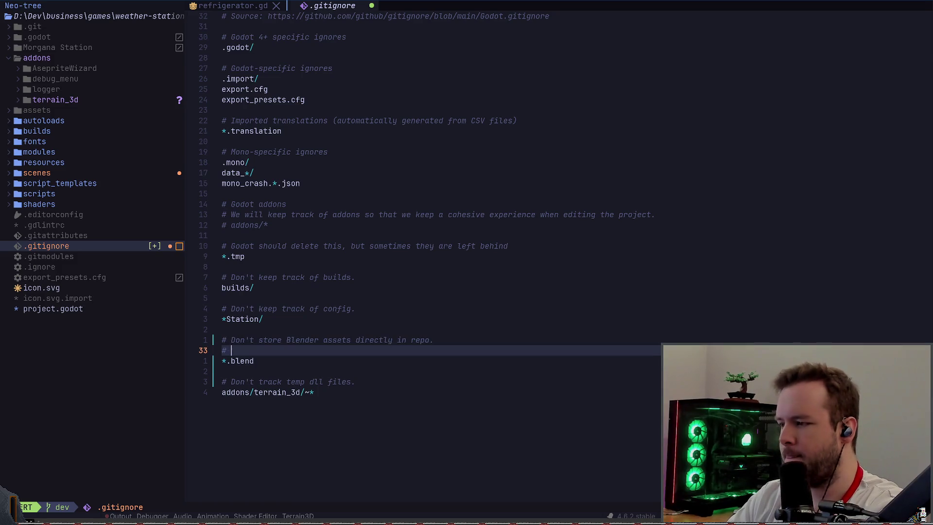
text(separ)
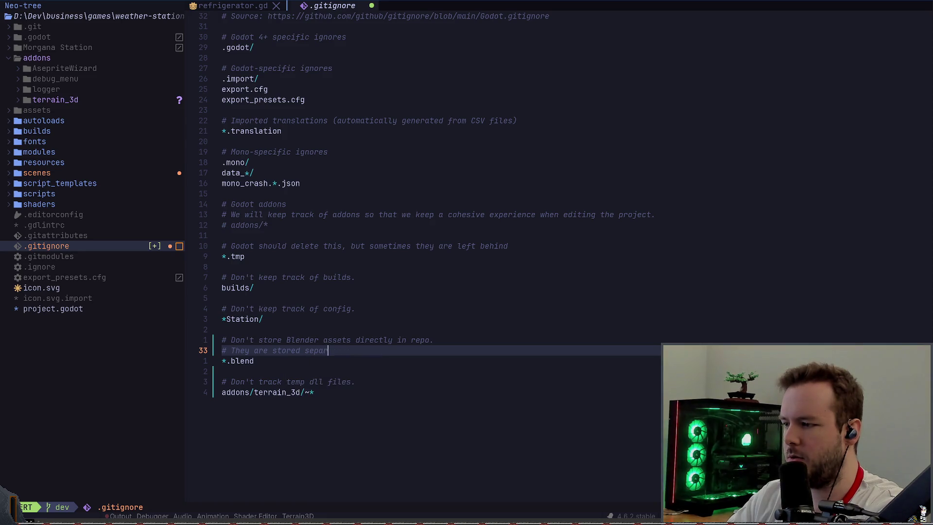
text(ately)
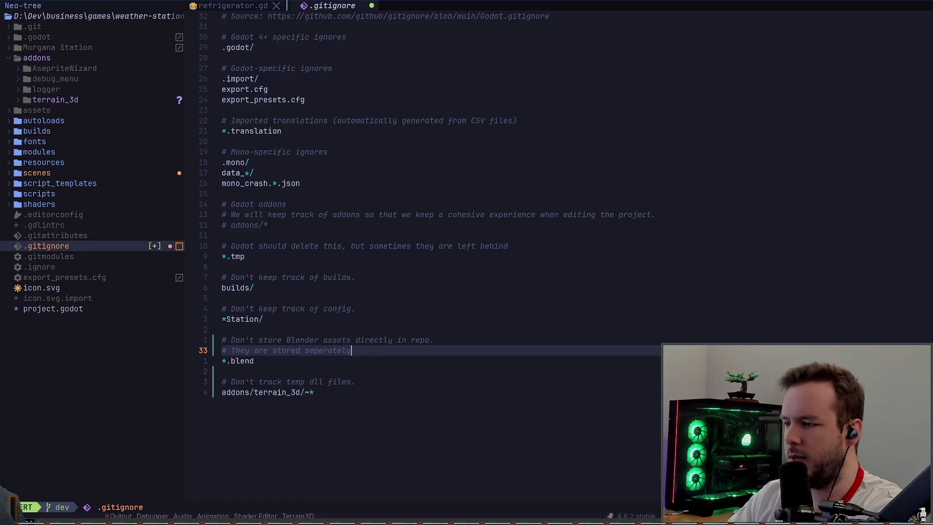
text(.)
key(Escape)
key(Return)
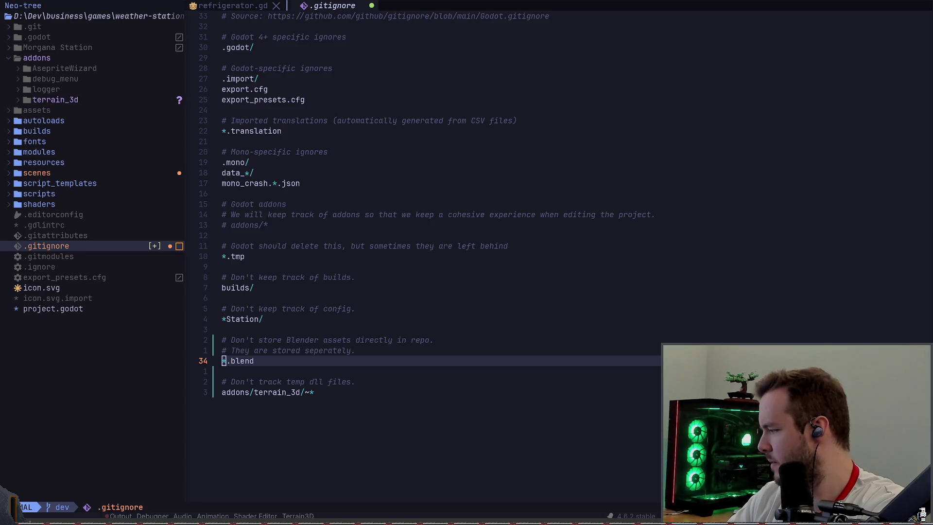
Fix the spelling of 'separately' in the comment and save .gitignore
key(k)
key(w)
key(w)
key(w)
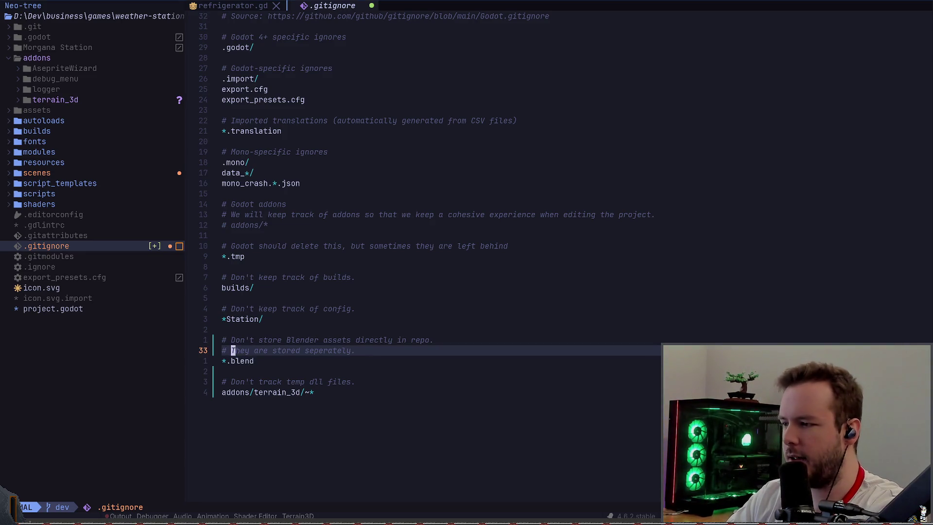
key(l)
key(l)
key(l)
key(r)
key(a)
key(ctrl+s)
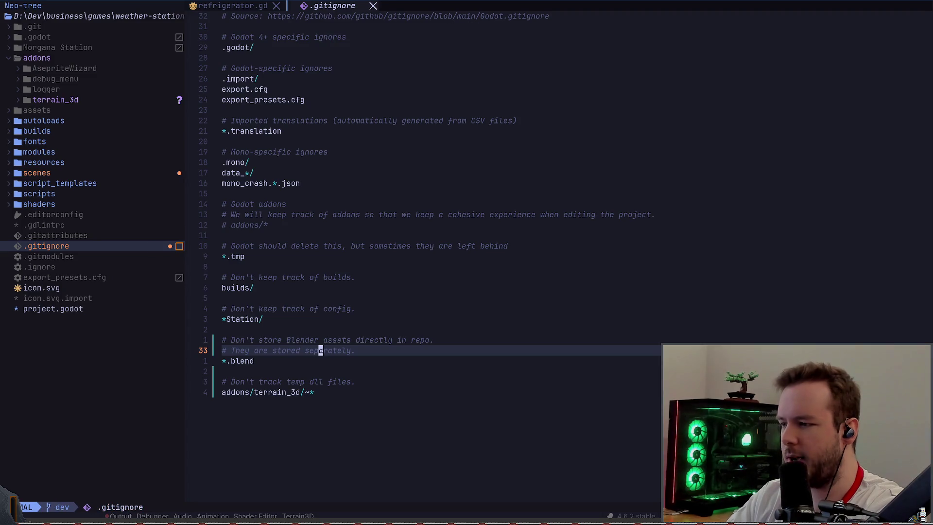
key(colon)
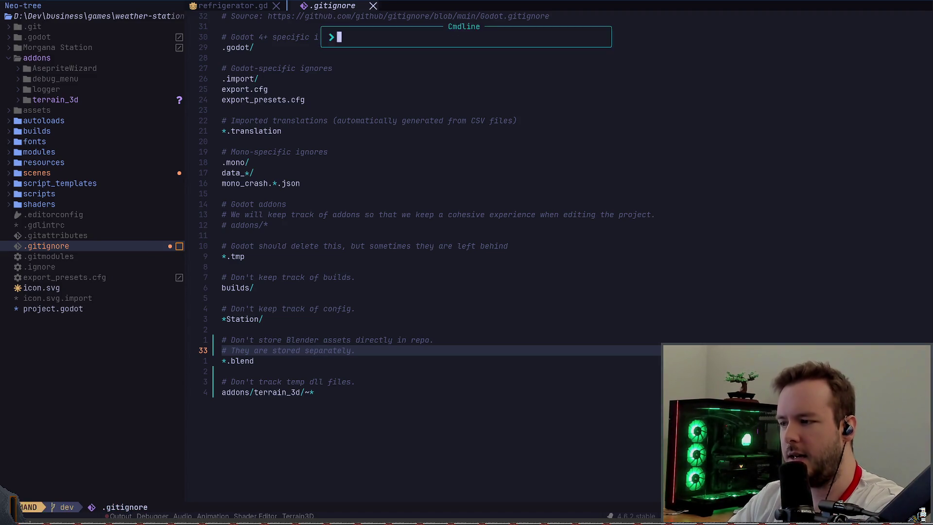
key(Escape)
key(j)
key(k)
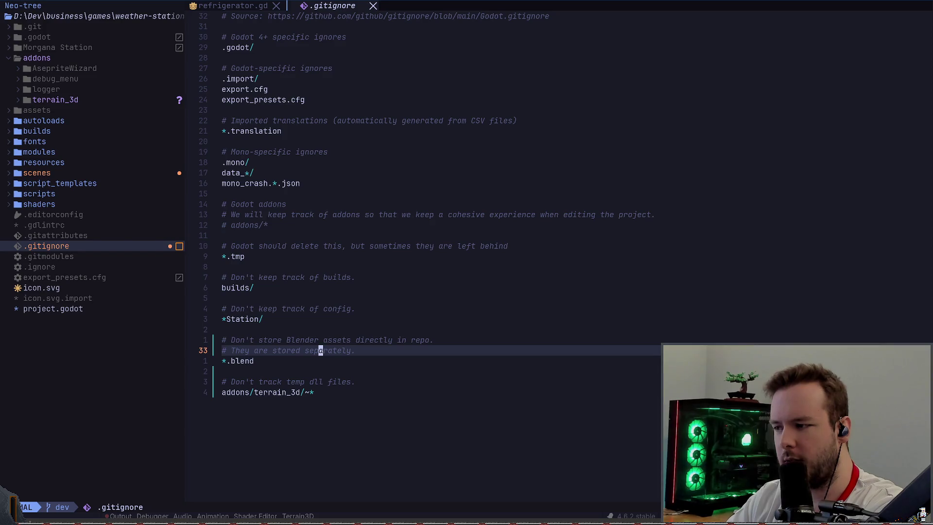
key(b)
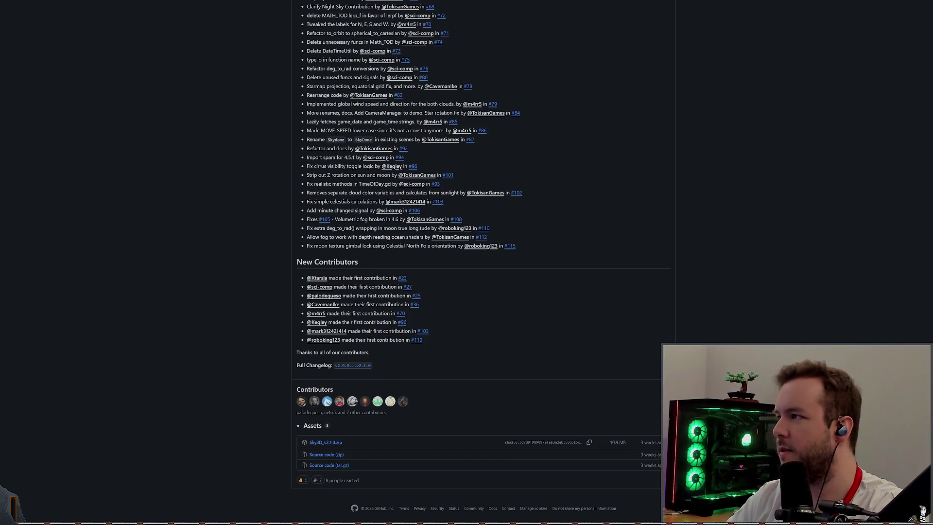
Load the pasted Killer Bean Steam store URL in a new private Brave window
key(ctrl+shift+n)
key(ctrl+v)
key(Return)
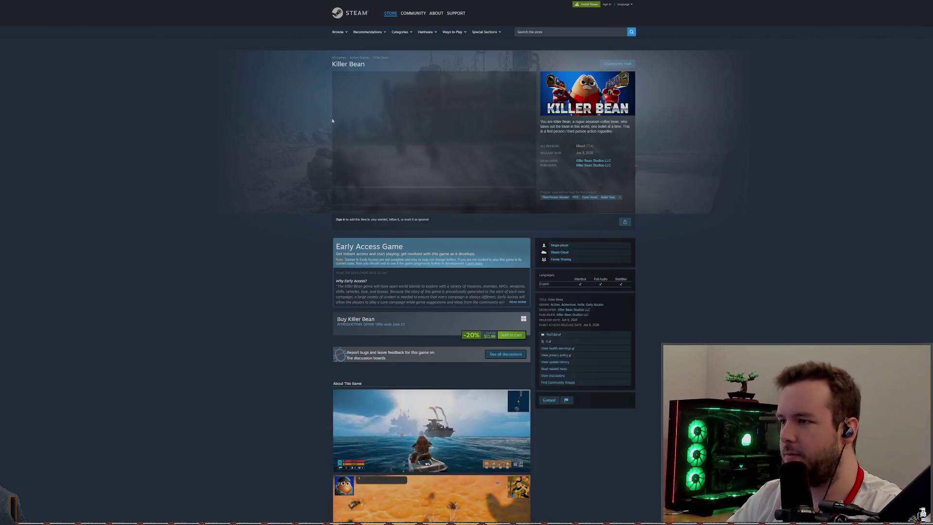
Show the first Killer Bean screenshot instead of the trailer and zoom the page in
click(376, 198)
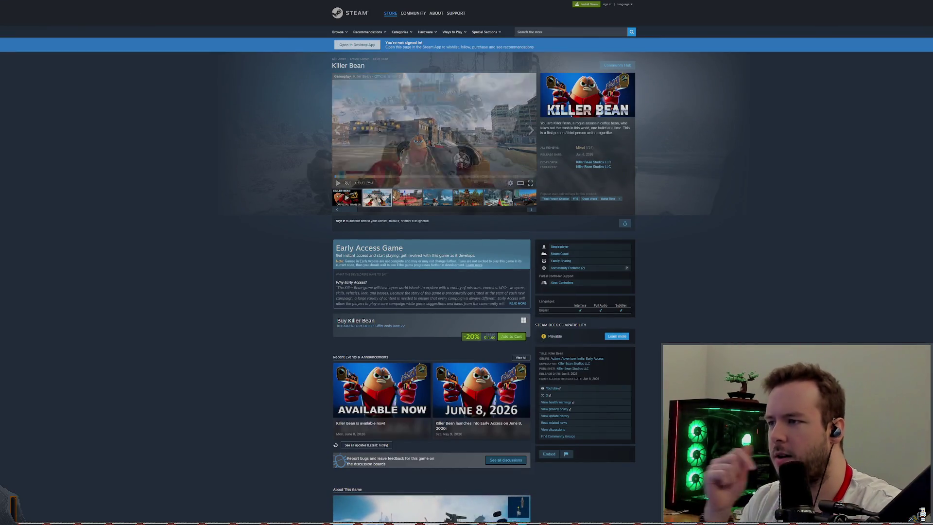
key(ctrl+plus)
key(ctrl+plus)
key(ctrl+plus)
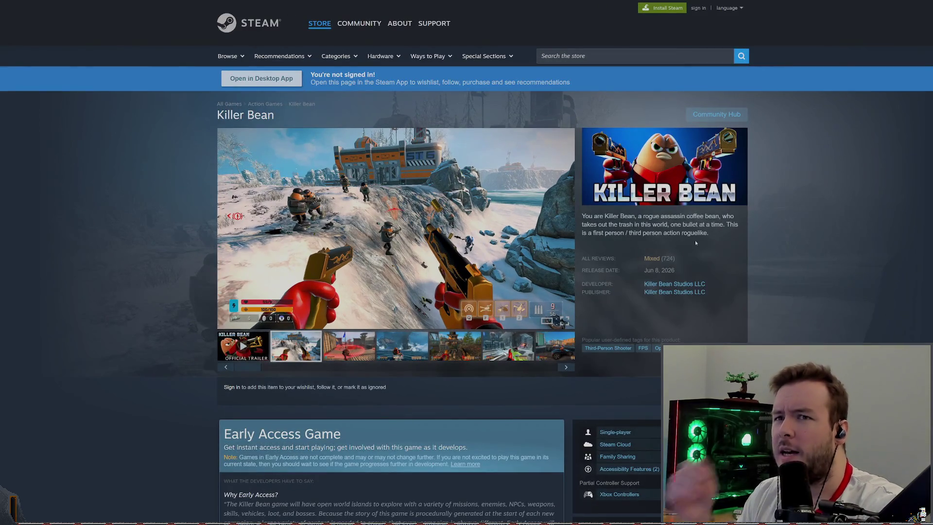
scroll(589, 243, down, 1)
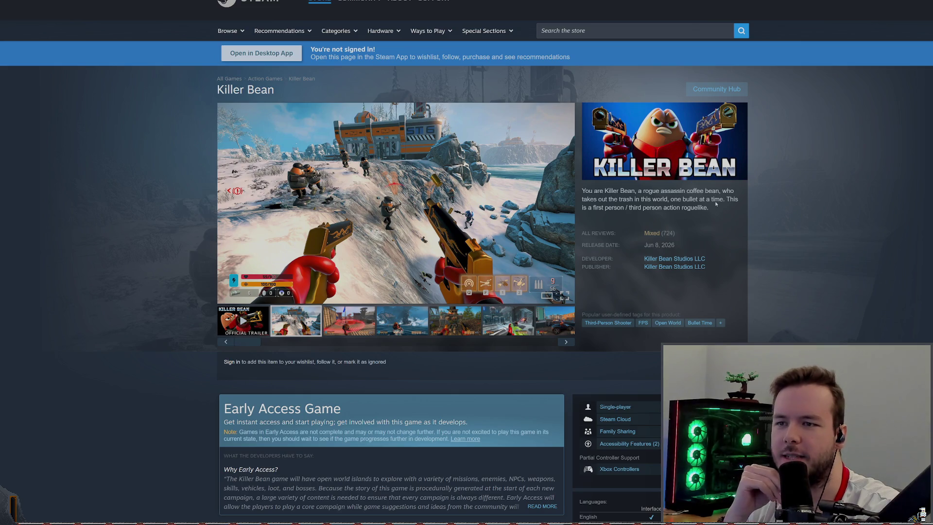
Page through the cowboy, sci-fi gun, boat and truck screenshots to the snowy landscape, previewing it full screen
mouse_move(733, 235)
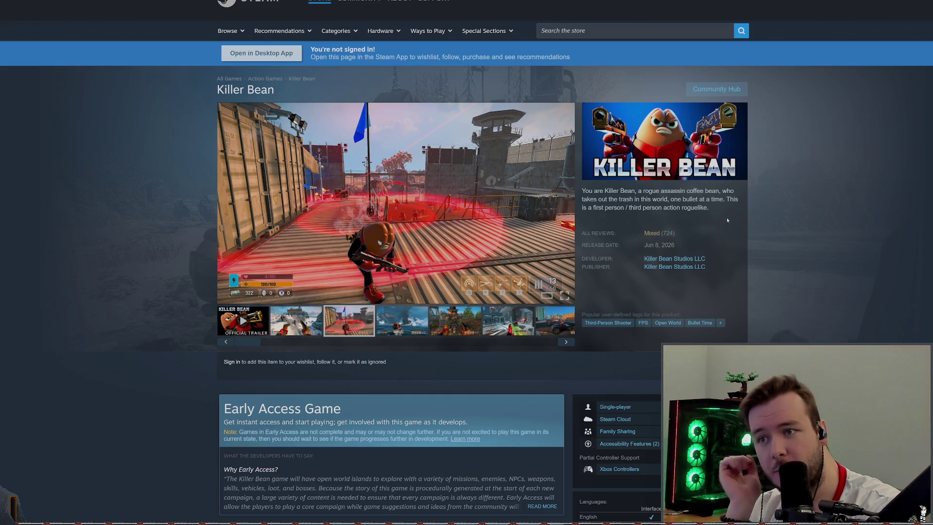
click(457, 320)
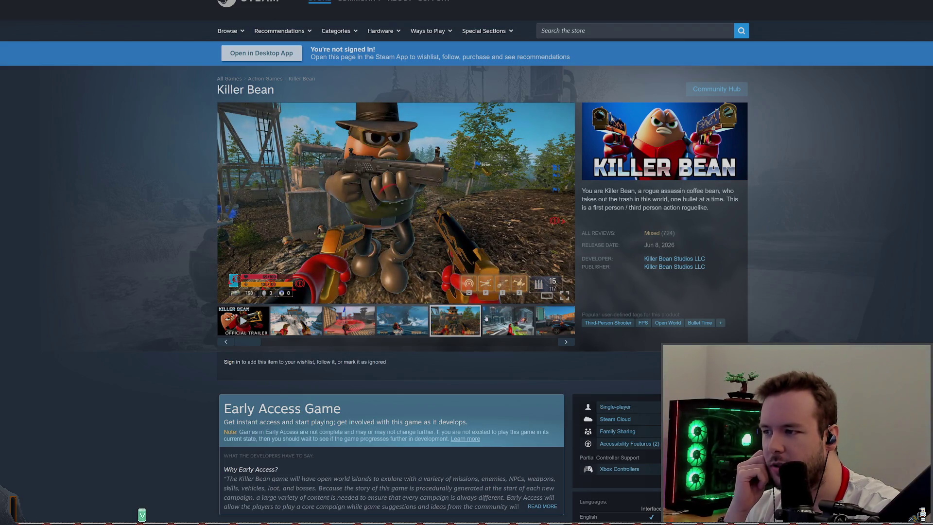
click(510, 320)
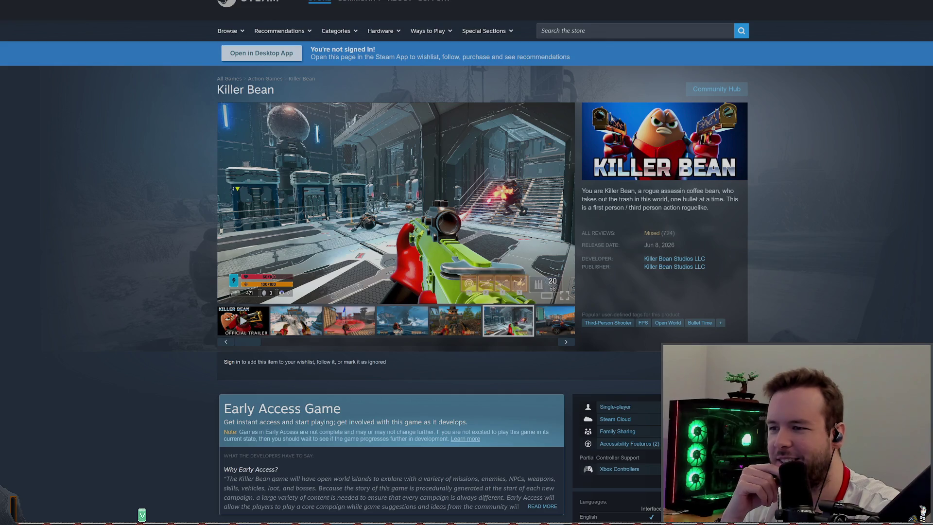
click(565, 342)
click(564, 343)
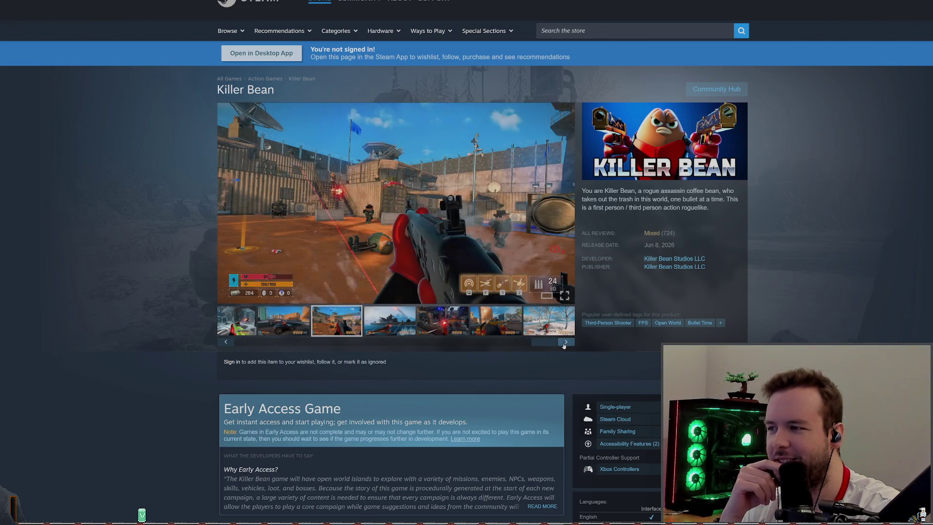
click(563, 343)
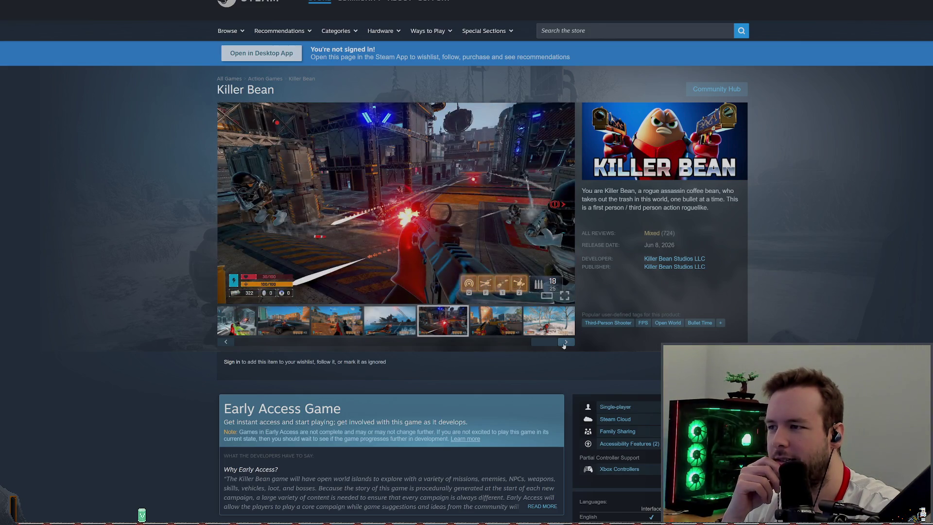
click(564, 343)
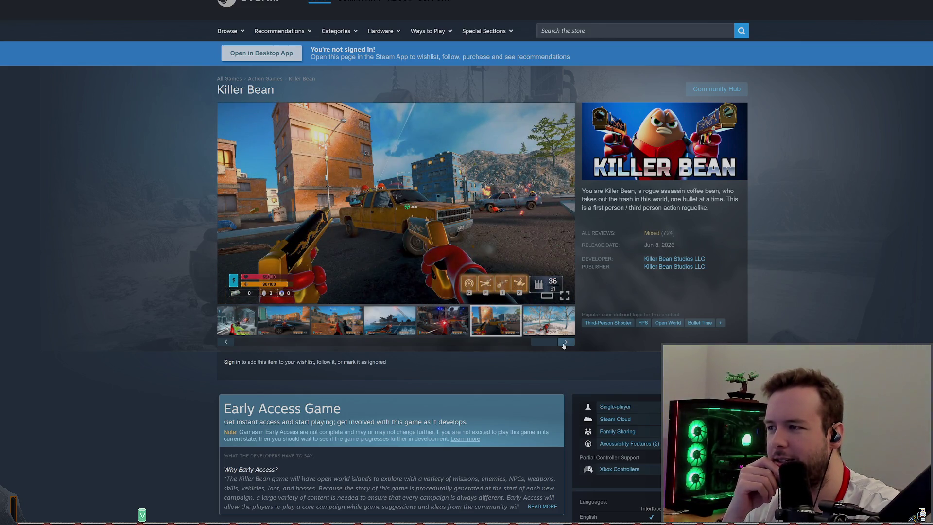
click(564, 343)
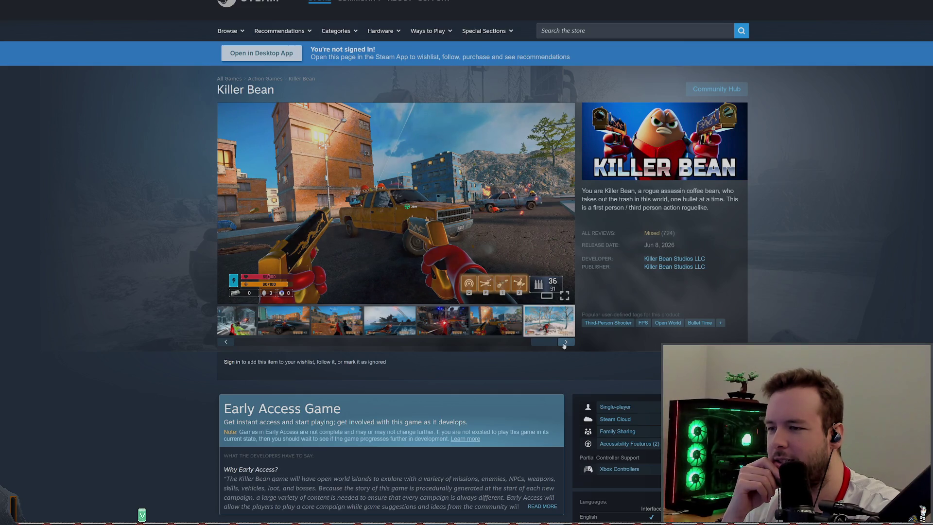
click(553, 286)
click(52, 230)
Highlight the mature content description sentence, then jump to the customer reviews
scroll(127, 244, down, 7)
scroll(132, 248, down, 8)
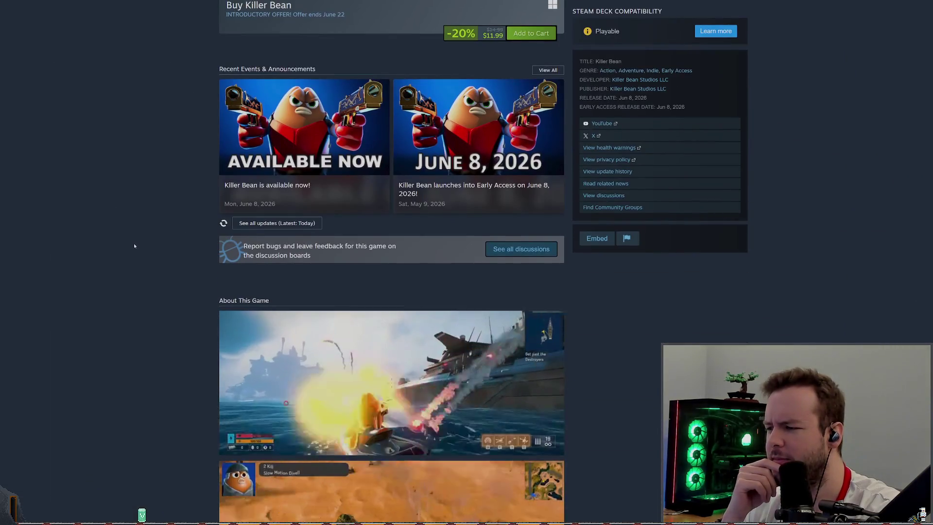
scroll(545, 299, down, 3)
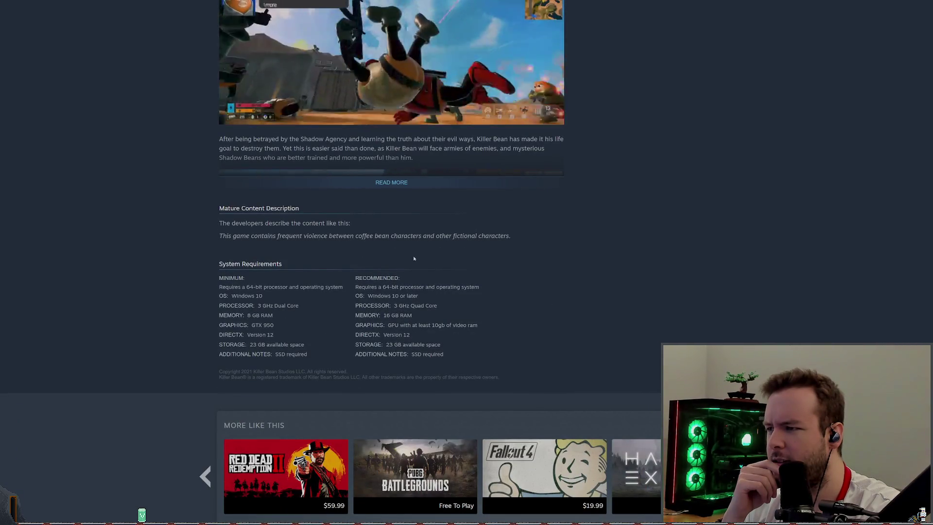
drag(219, 235, 562, 249)
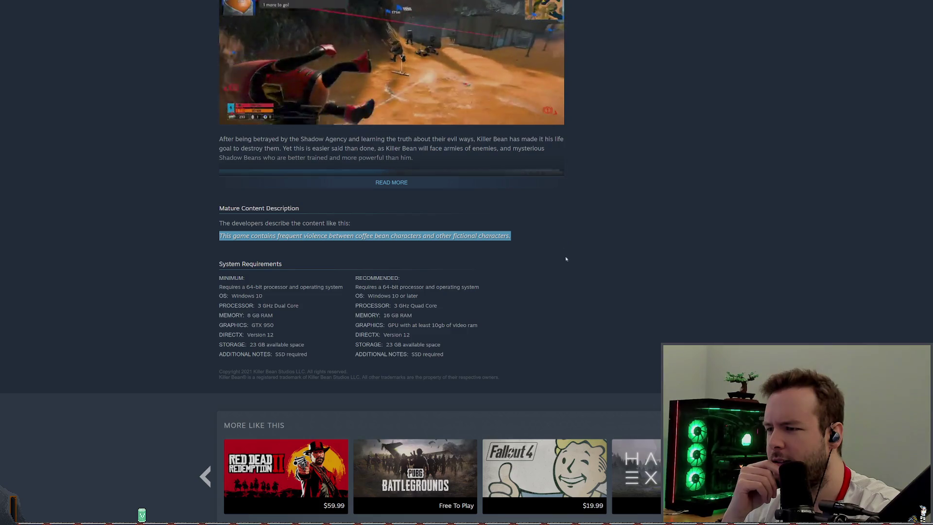
scroll(757, 268, up, 15)
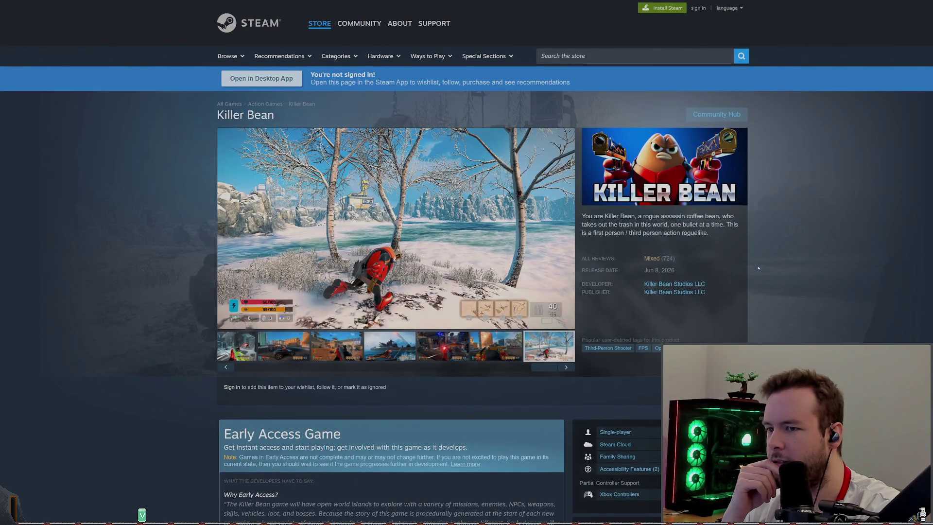
mouse_move(651, 261)
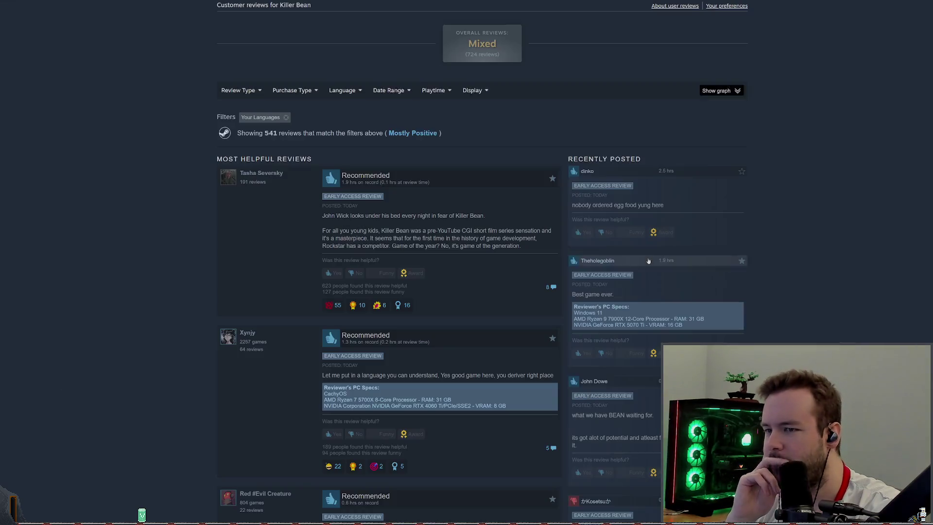
click(650, 259)
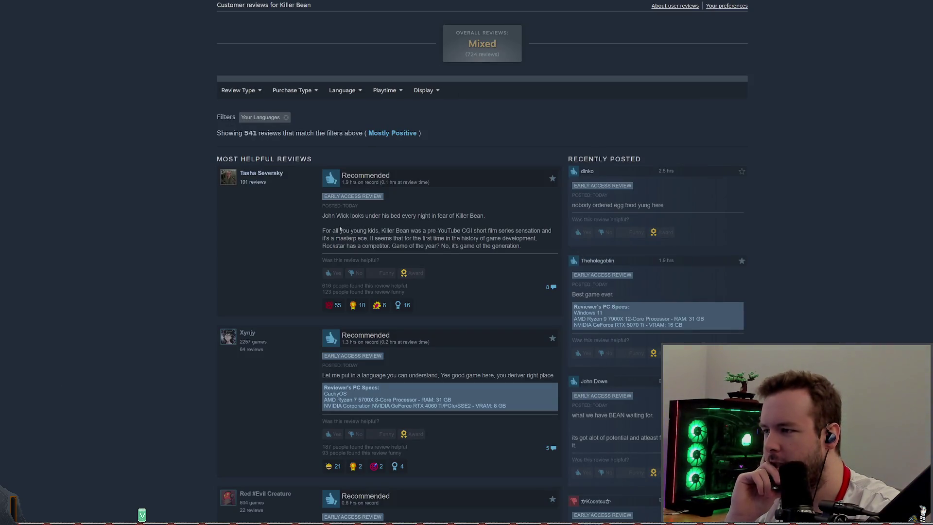
drag(302, 237, 527, 248)
click(527, 249)
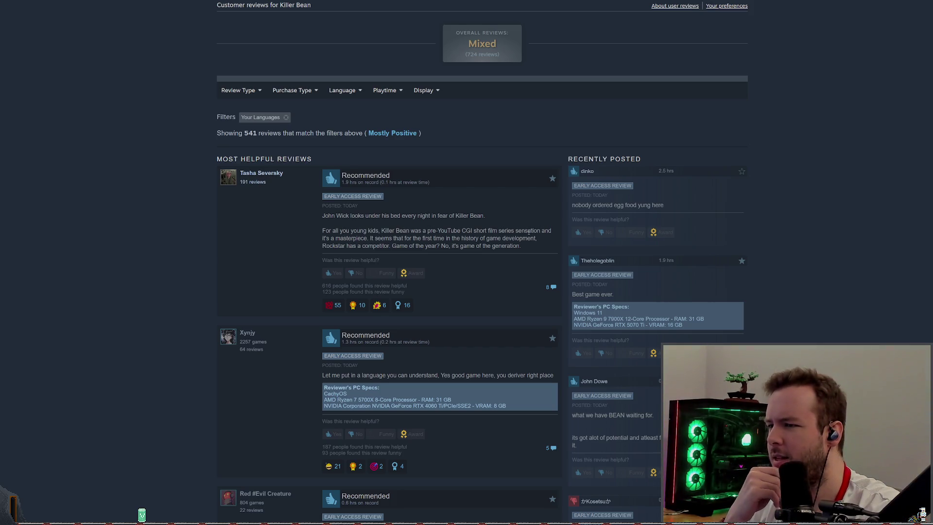
scroll(522, 234, down, 3)
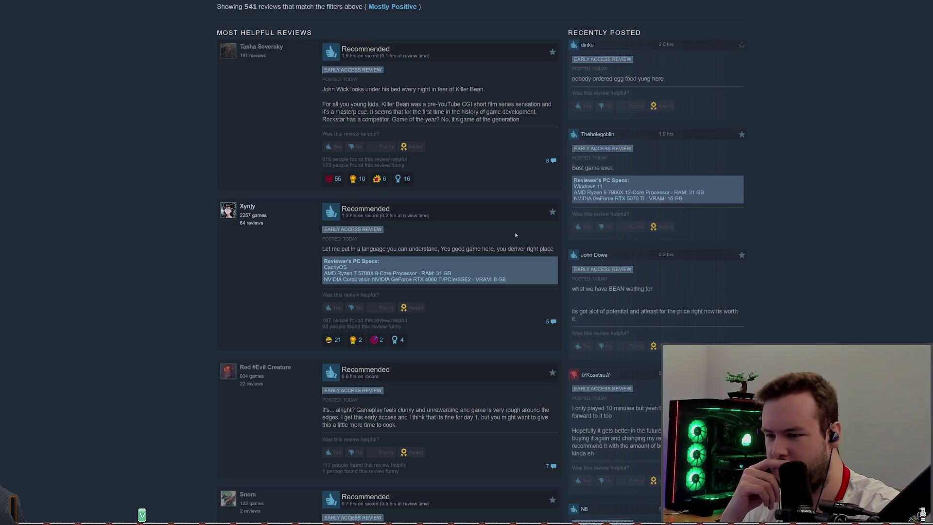
scroll(513, 239, down, 10)
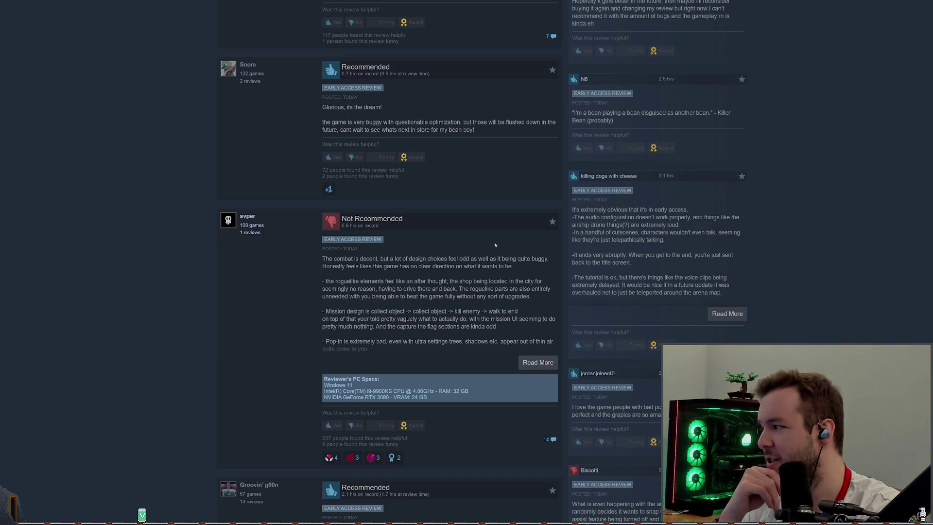
scroll(494, 244, down, 6)
scroll(494, 243, down, 3)
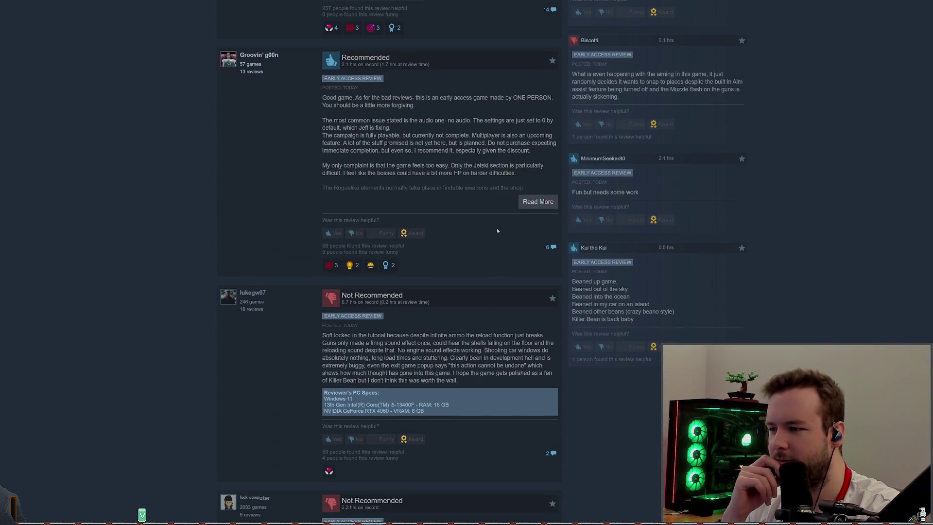
scroll(496, 233, down, 3)
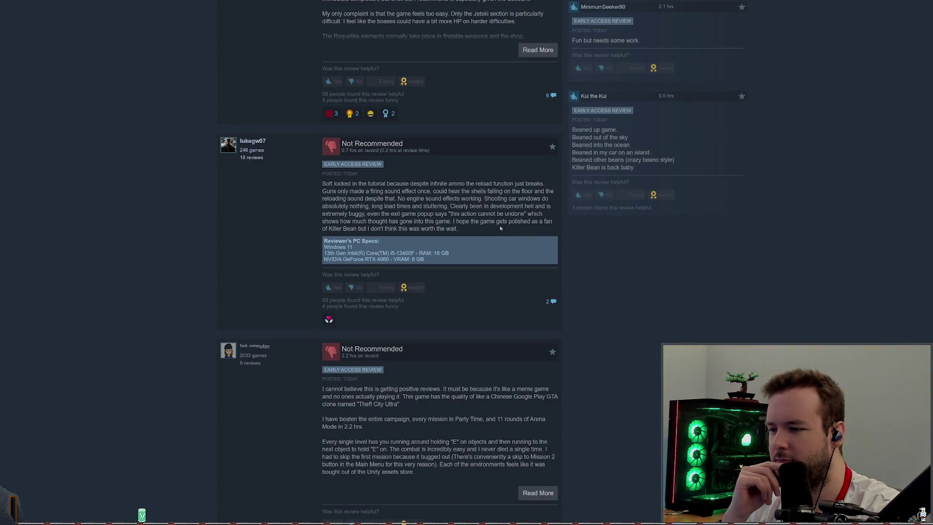
scroll(500, 228, down, 4)
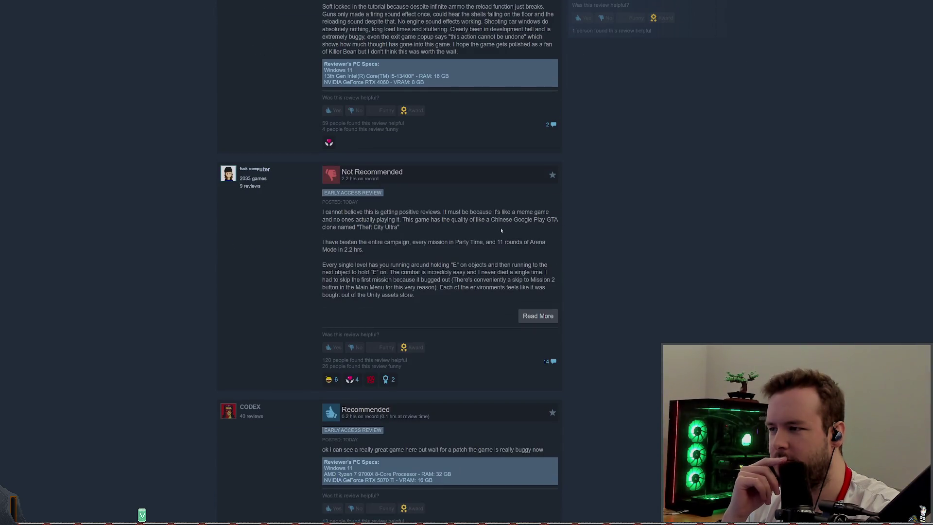
scroll(501, 229, down, 5)
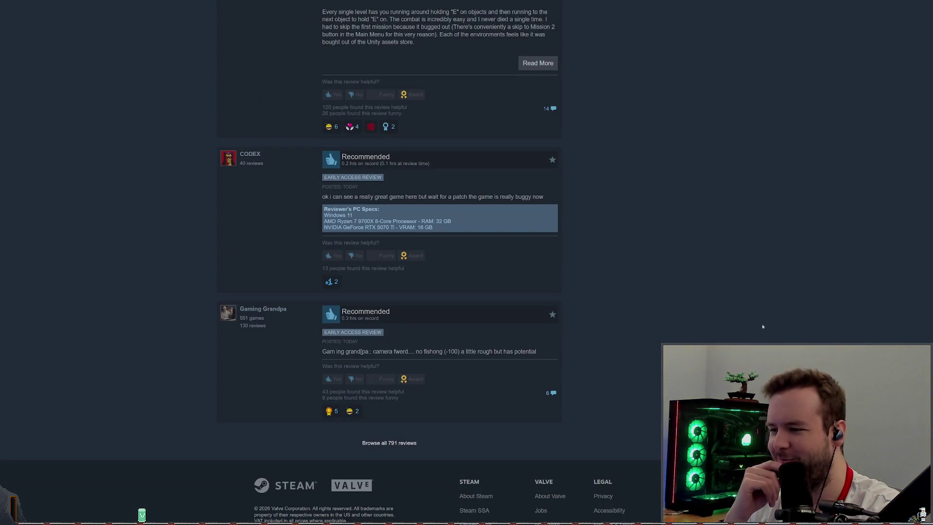
drag(539, 352, 324, 357)
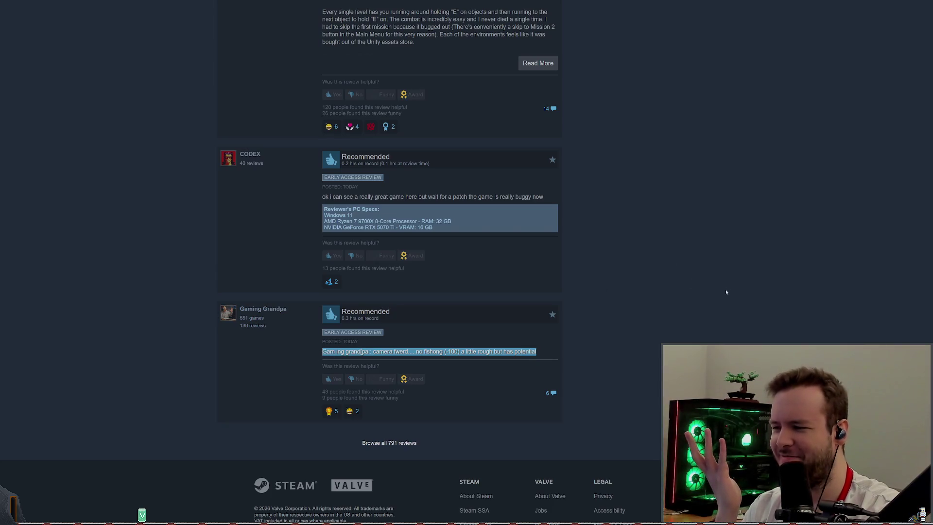
scroll(751, 328, up, 3)
scroll(750, 330, down, 3)
click(745, 325)
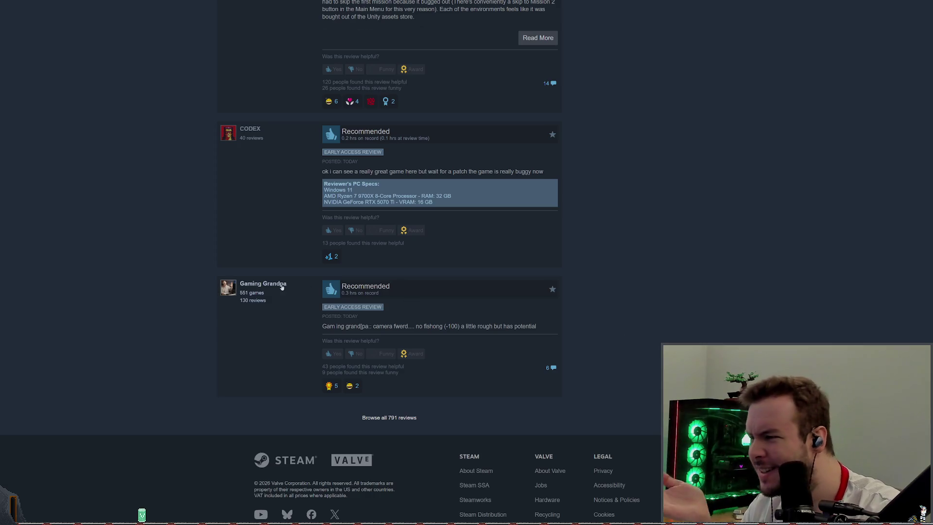
scroll(608, 260, up, 10)
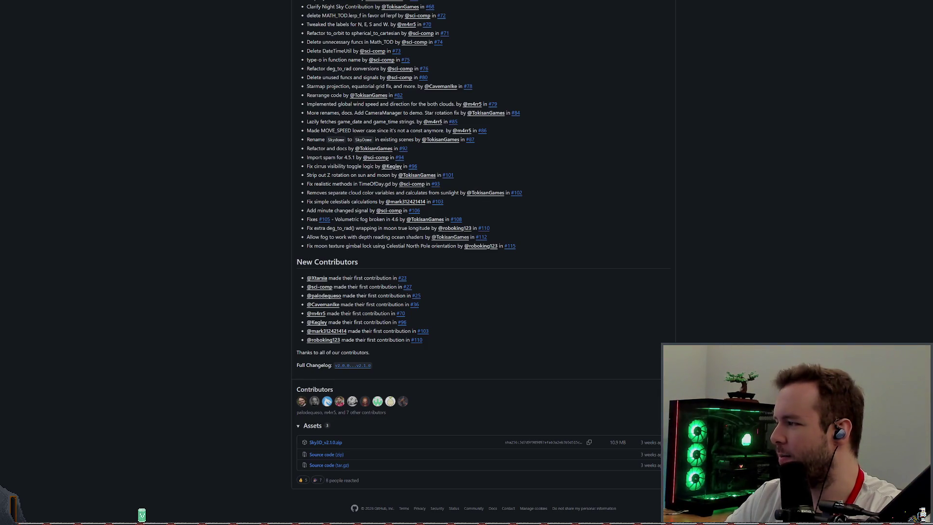
Open a new private Brave window
key(ctrl+shift+n)
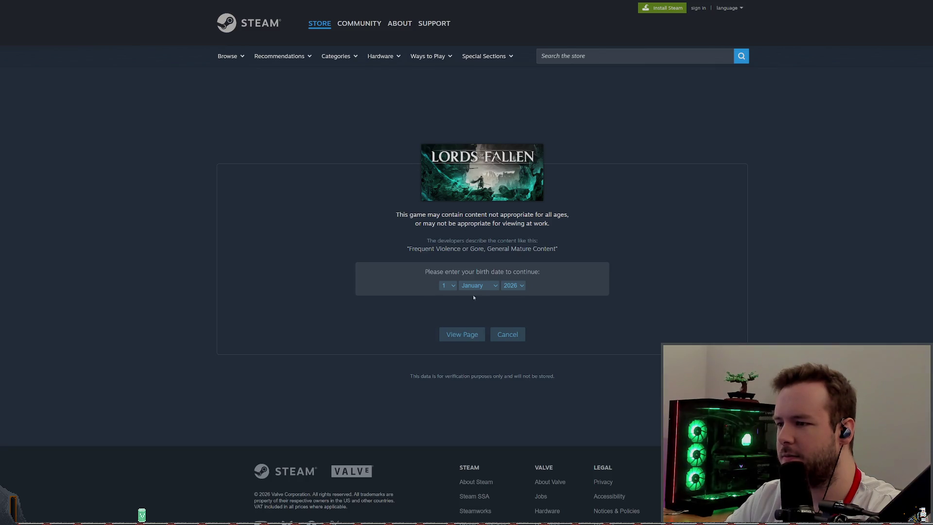
Pass the Steam age check with birth year 1990 and open the store page
scroll(506, 292, down, 2)
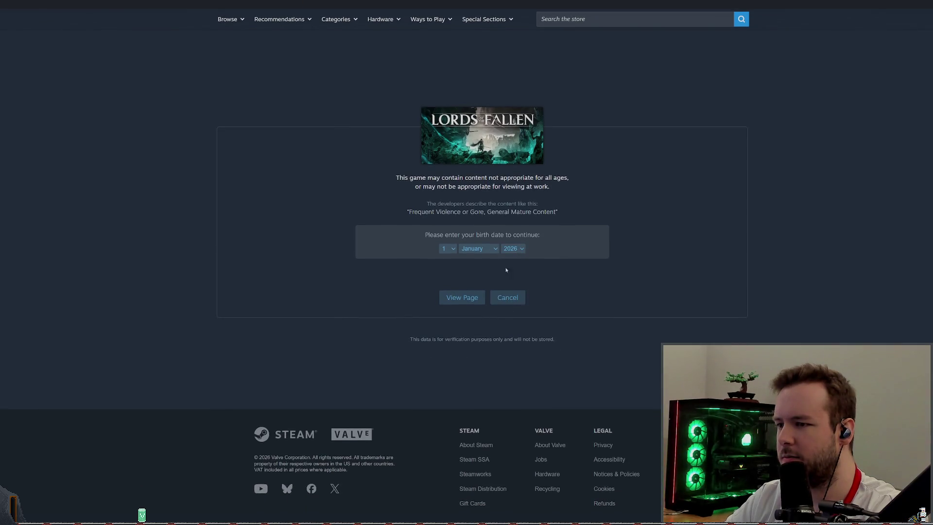
click(514, 249)
text(2000)
text(1990)
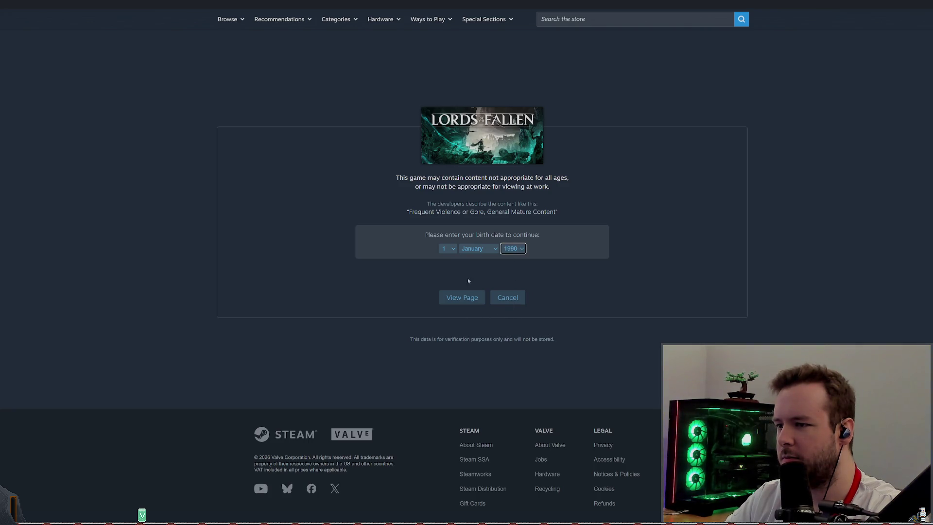
click(462, 298)
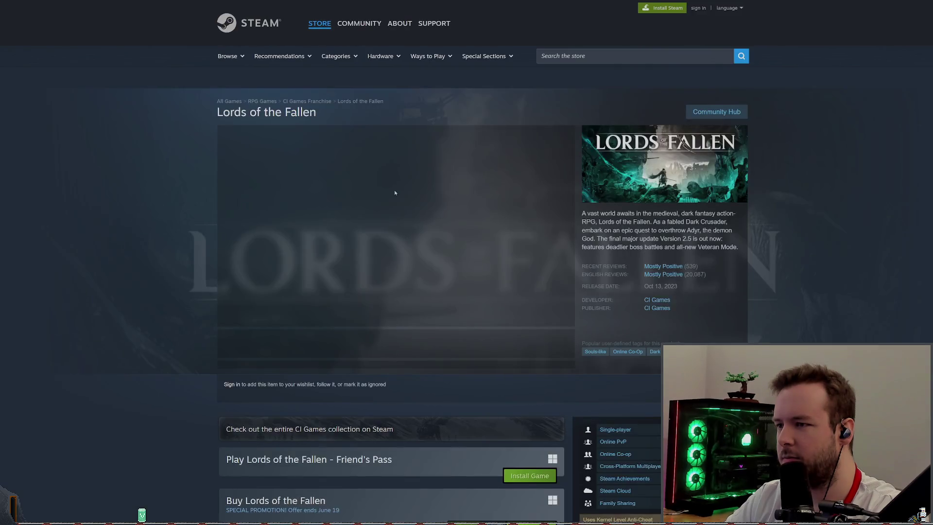
Browse the third through sixth Lords of the Fallen screenshots in the media viewer
scroll(369, 275, down, 2)
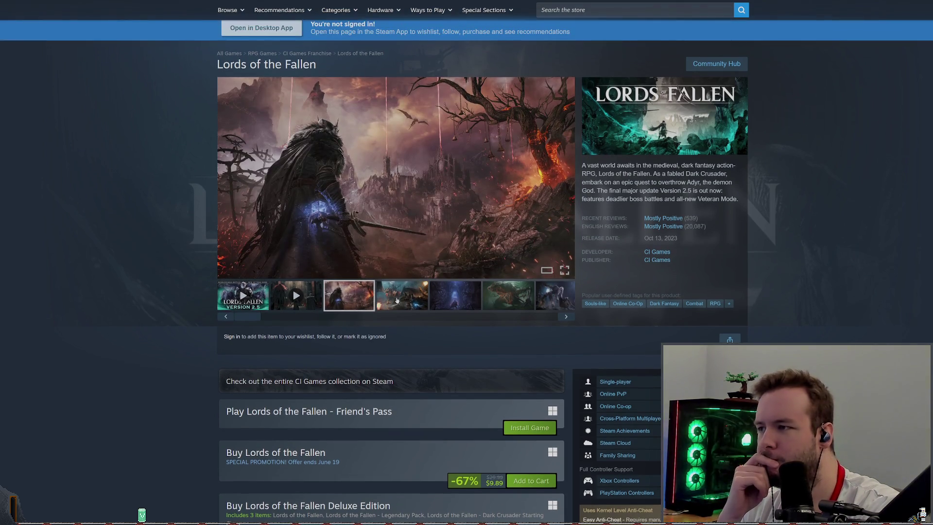
click(397, 300)
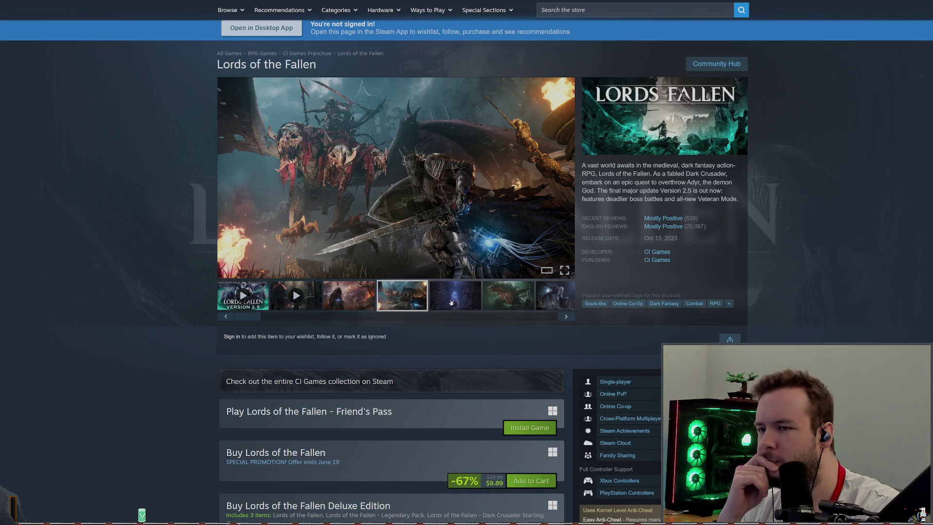
click(450, 302)
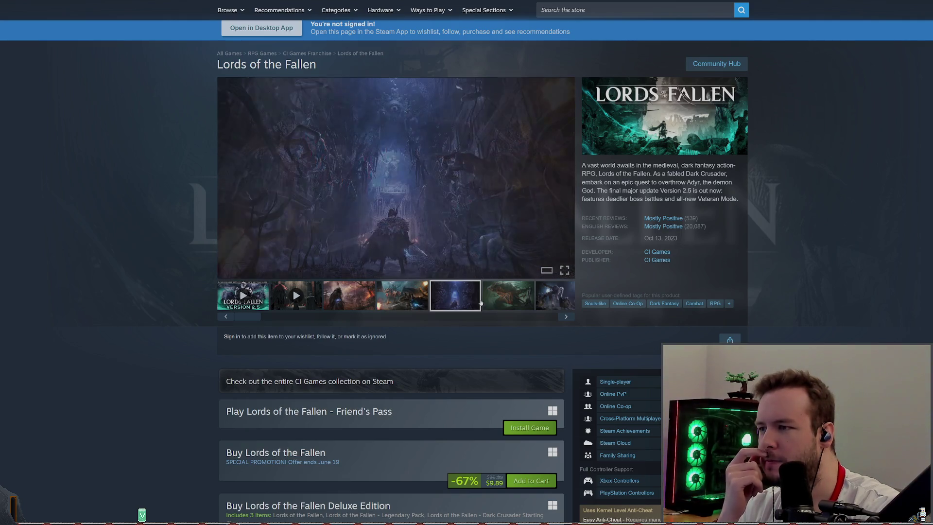
click(506, 304)
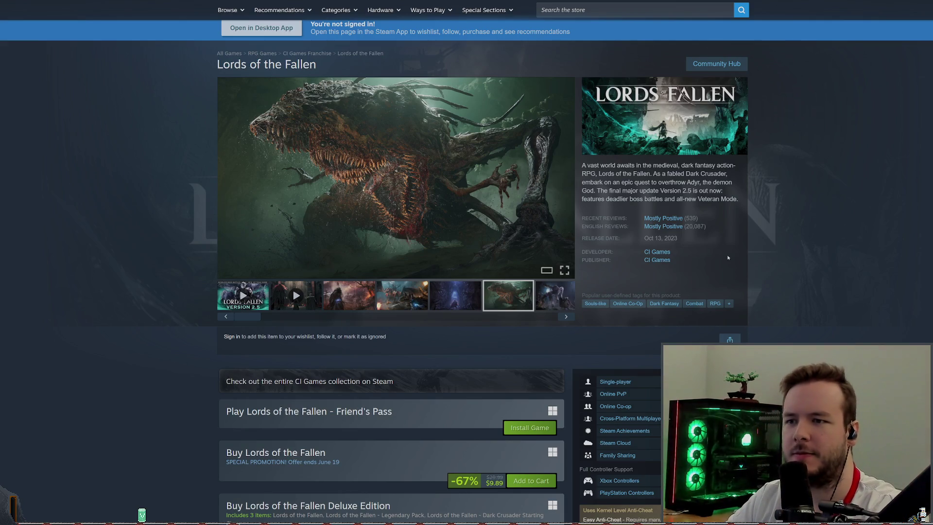
mouse_move(668, 228)
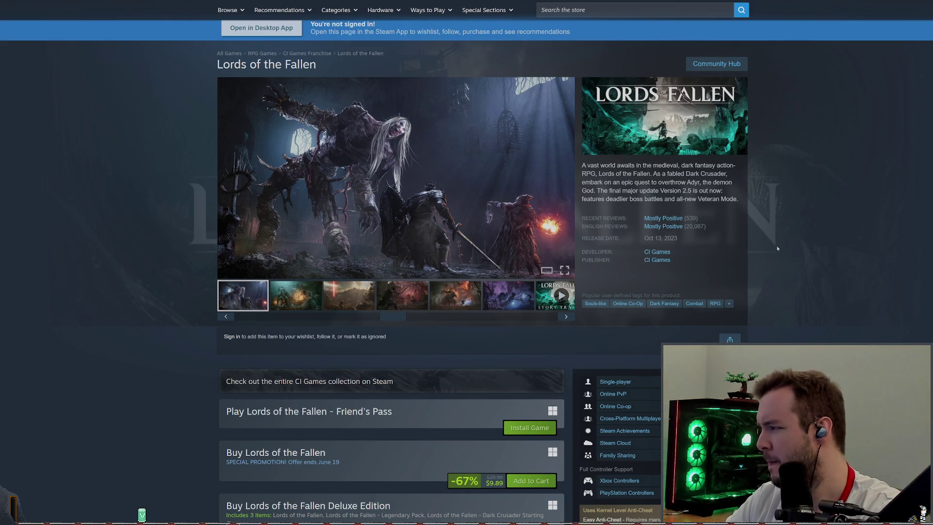
scroll(781, 233, down, 4)
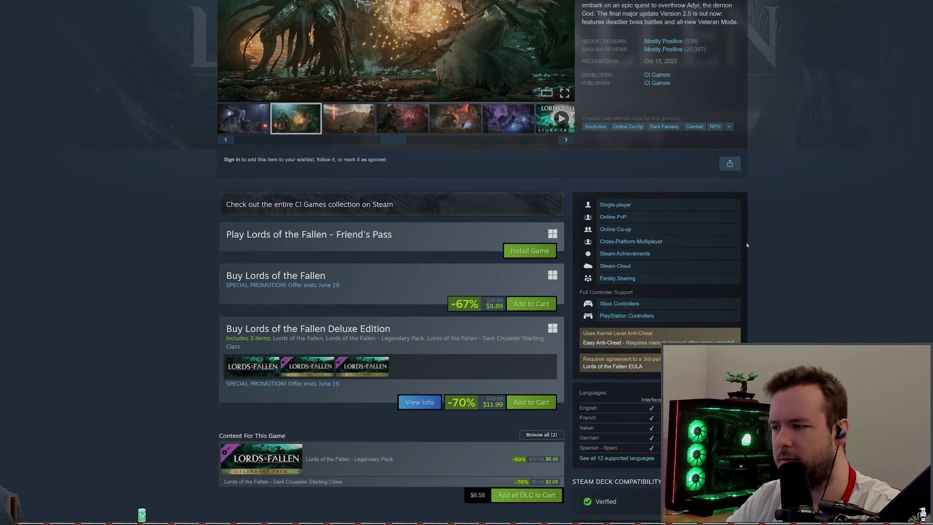
scroll(452, 272, up, 3)
click(342, 278)
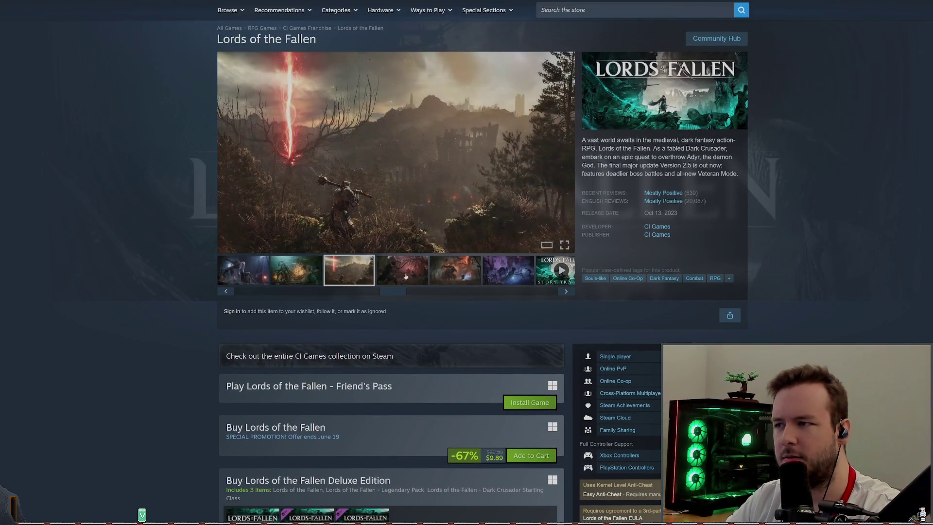
click(402, 273)
click(445, 272)
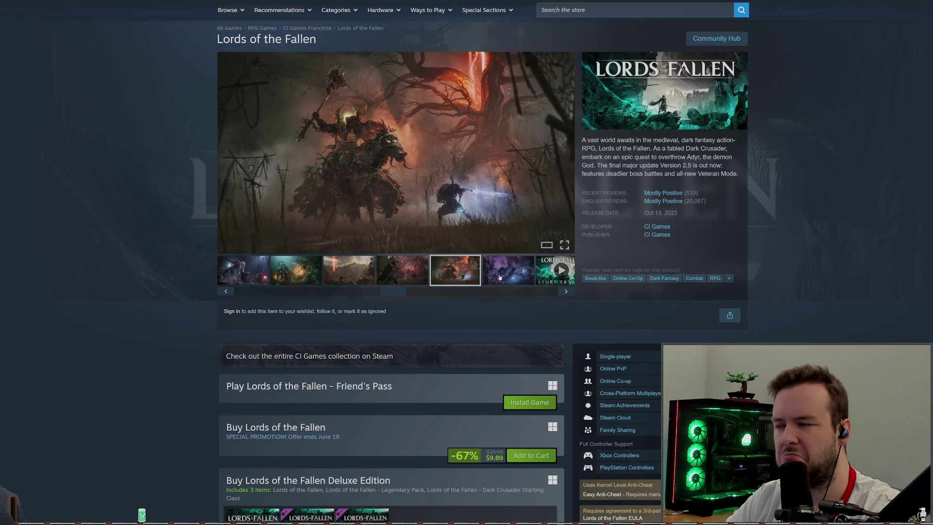
click(508, 270)
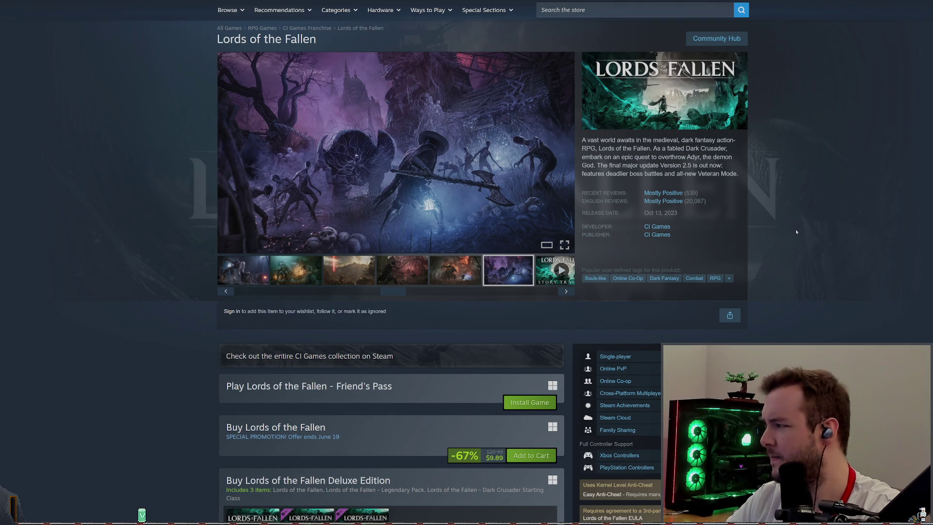
scroll(794, 228, down, 2)
scroll(788, 242, down, 10)
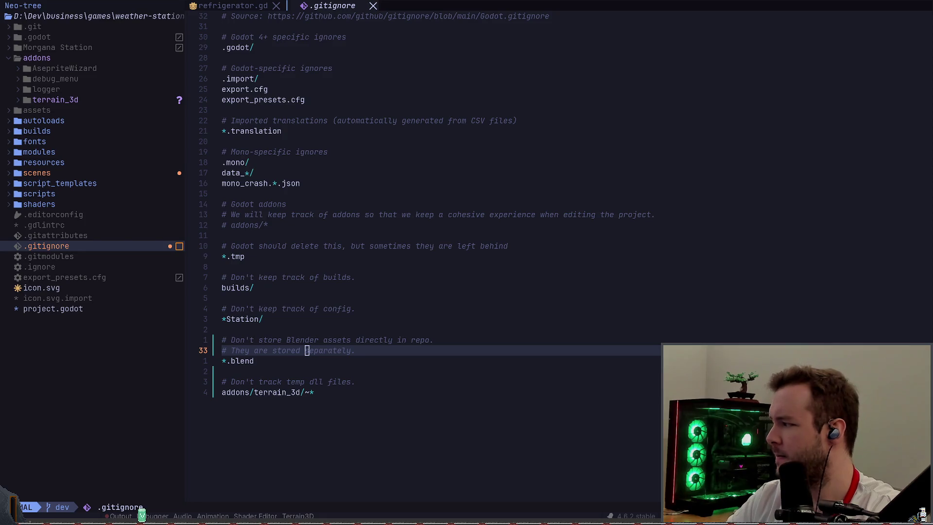
In lazygit, stage the .gitignore changes and unstage the addons/terrain_3d/bin folder
key(colon)
key(Escape)
key(space)
key(g)
key(g)
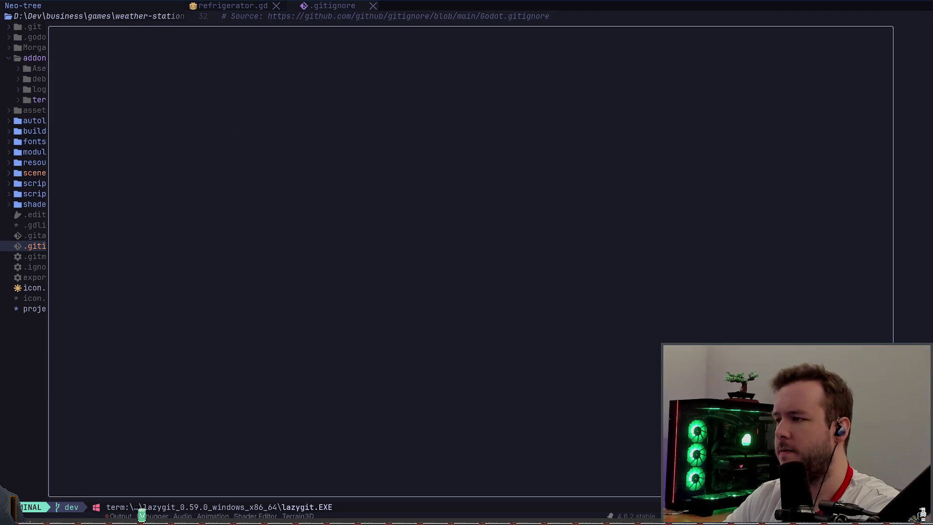
key(Down)
key(Down)
key(Down)
key(space)
key(Up)
key(Up)
key(Up)
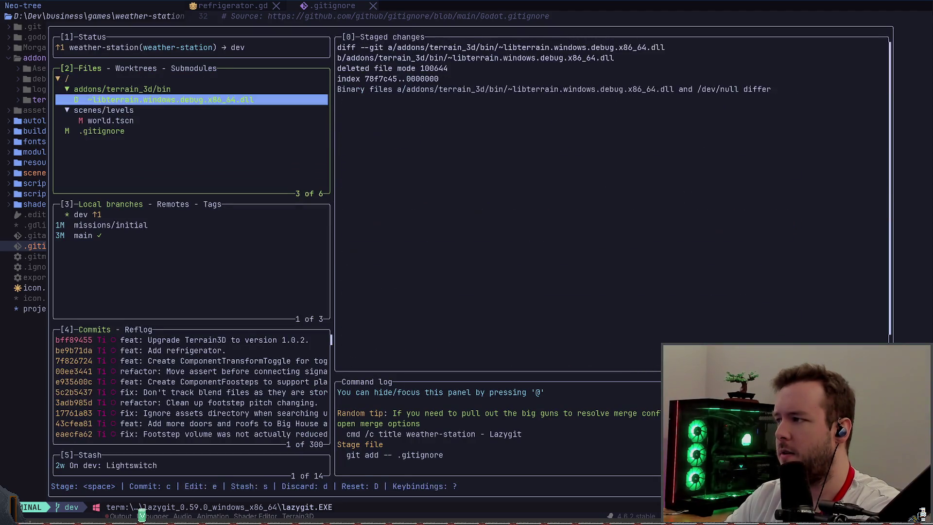
key(space)
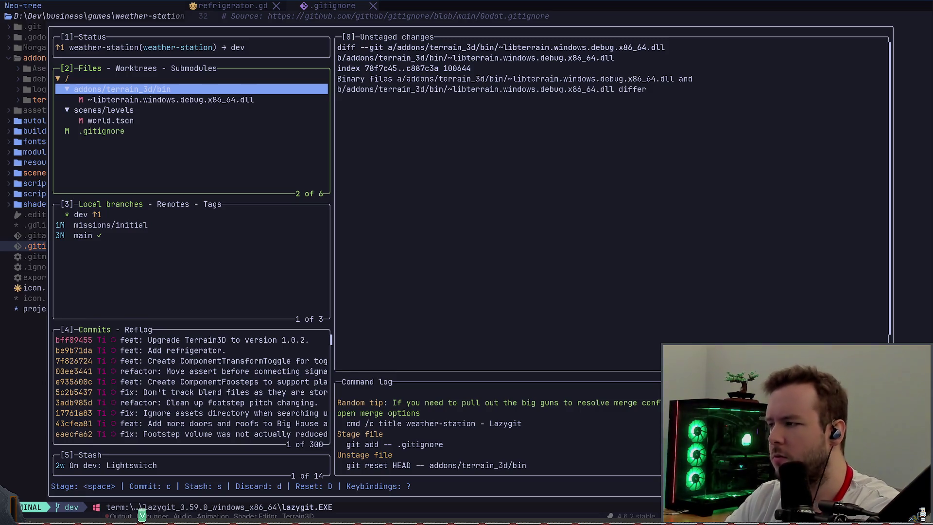
Review the libterrain debug dll diff, then cancel discarding its changes
key(Down)
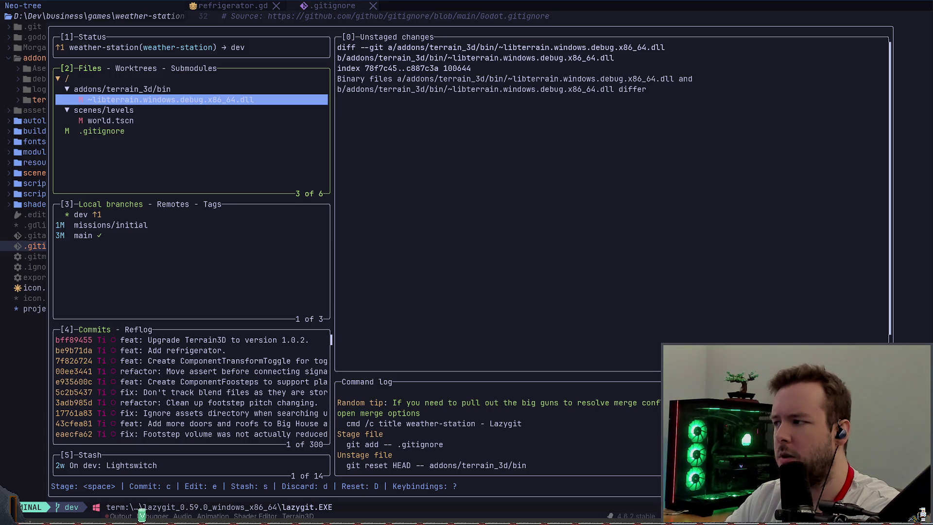
key(Down)
key(Down)
key(Down)
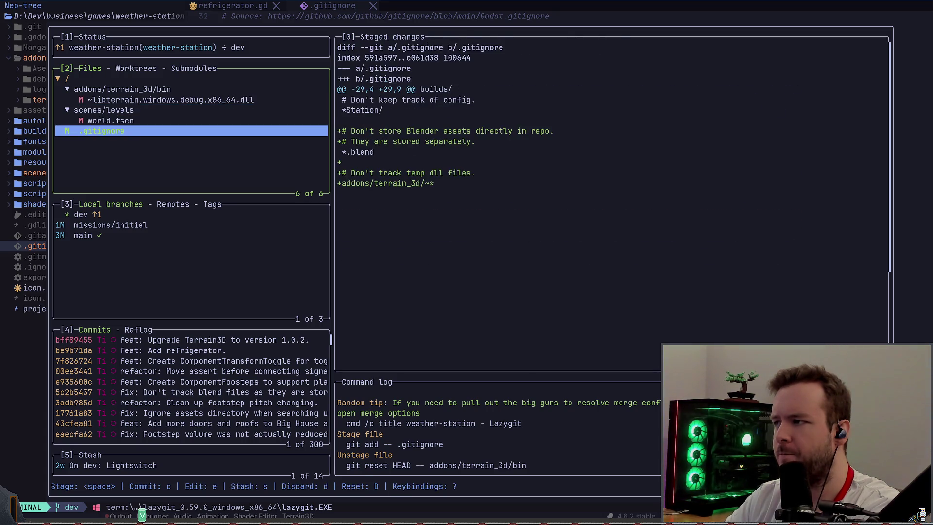
key(Up)
key(Up)
key(Up)
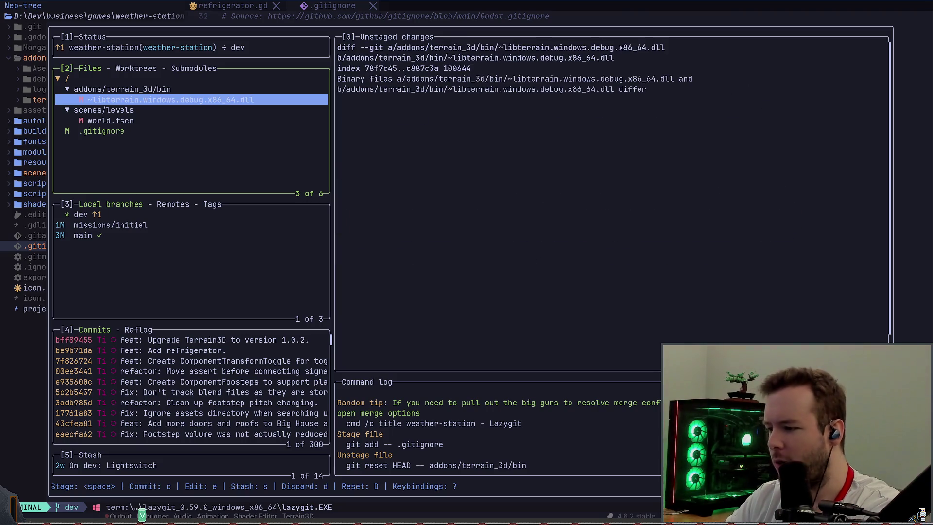
key(d)
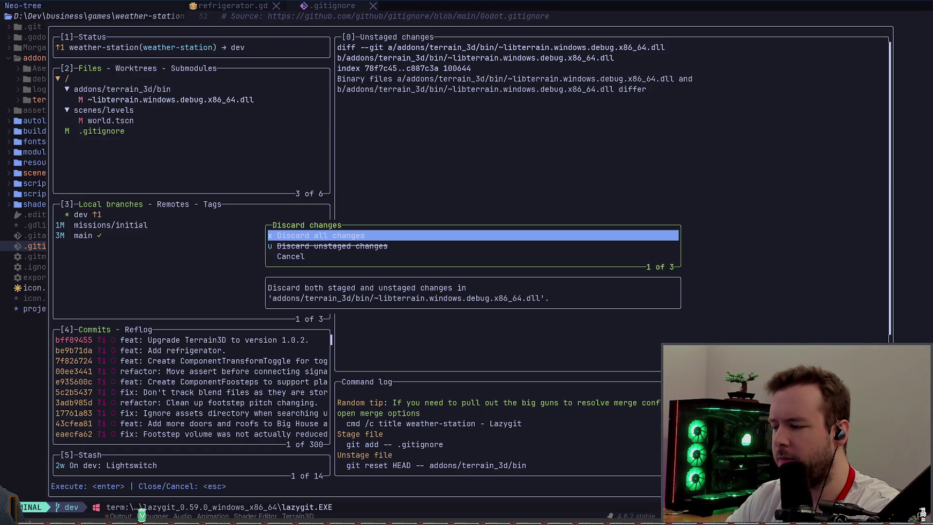
key(Escape)
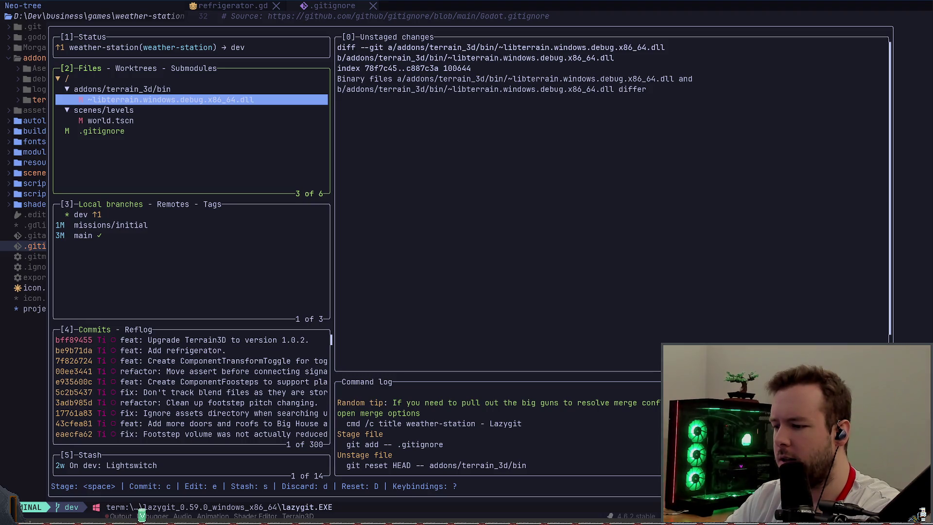
Browse lazygit's keybindings filtered by 'staged', then close the list
key(?)
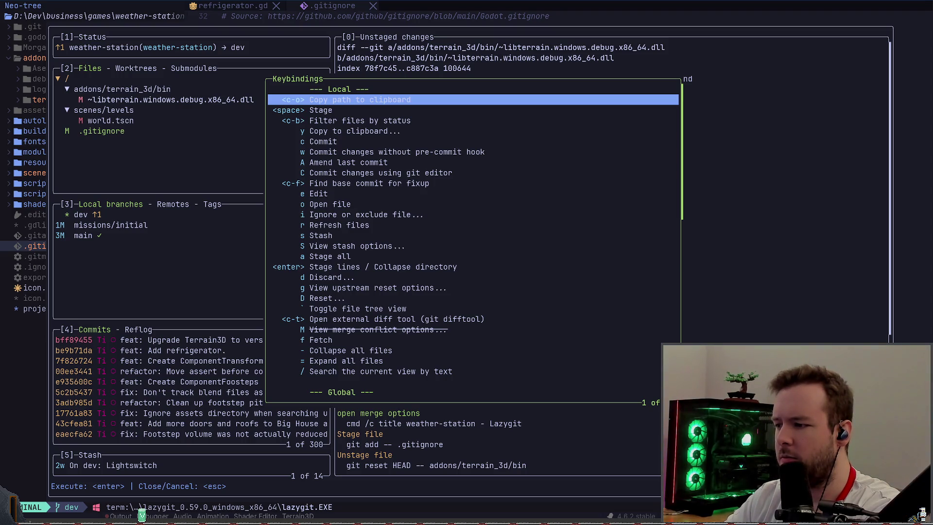
key(/)
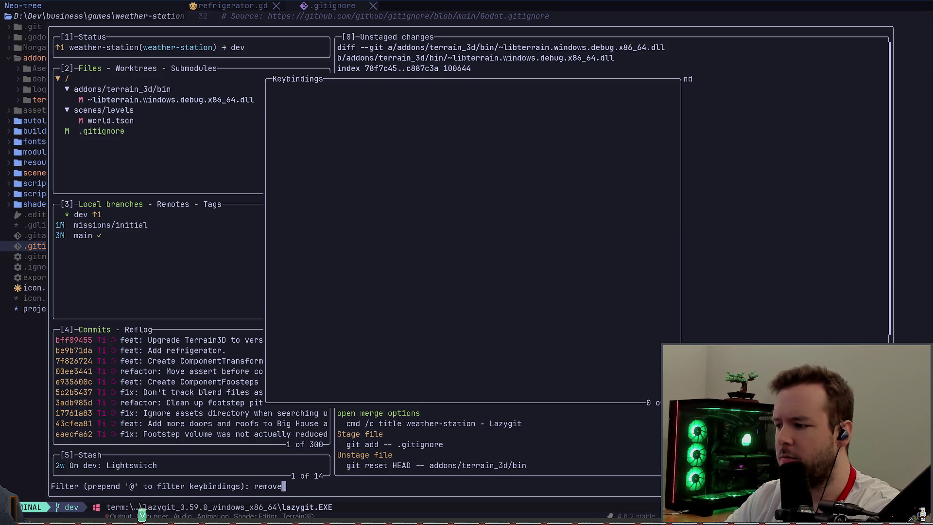
key(BackSpace)
key(BackSpace)
key(BackSpace)
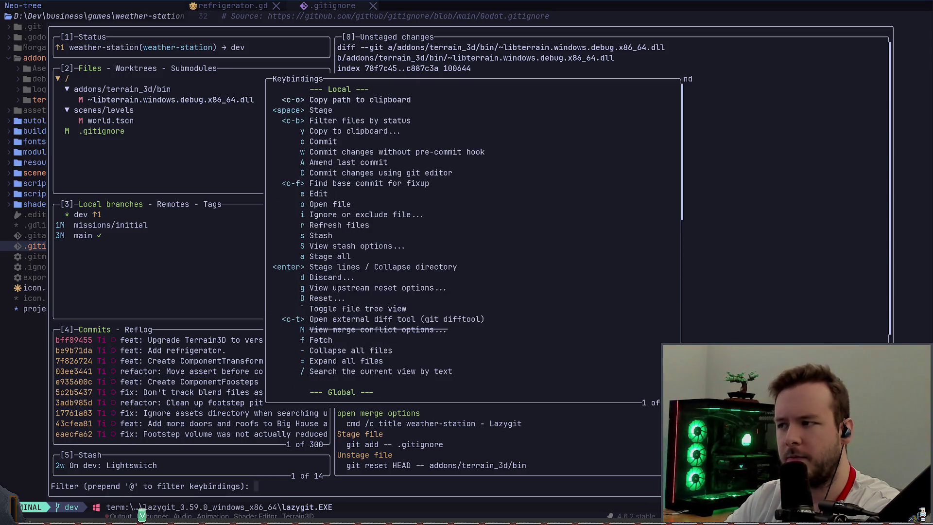
text(staged)
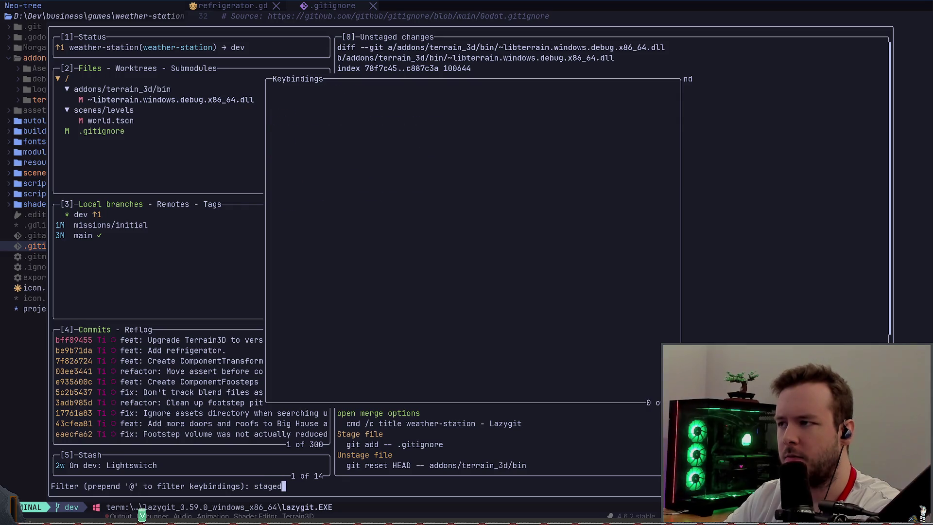
key(Escape)
key(Escape)
Quit Neovim and check the repository with git status
text(q)
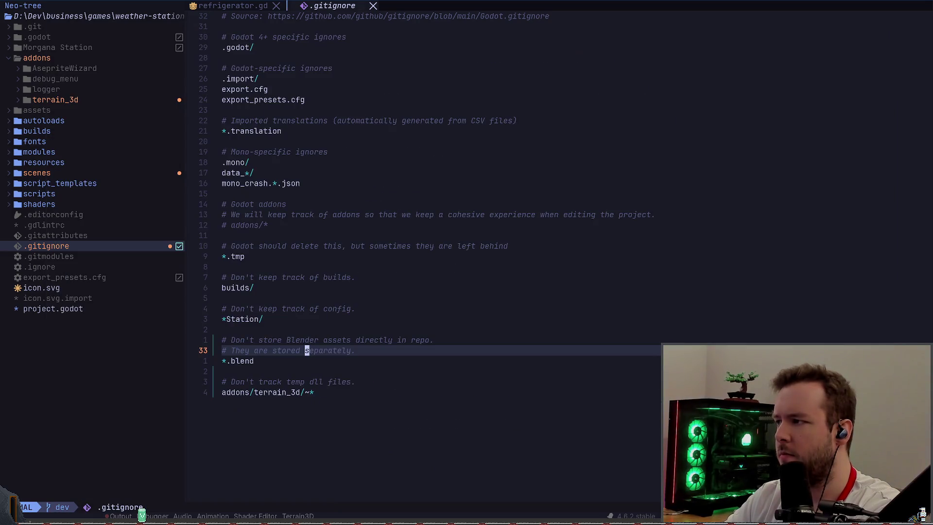
text(:q)
key(Return)
text(gits tatus)
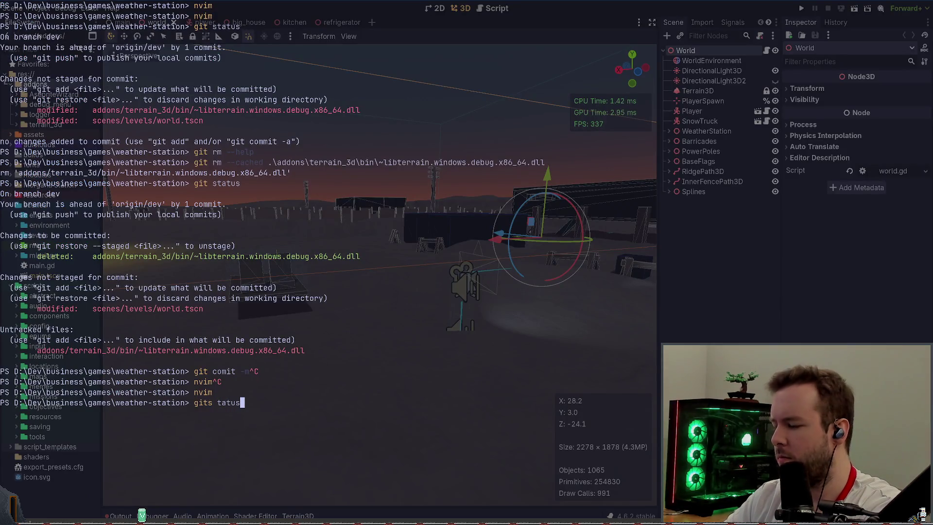
key(ctrl+c)
text(git status)
key(Return)
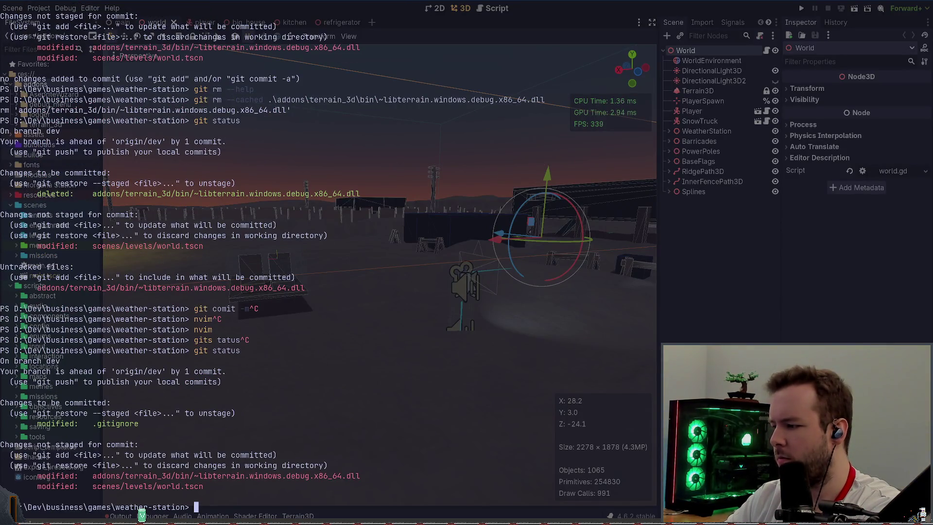
Untrack ~libterrain.windows.debug.x86_64.dll using git rm --cached, keeping it on disk
text(git rm --cacch)
key(BackSpace)
key(BackSpace)
text(ed .\addons\terrain_3d\)
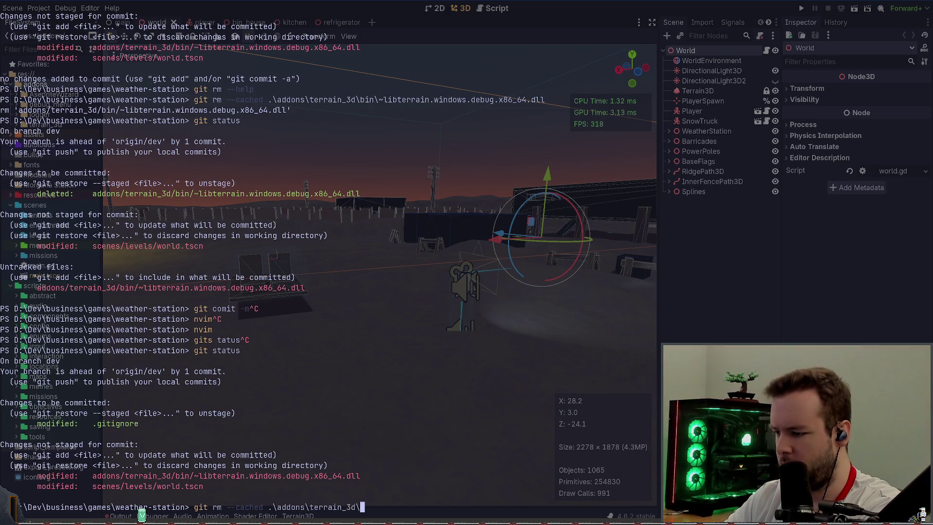
text(bin\~)
key(Tab)
key(Return)
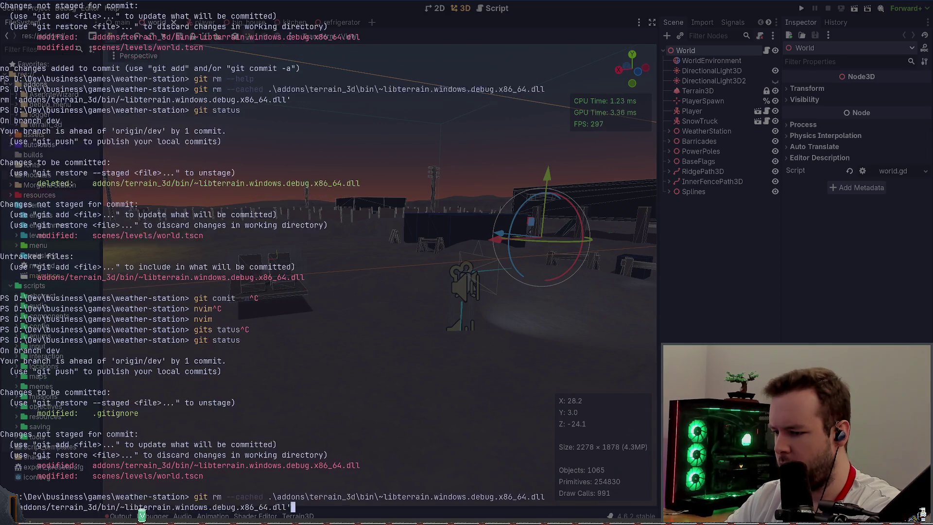
Confirm the dll deletion is staged with git status, then relaunch nvim
text(git status)
key(Return)
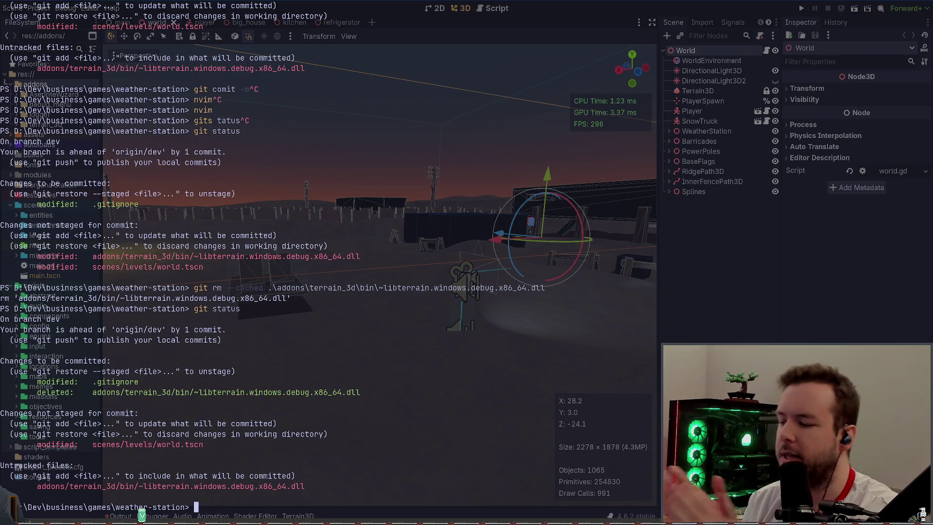
text(nvim)
key(Return)
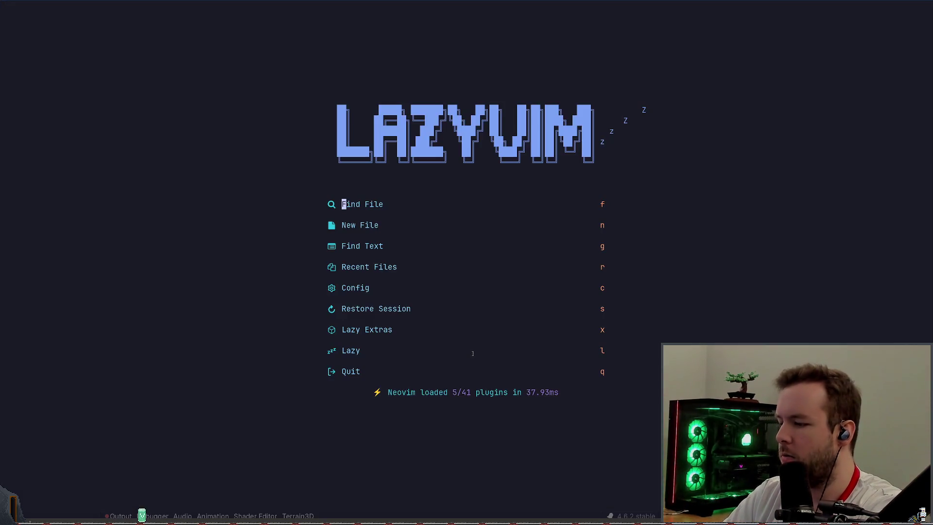
Restore the session, change the rule to addons/terrain_3d/bin/~*, save with :wq, and recheck git status
key(s)
key(braceright)
key(braceright)
text(hibin/)
key(Escape)
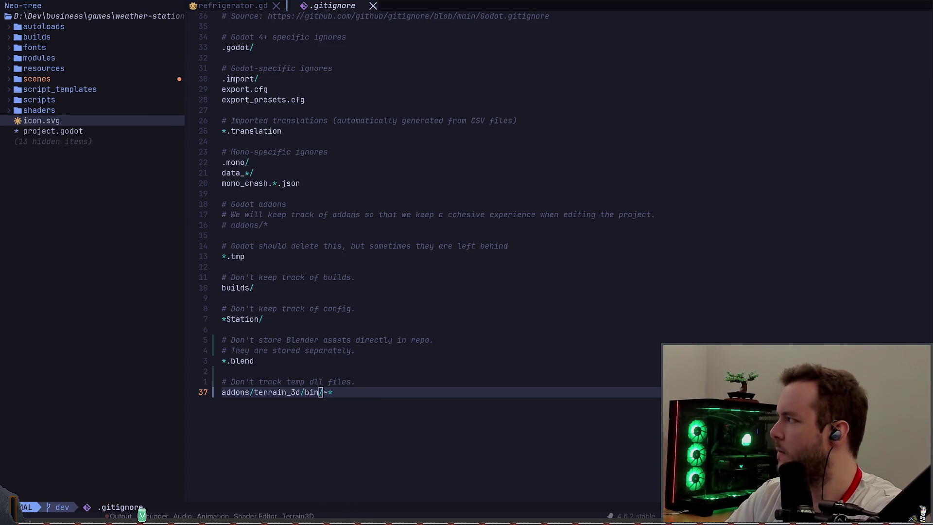
text(:wq)
key(Return)
text(git status)
key(Return)
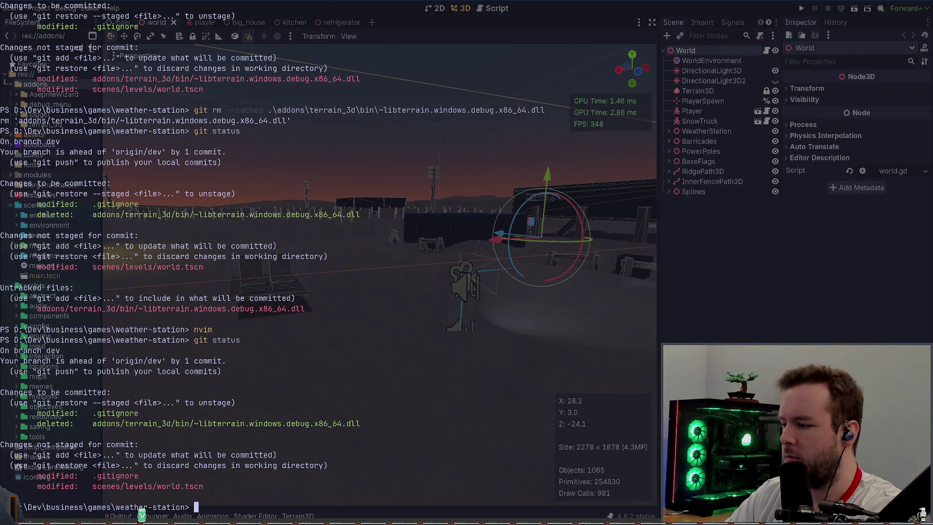
Commit with the message "refactor: Prevent accidental tracking of dll temp files."
text(git commit -m)
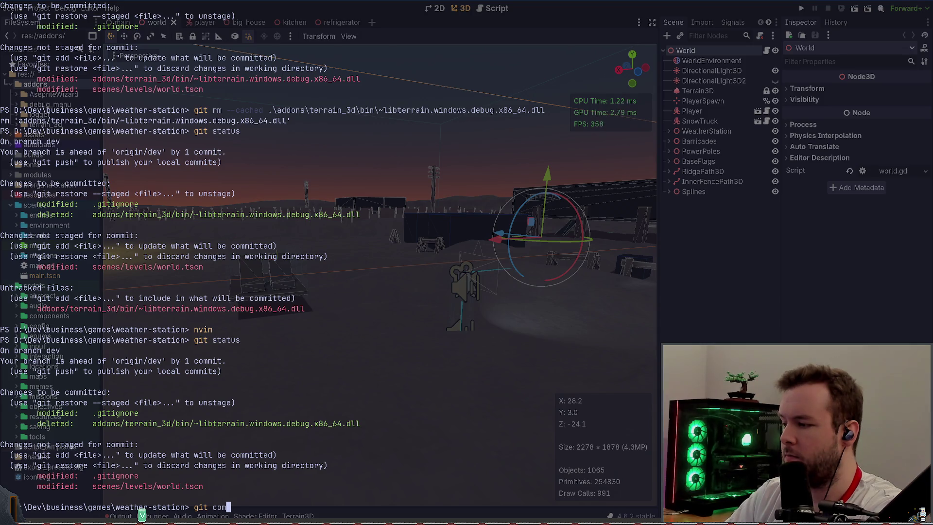
text( "")
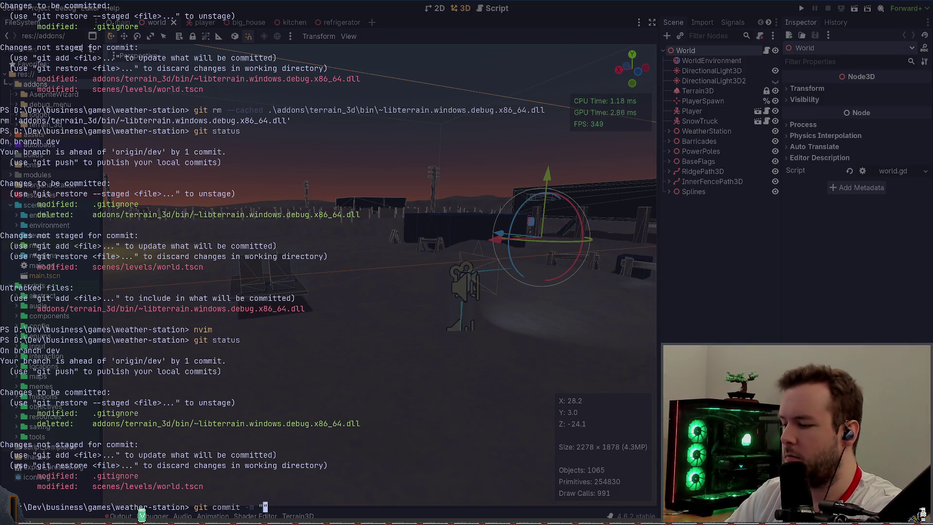
text(reaff)
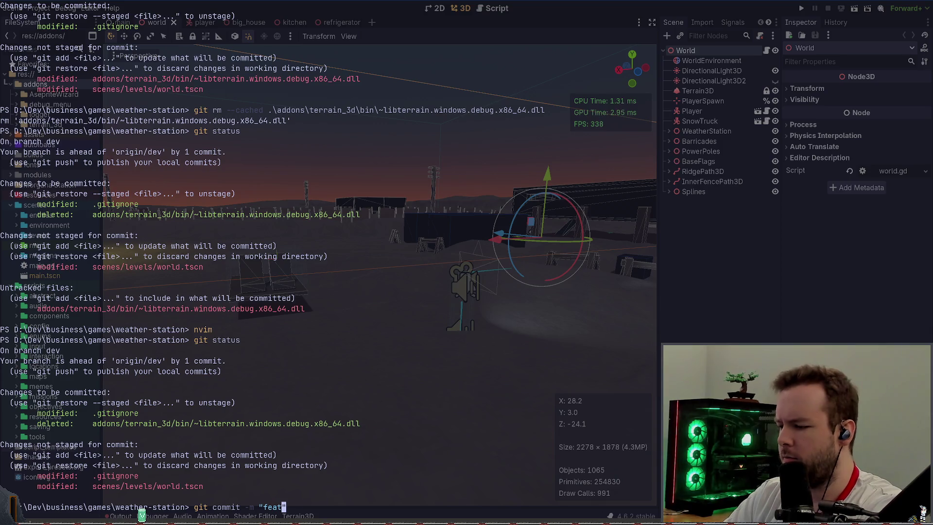
key(BackSpace)
key(BackSpace)
key(BackSpace)
text(factor: )
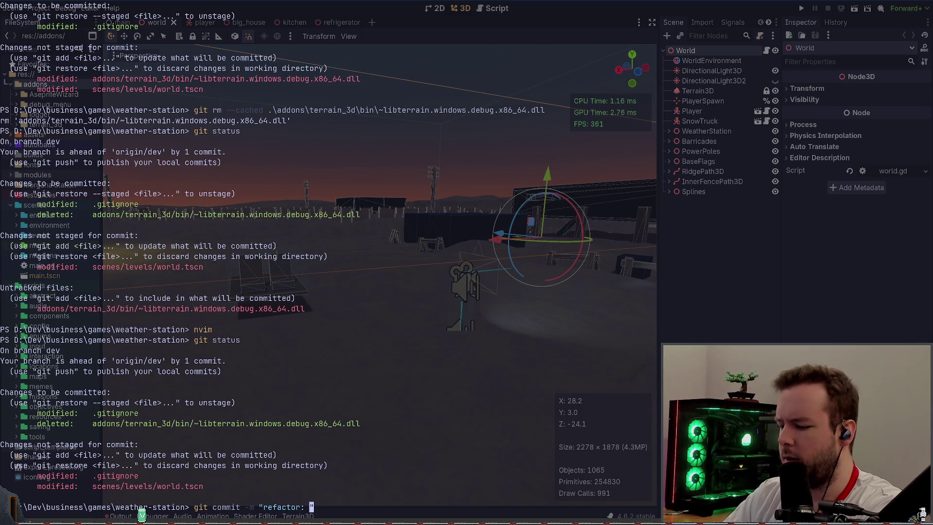
text(preset)
key(BackSpace)
key(BackSpace)
key(BackSpace)
text(Prevent accidental trakci)
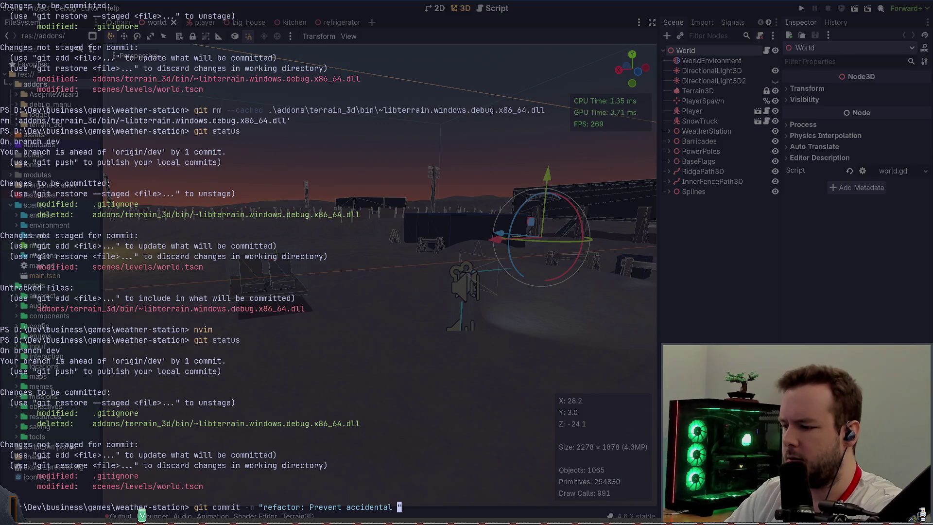
text(ng of)
key(BackSpace)
key(BackSpace)
key(BackSpace)
text(cking of temp files)
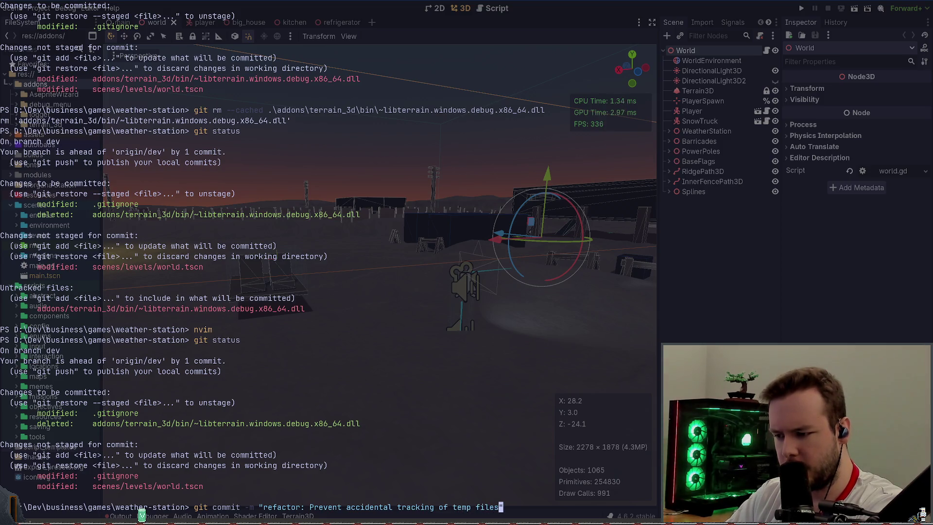
key(BackSpace)
key(BackSpace)
key(BackSpace)
text(dll temp files.)
key(Return)
Check git status, list local branches with git branch -l, and prepare git push
text(git status)
key(Return)
text(git )
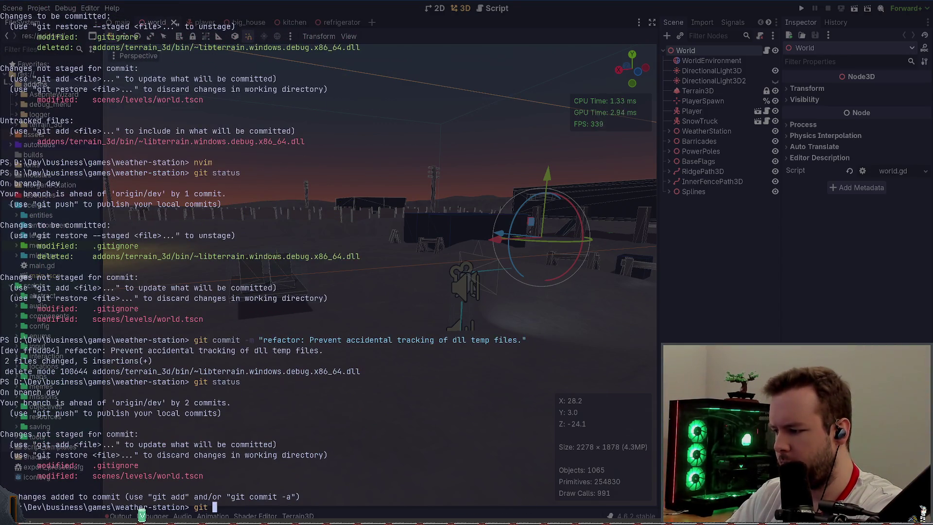
text(branch -l)
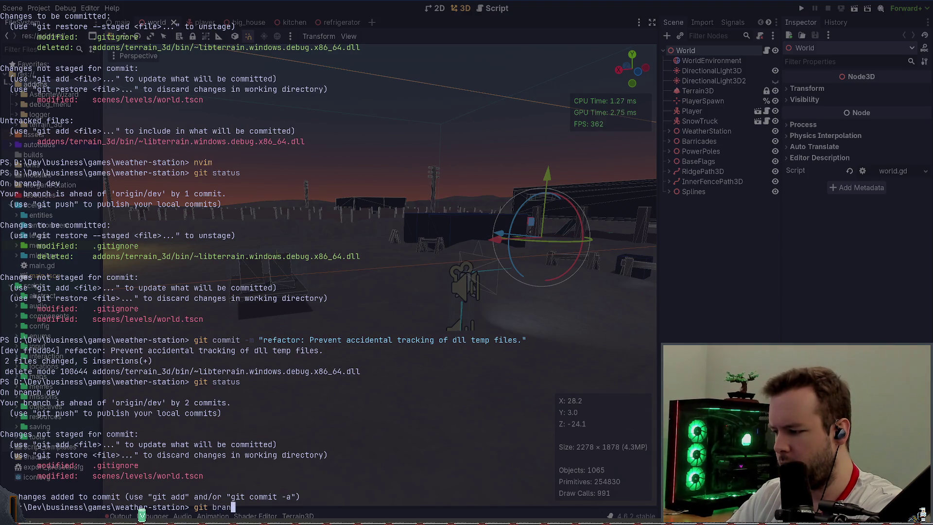
key(Return)
text(git push)
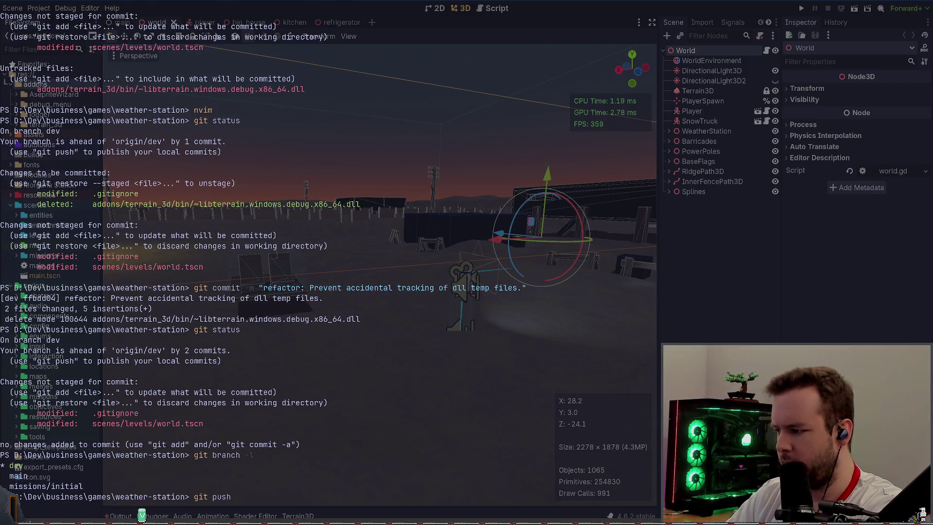
Push the dev commits, check status, and view the .gitignore diff
key(Return)
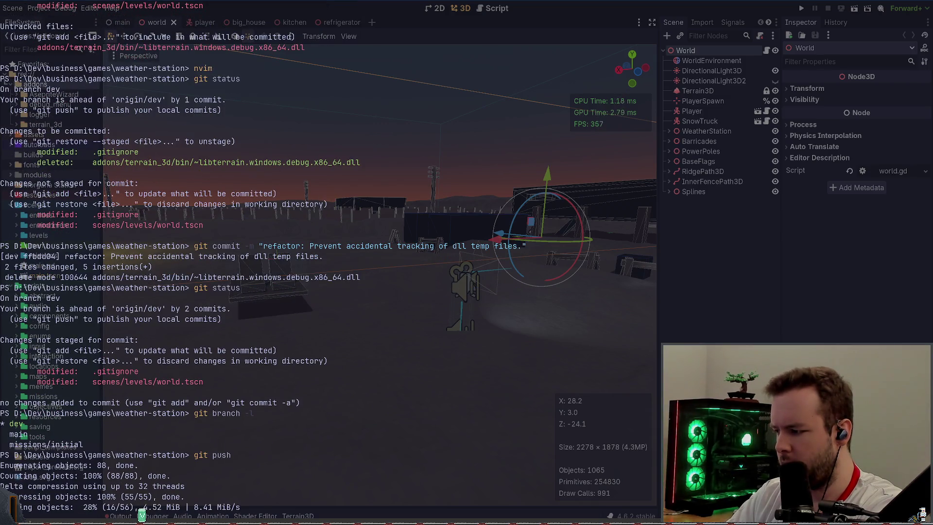
text(git status)
key(Return)
text(git diff .git)
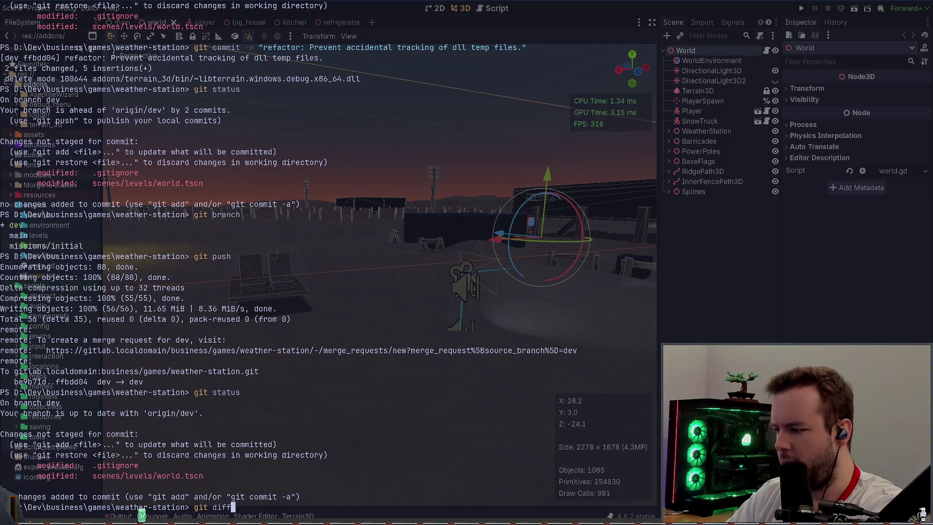
key(Tab)
key(Tab)
key(Tab)
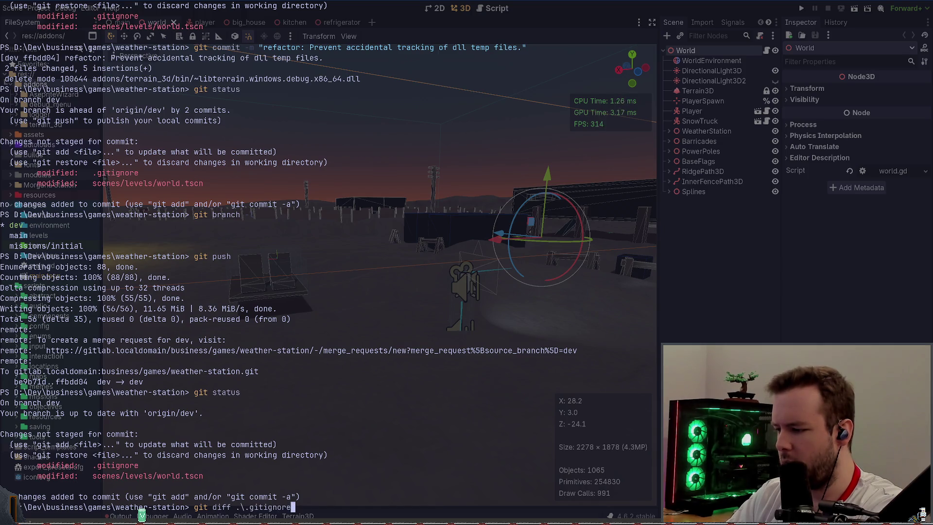
key(Return)
Stage the .gitignore changes with git add
text(git add )
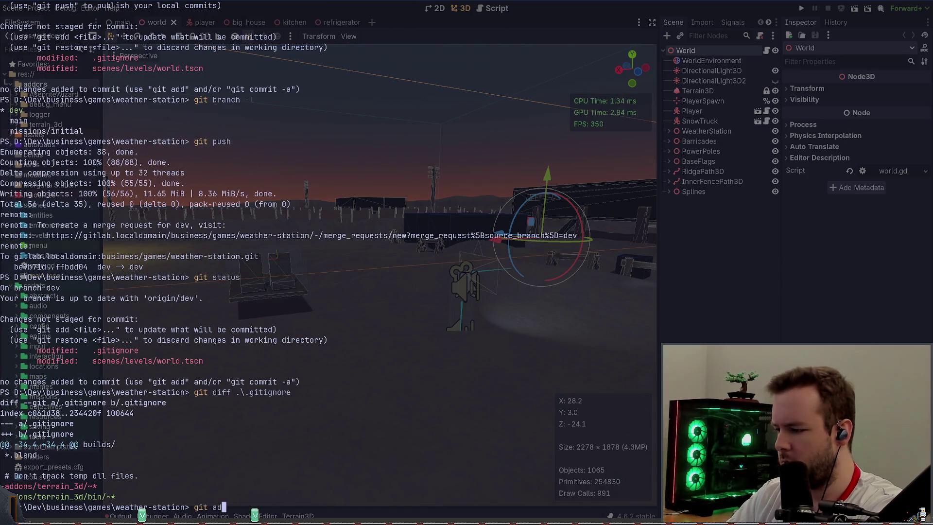
text(.\.git)
key(Tab)
key(Tab)
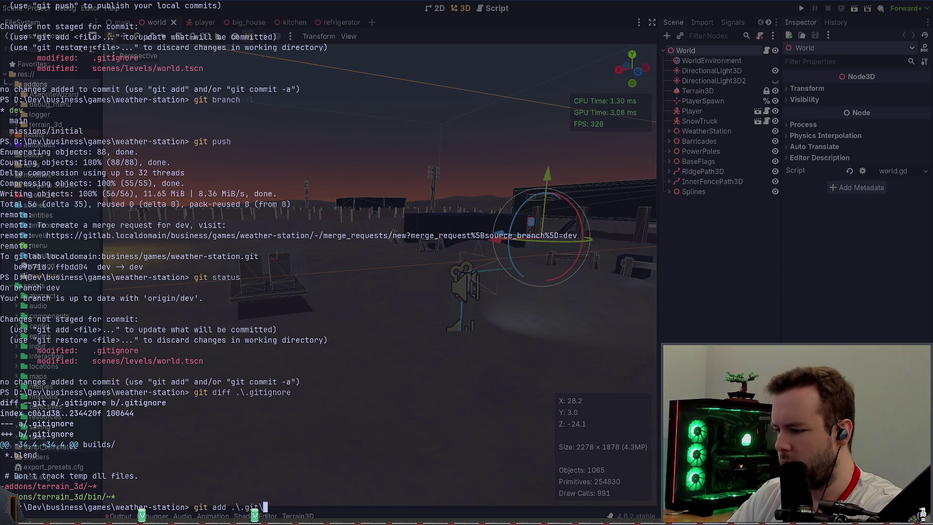
key(Tab)
key(Return)
Commit as "refactor: Add missing bin in .gitignore path to prevent tracking temp files."
text(git)
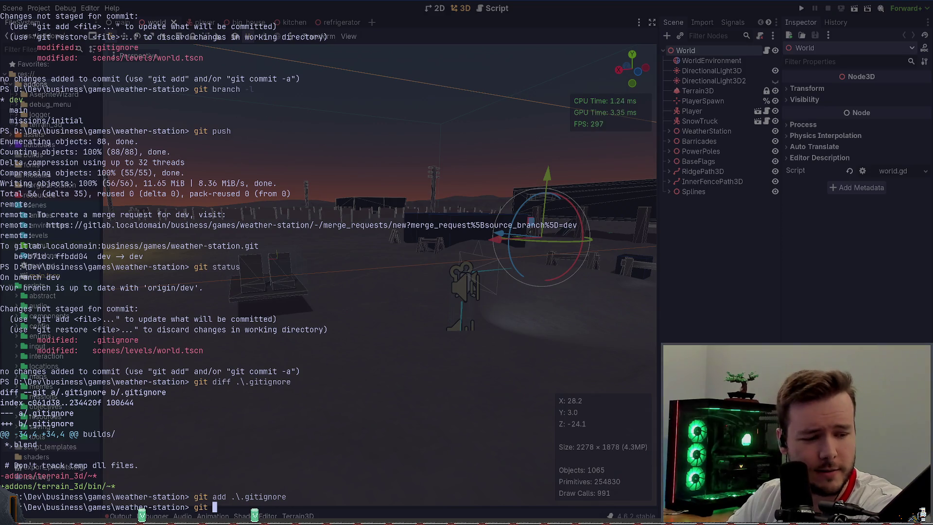
text(commm)
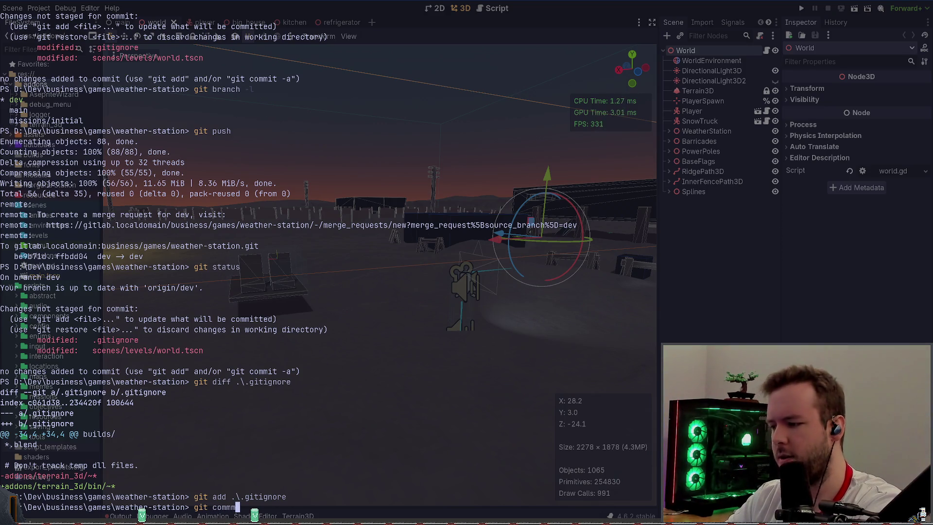
text(it -m "rte)
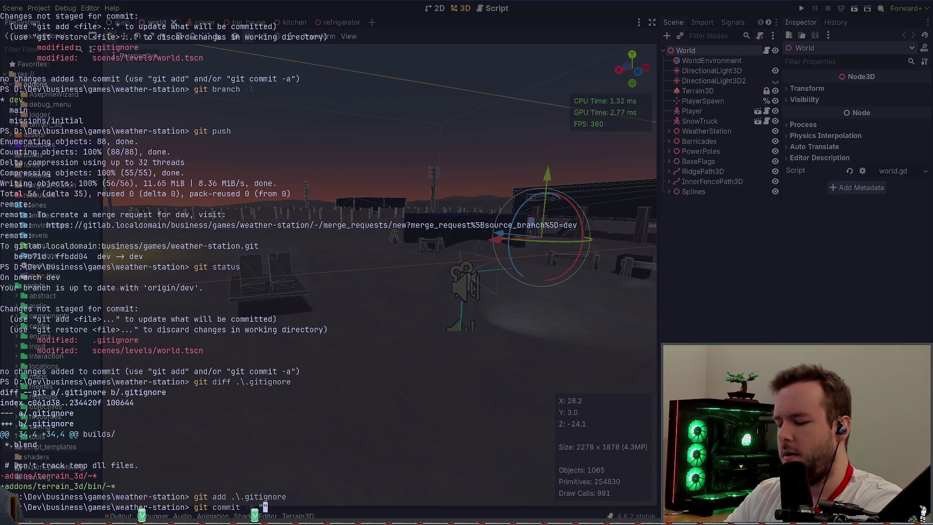
key(BackSpace)
key(BackSpace)
text(efactor: Add )
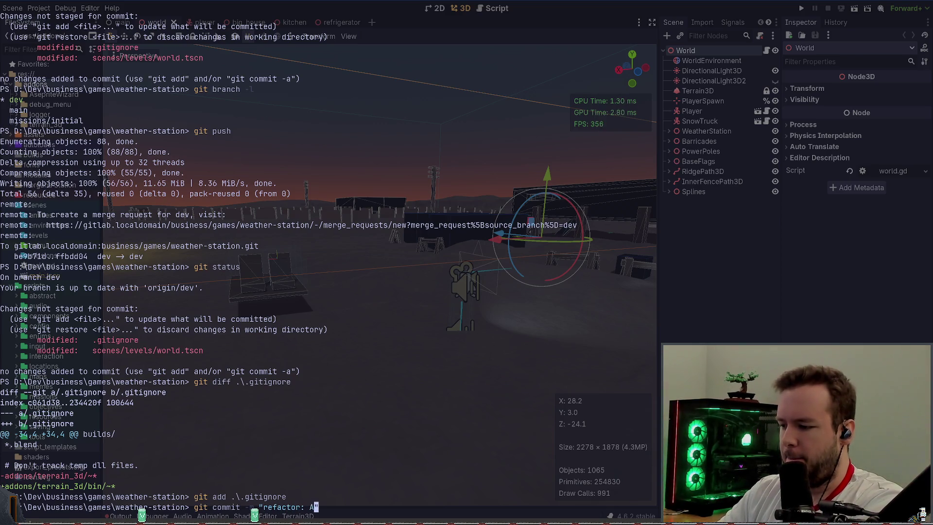
text(missing bin)
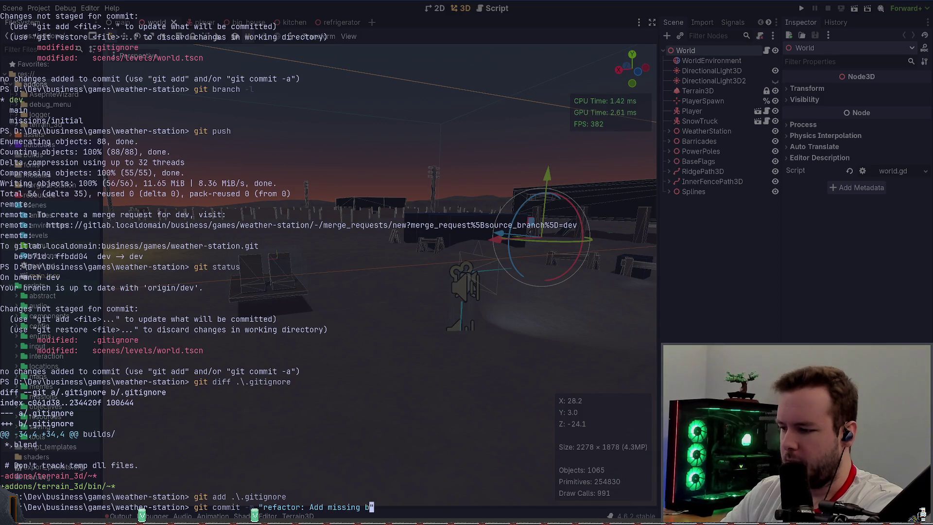
text( in p)
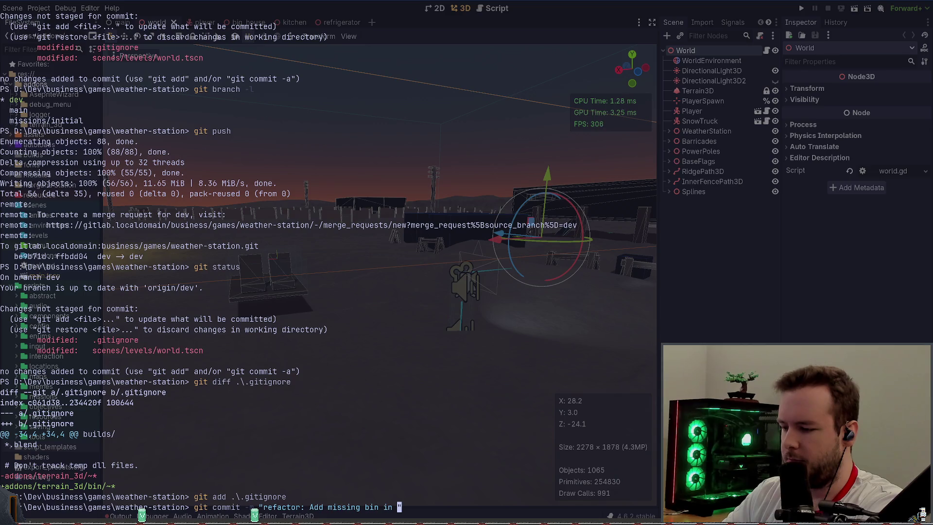
text(ath t)
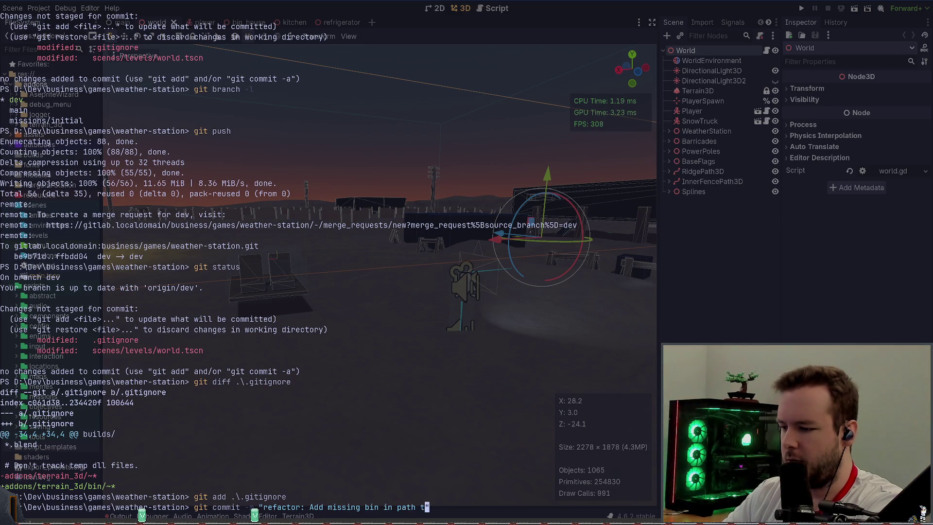
key(BackSpace)
key(BackSpace)
key(BackSpace)
text(.gitignor)
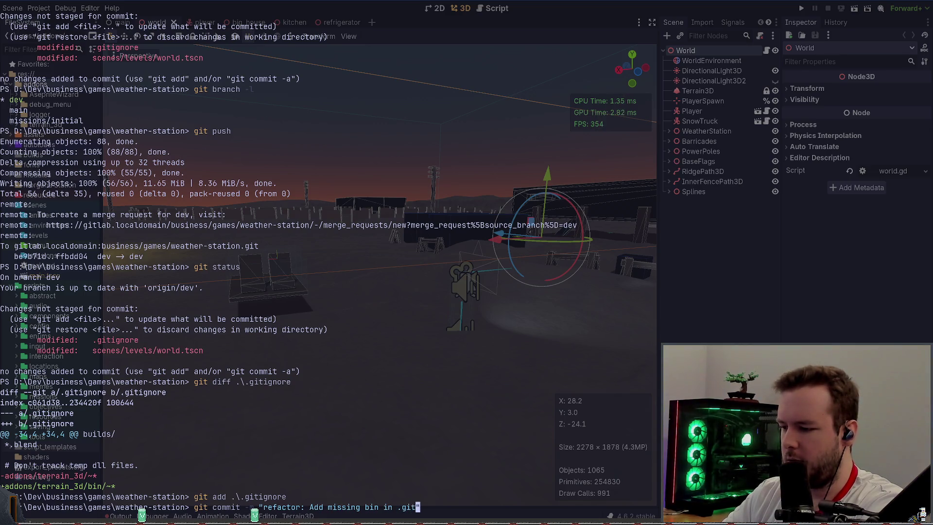
text(e path to pervent)
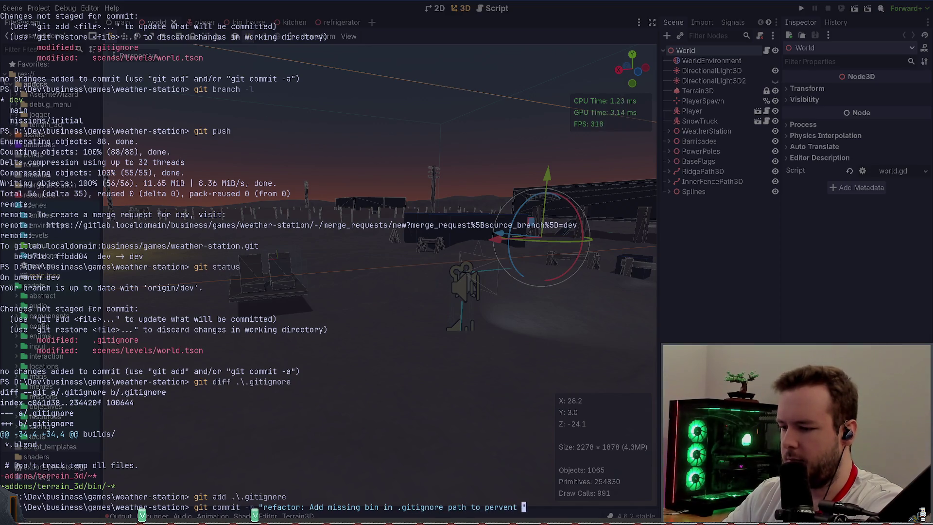
key(BackSpace)
key(BackSpace)
text(revent tracking tem)
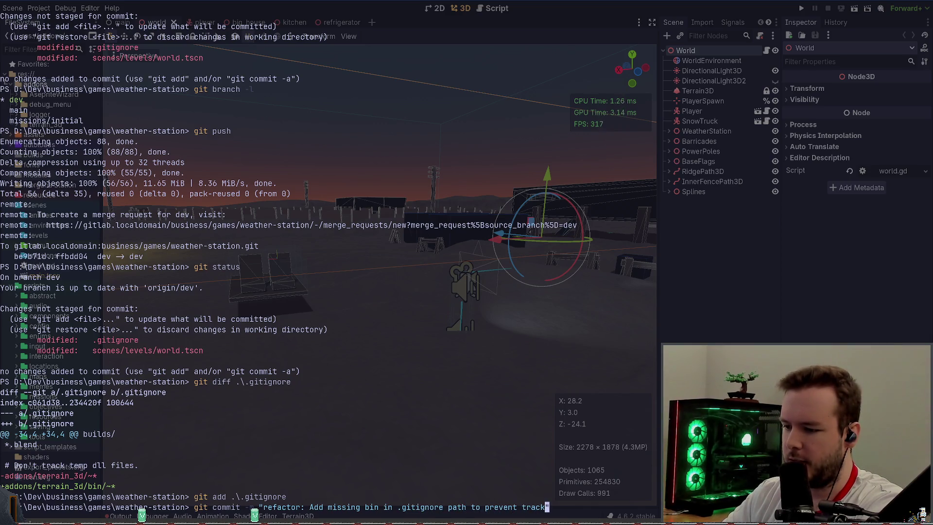
text(p files.)
key(Return)
Push the new commit to the remote and relaunch nvim
text(git p)
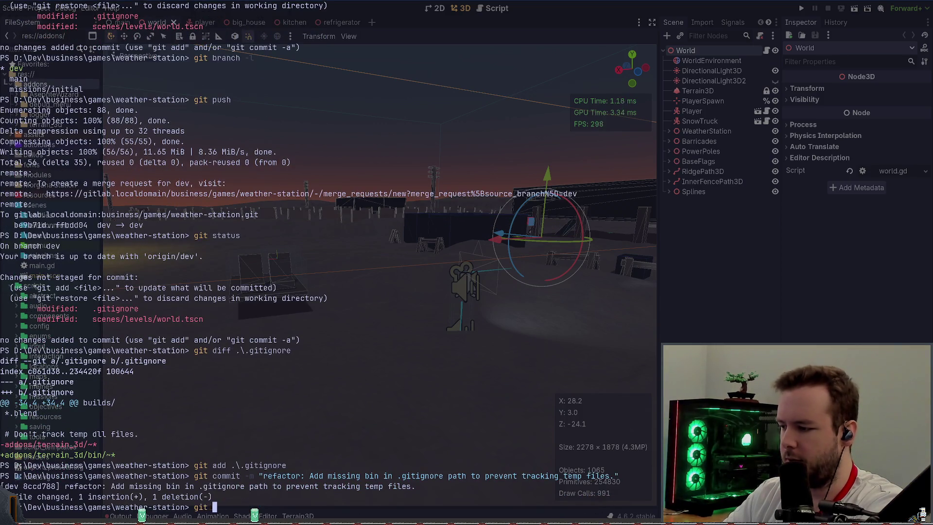
text(ush)
key(Return)
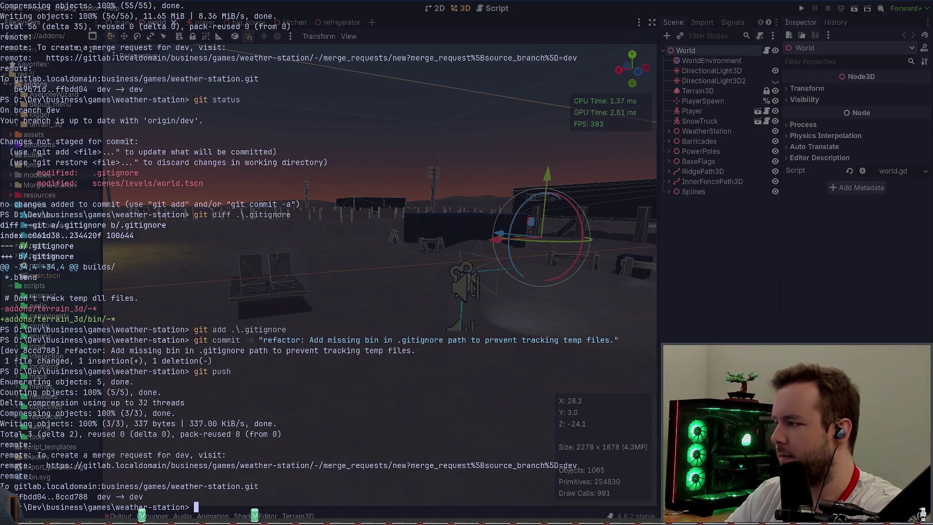
text(nvim)
key(Return)
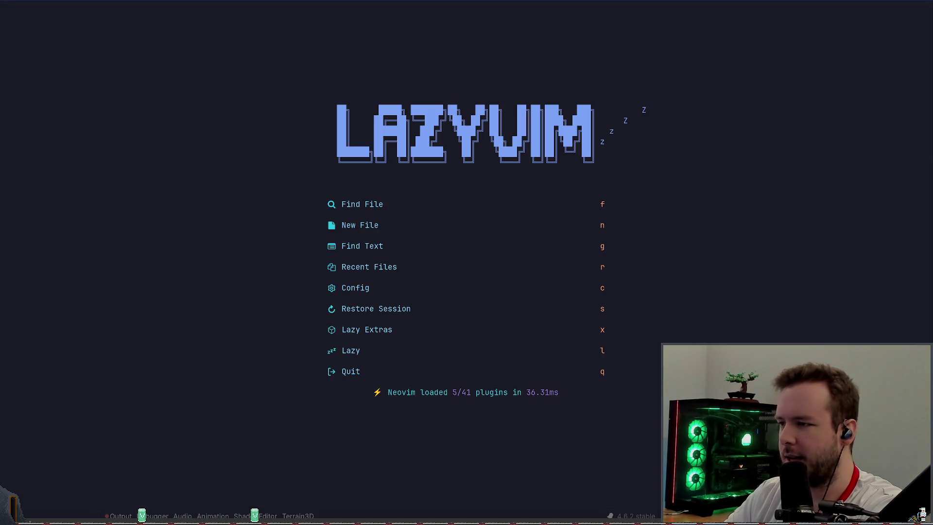
Restore the Neovim session, switch to refrigerator.gd, and focus the Neo-tree file tree
key(s)
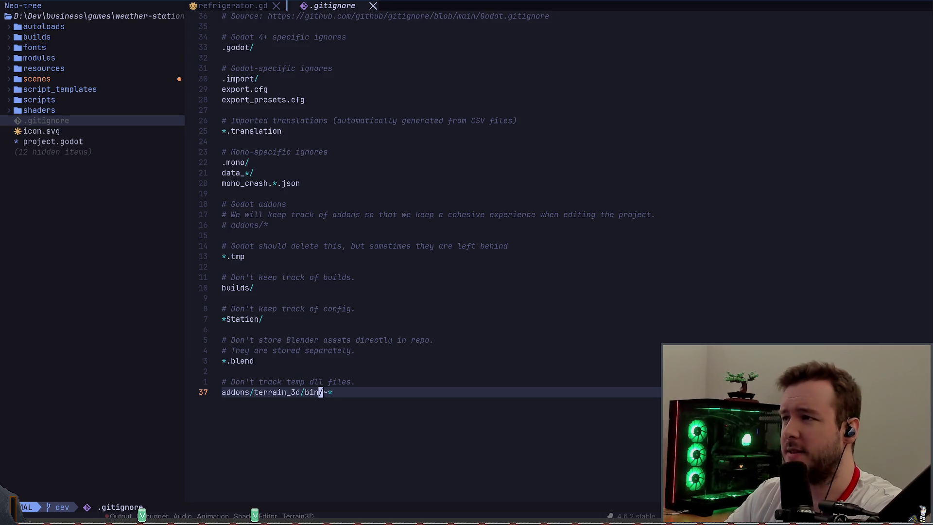
key(H)
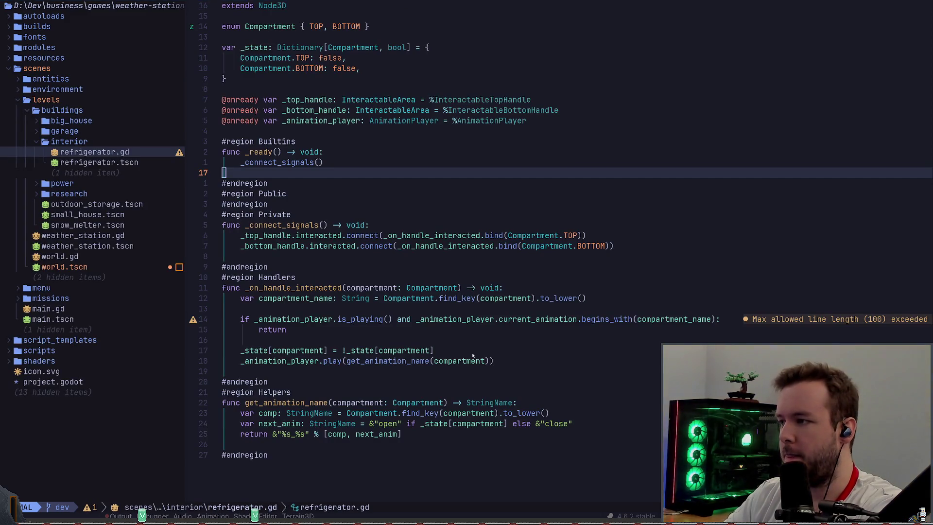
key(alt+Tab)
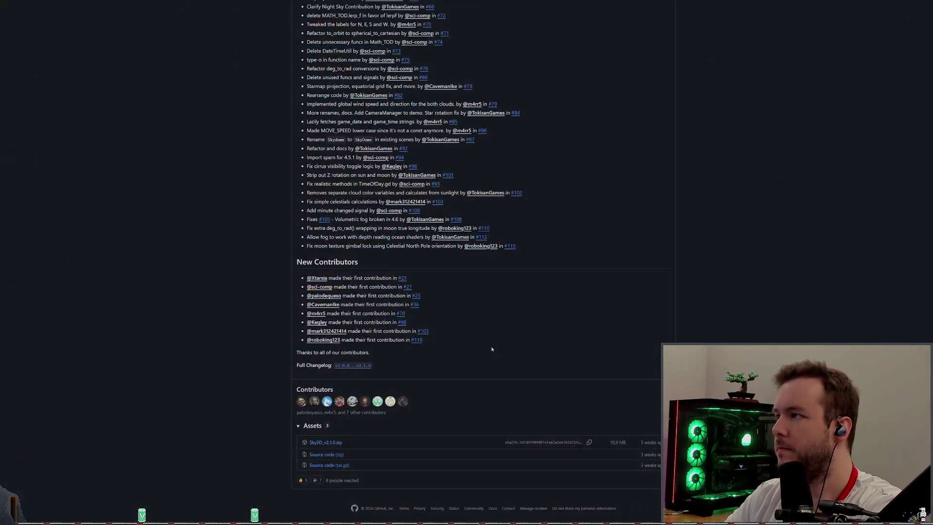
key(alt+Tab)
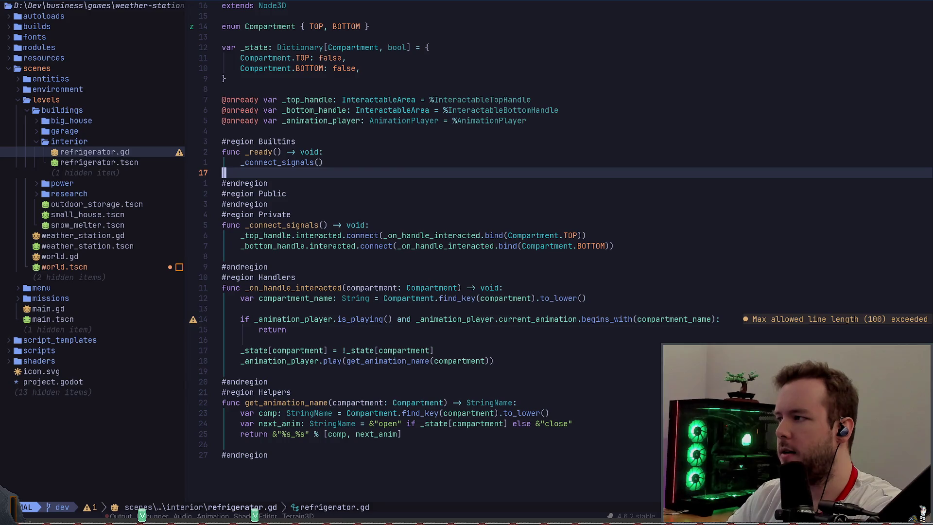
key(ctrl+h)
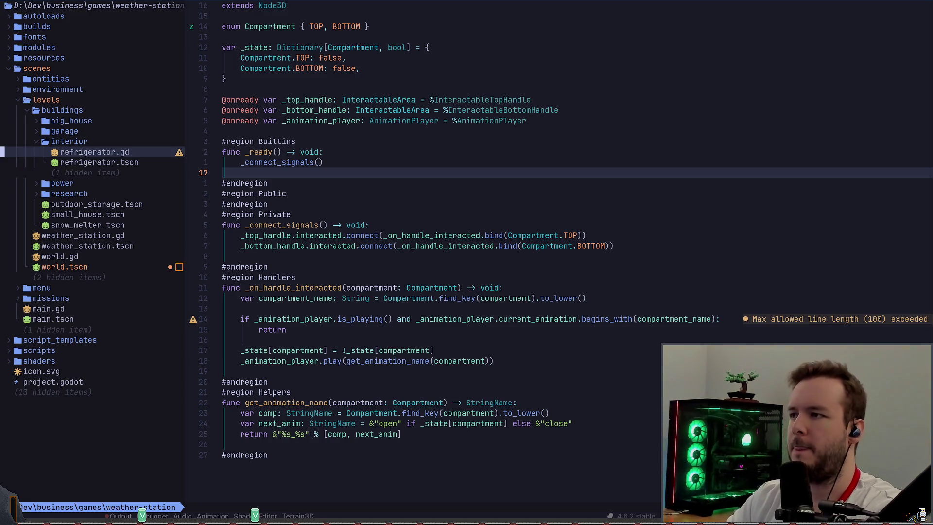
Delete refrigerator.gd from the file tree and stage the deletion in lazygit
key(d)
key(y)
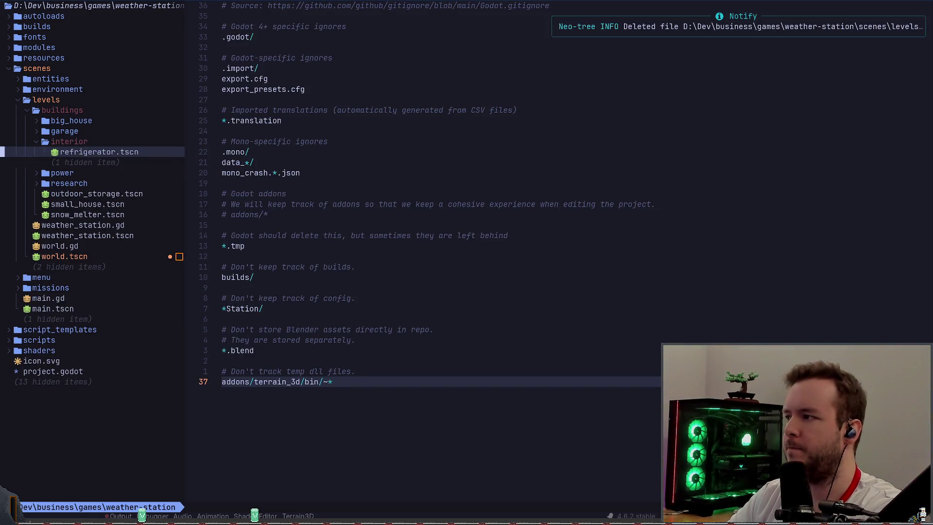
key(space)
key(g)
key(g)
key(Down)
key(Return)
key(Return)
key(space)
Commit the deletion as "refactor: Delete refrigerator script as it's no longer needed."
text(c)
text(refactor)
key(BackSpace)
text(: Delete re)
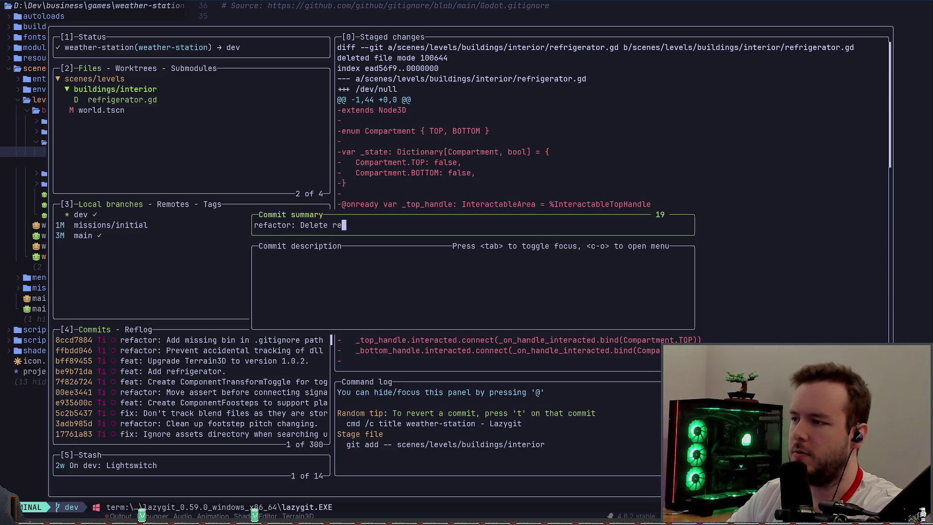
text(efrigerat)
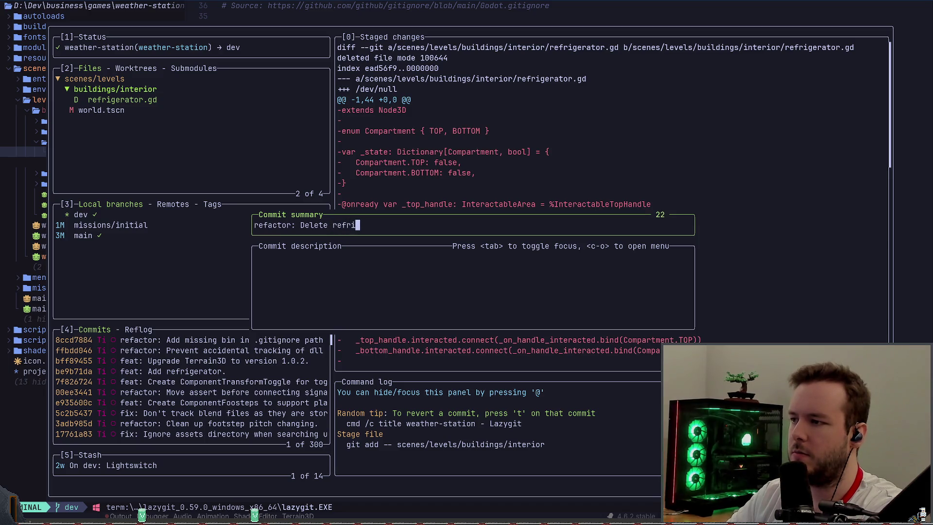
text(or script a)
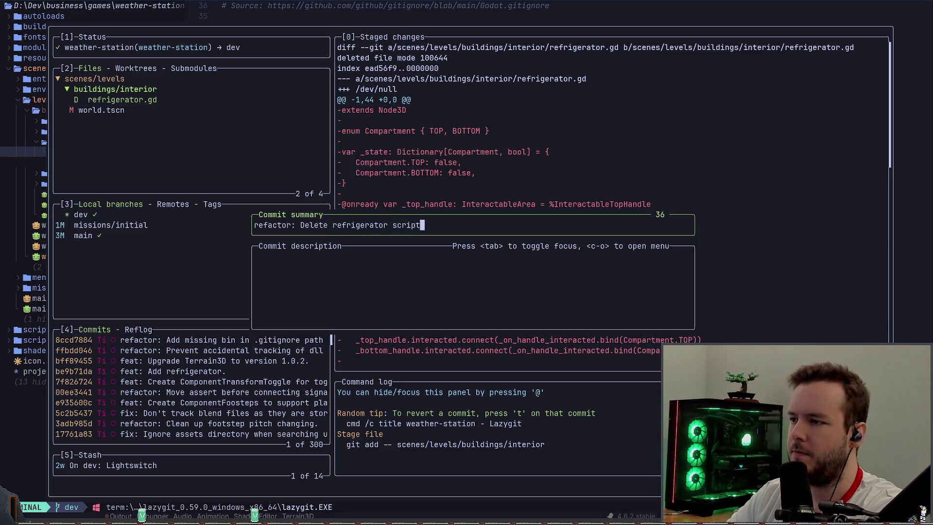
text(s the )
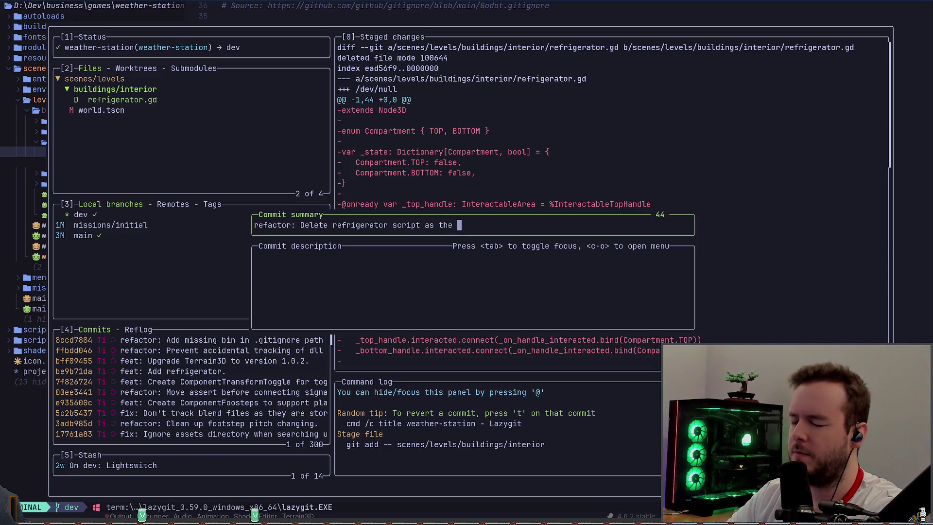
text(ComponentTr)
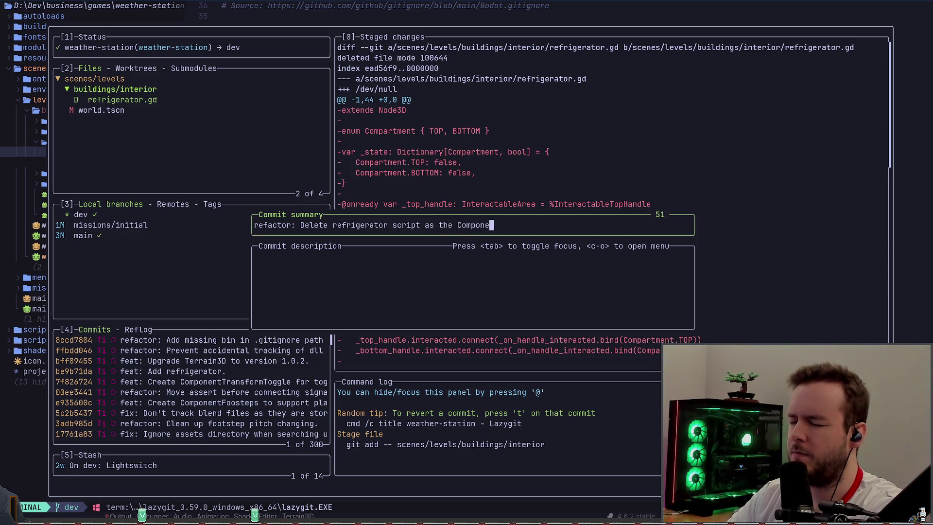
text(ansformToggle )
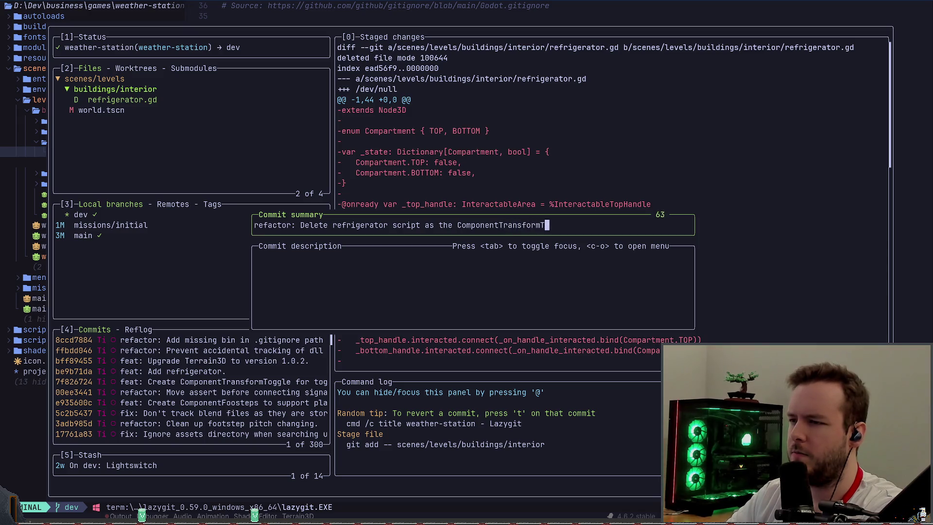
text(nodes are)
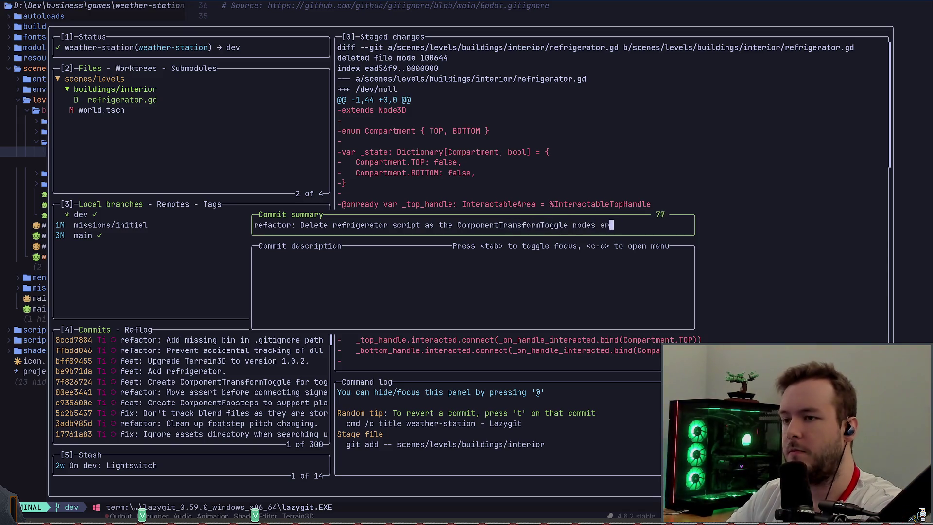
key(BackSpace)
key(BackSpace)
key(BackSpace)
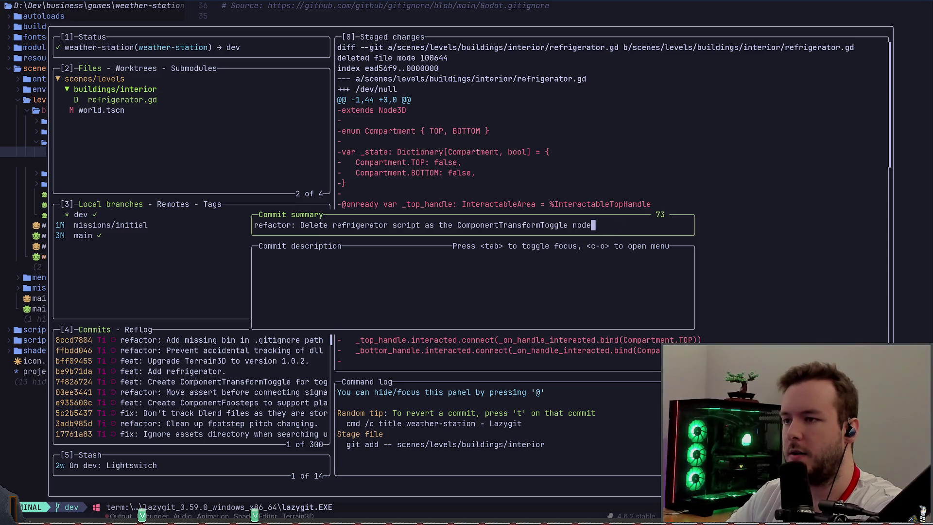
key(BackSpace)
key(BackSpace)
key(BackSpace)
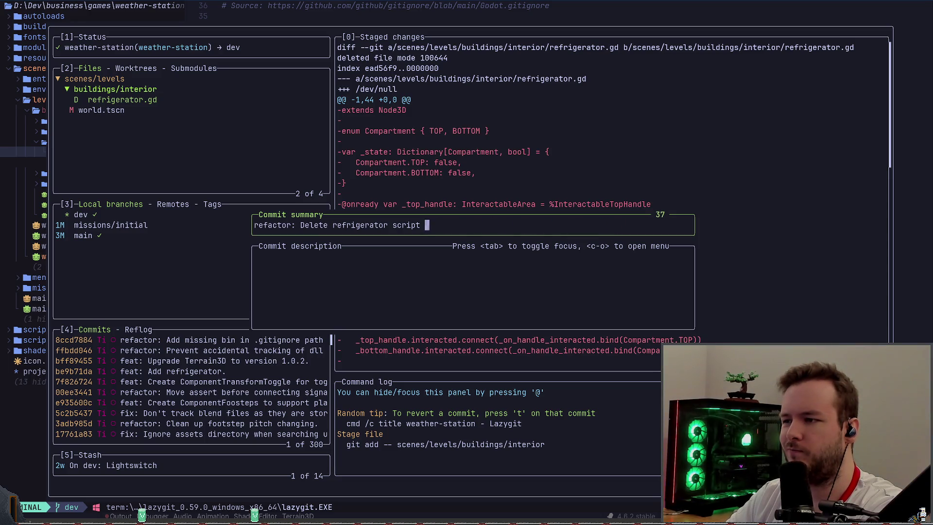
text(as it's no longer ne)
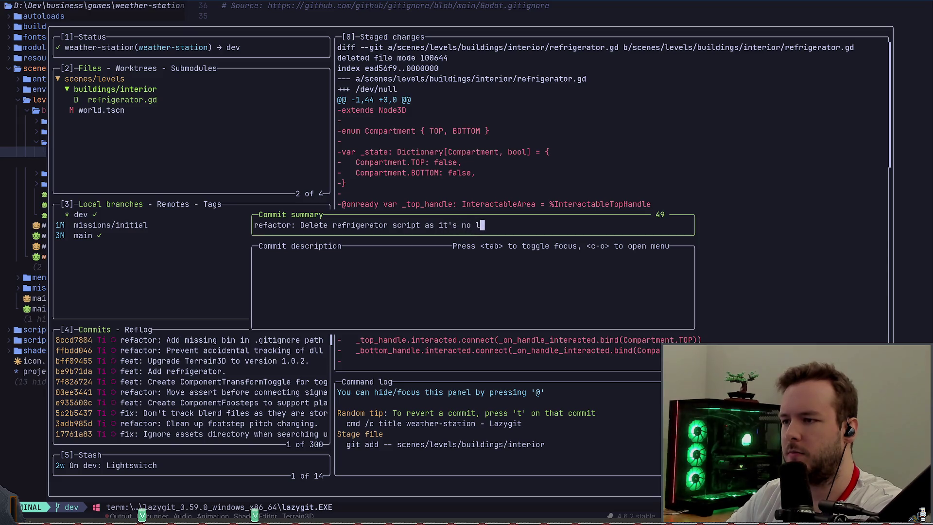
text(eded.)
key(Return)
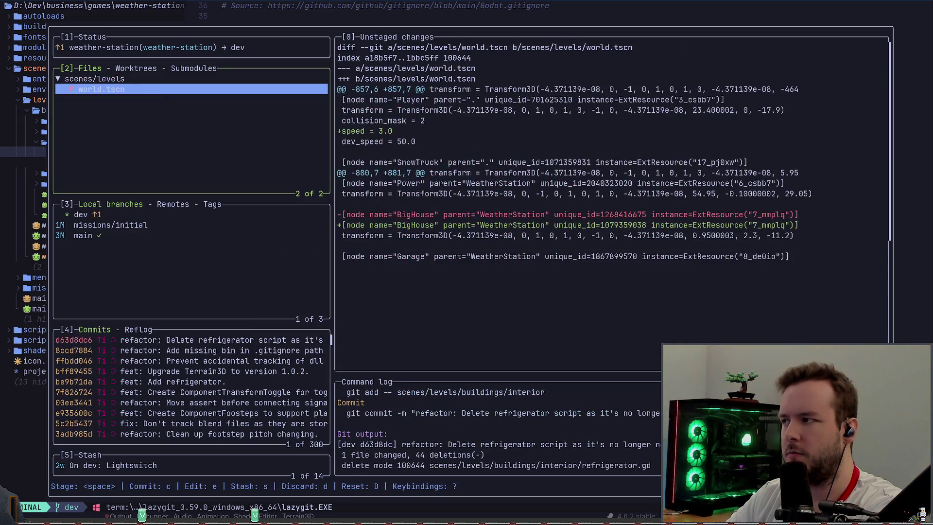
Reopen lazygit and push the dev branch to the remote
key(q)
key(space)
key(g)
key(g)
key(shift+p)
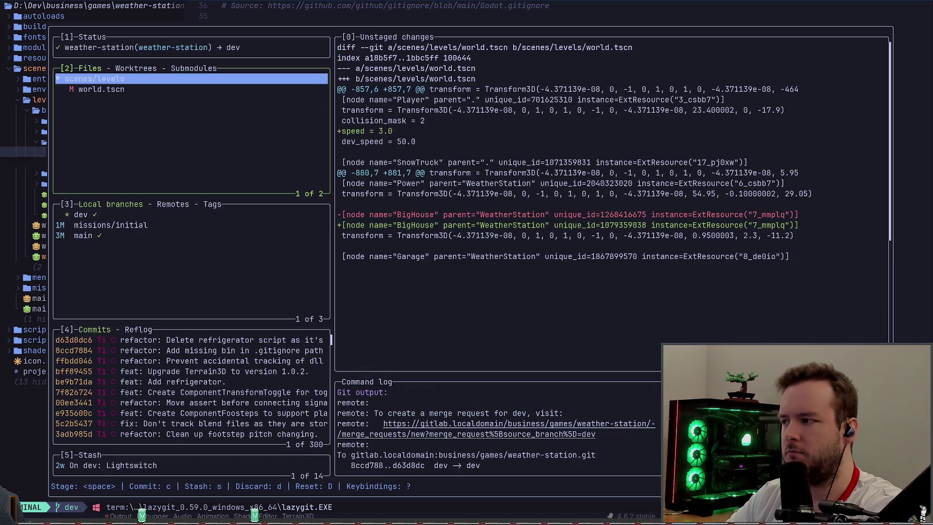
Close lazygit, focus .gitignore, check the Obsidian daily log, then switch to Godot
key(q)
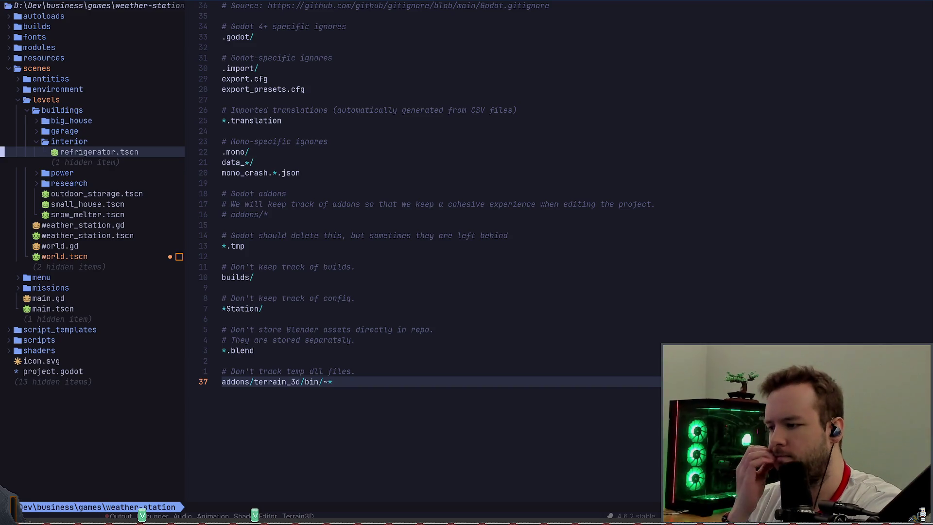
key(ctrl+l)
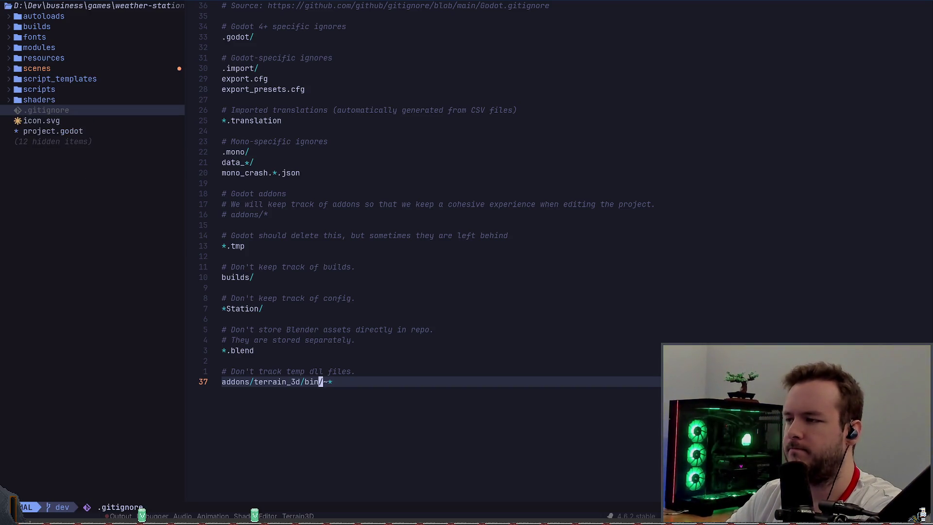
key(space)
key(space)
key(Escape)
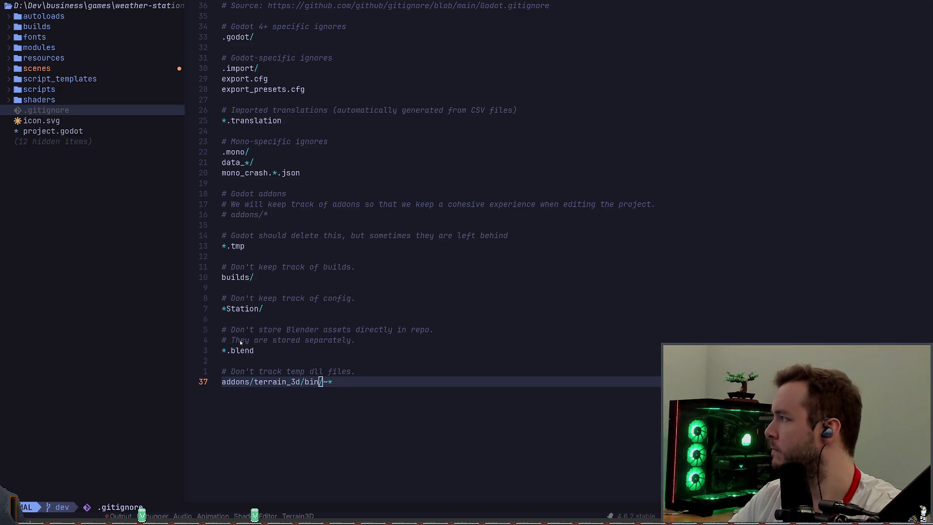
key(alt+Tab)
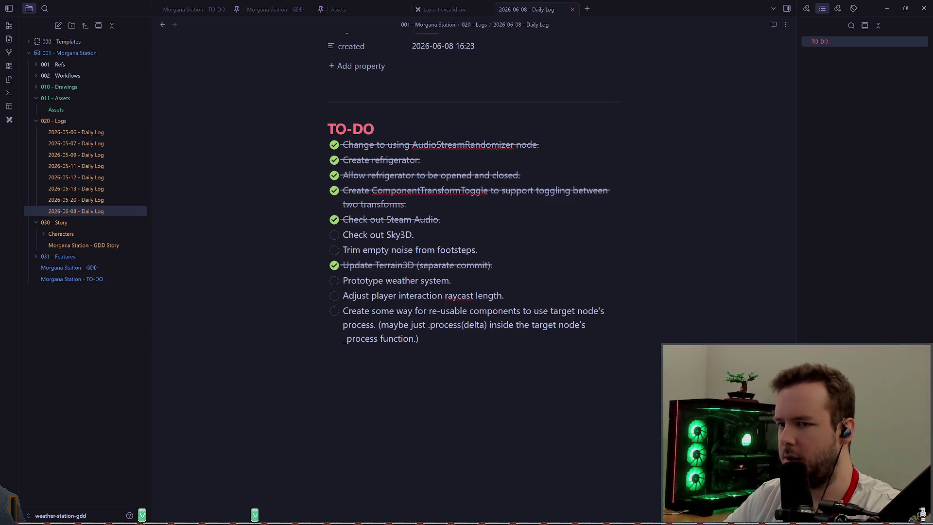
key(alt+Tab)
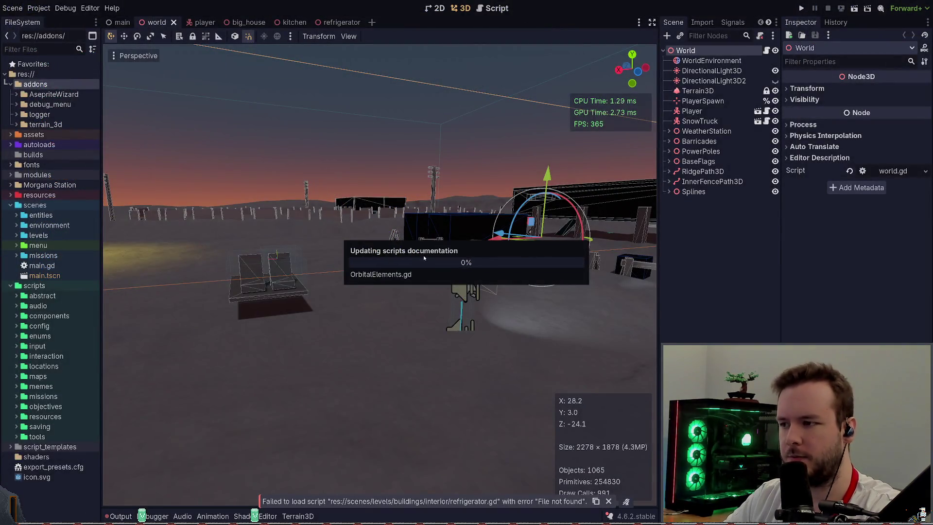
Show the Output panel and clear its script-load errors and warnings
click(120, 516)
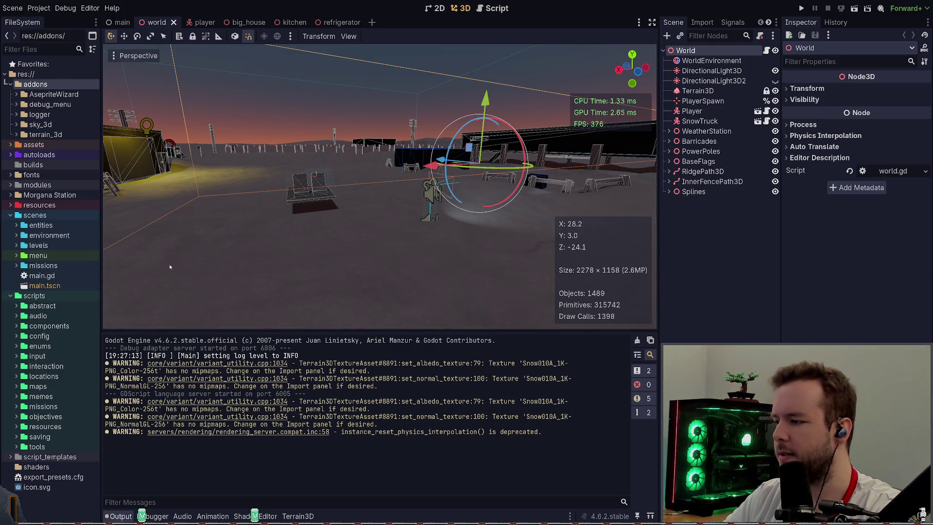
drag(332, 221, 379, 204)
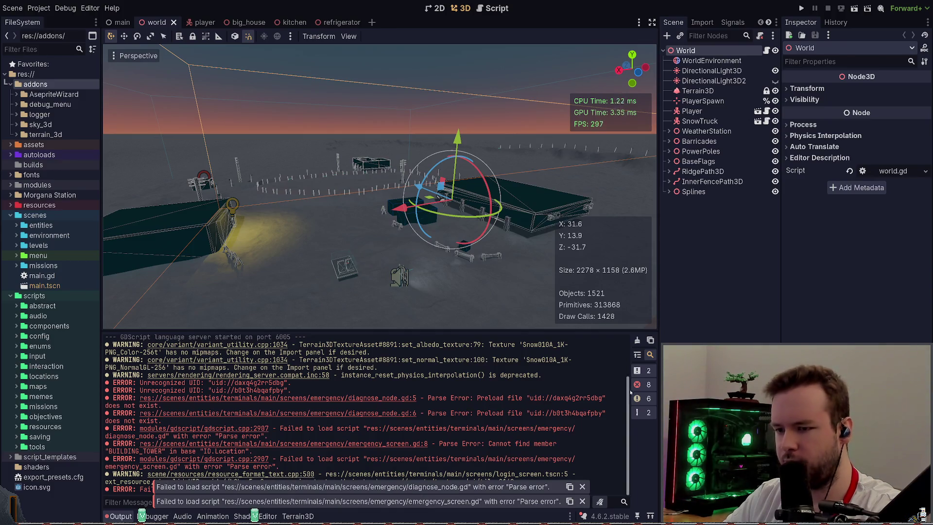
click(637, 340)
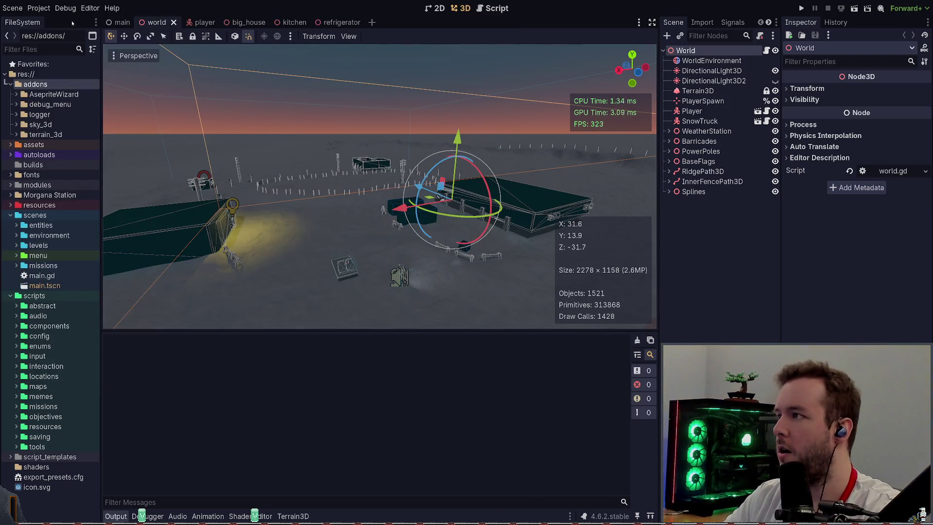
click(38, 9)
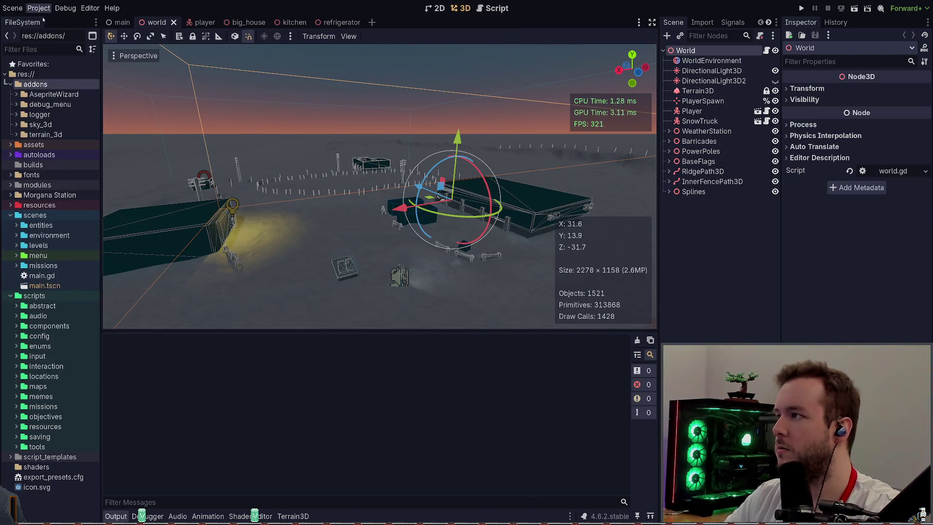
Enable the Sky3D plugin in Project Settings > Plugins
click(53, 21)
click(277, 89)
click(127, 155)
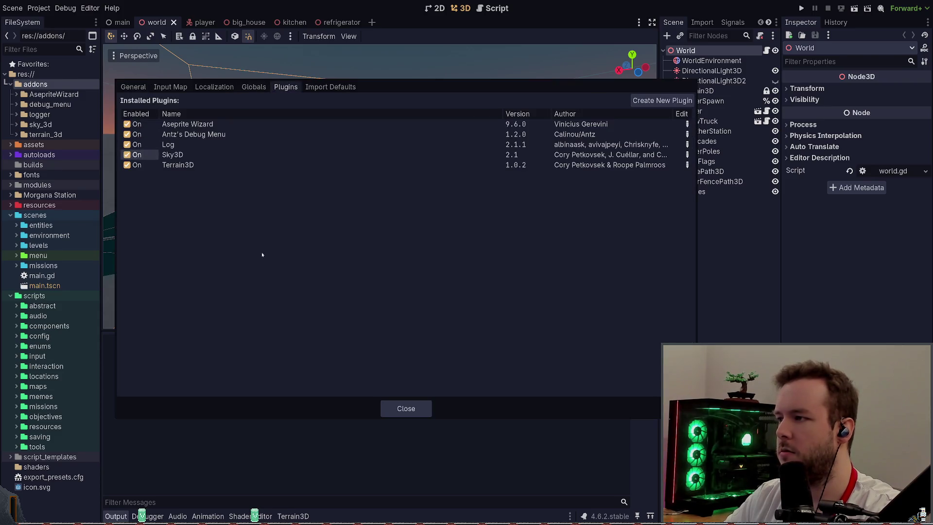
click(404, 407)
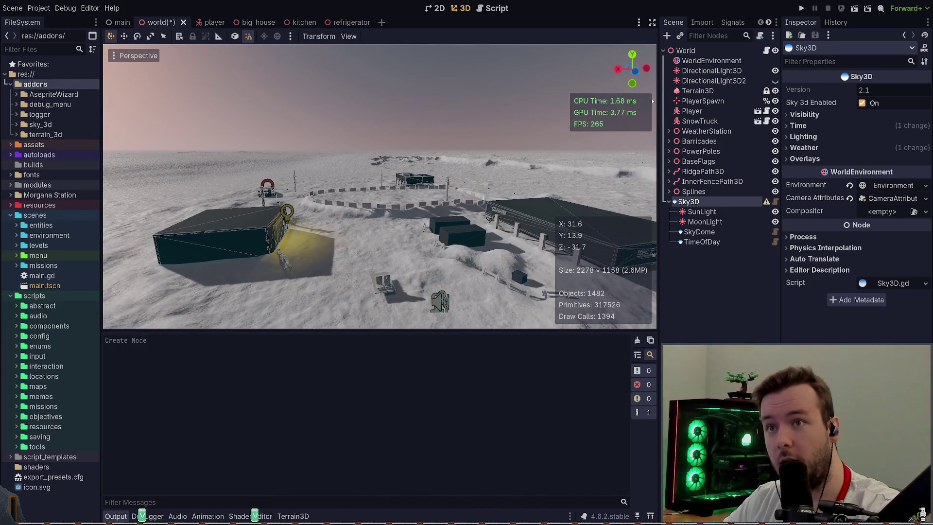
Hide both old DirectionalLight3D nodes and glance through Sky3D's lighting and weather sections
click(775, 71)
click(775, 70)
click(774, 71)
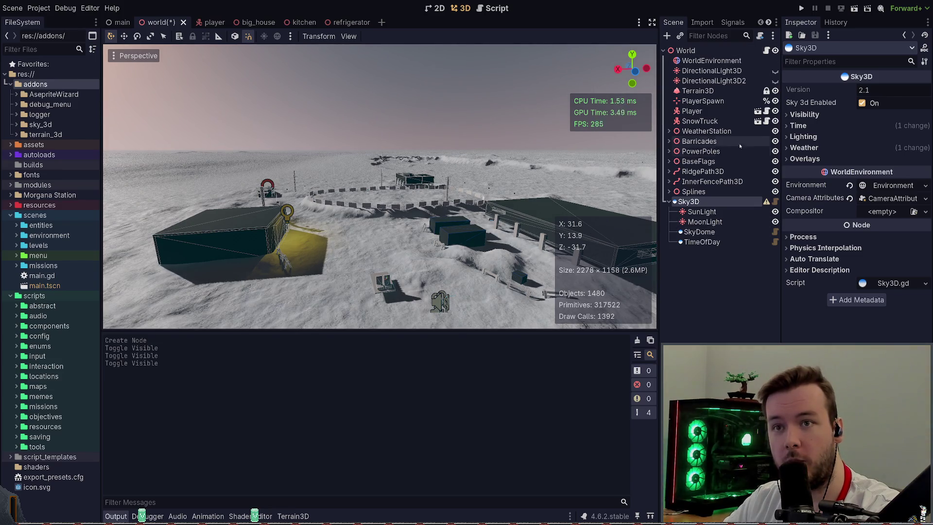
click(806, 137)
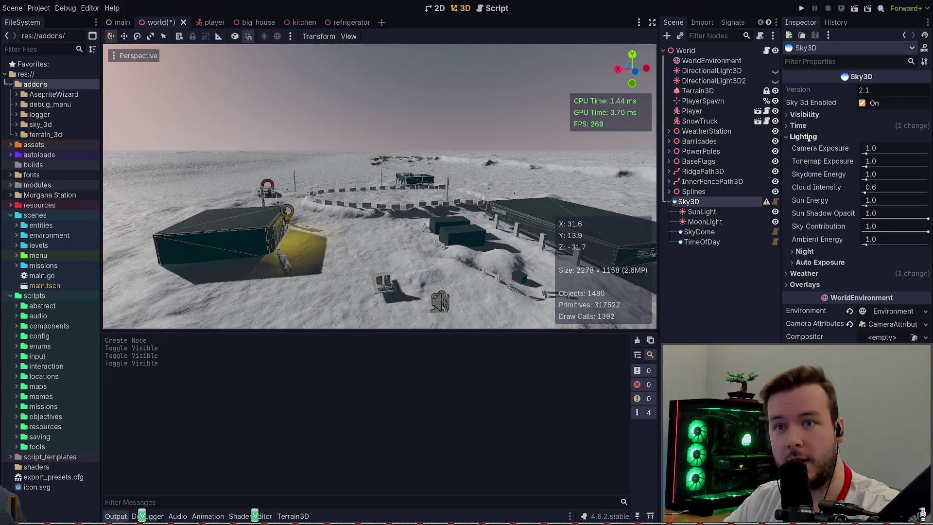
click(808, 138)
click(806, 147)
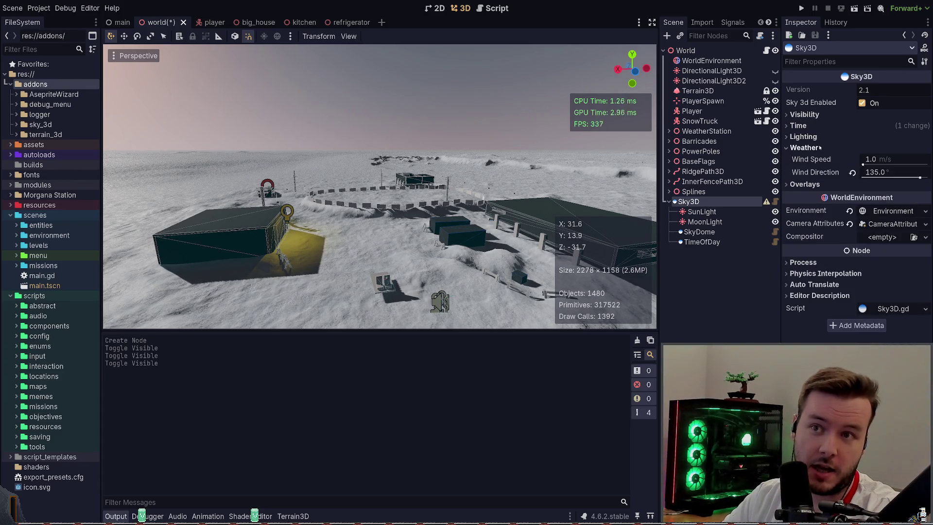
click(806, 148)
key(s)
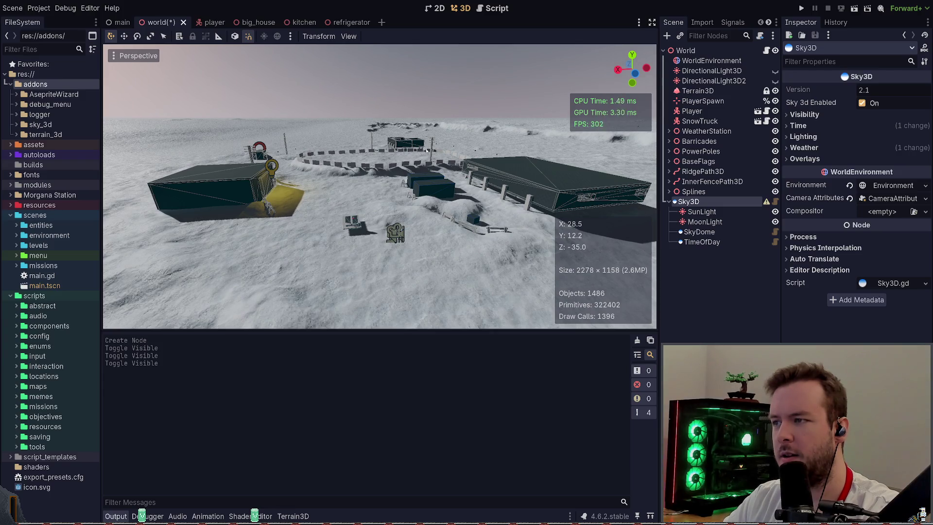
key(w)
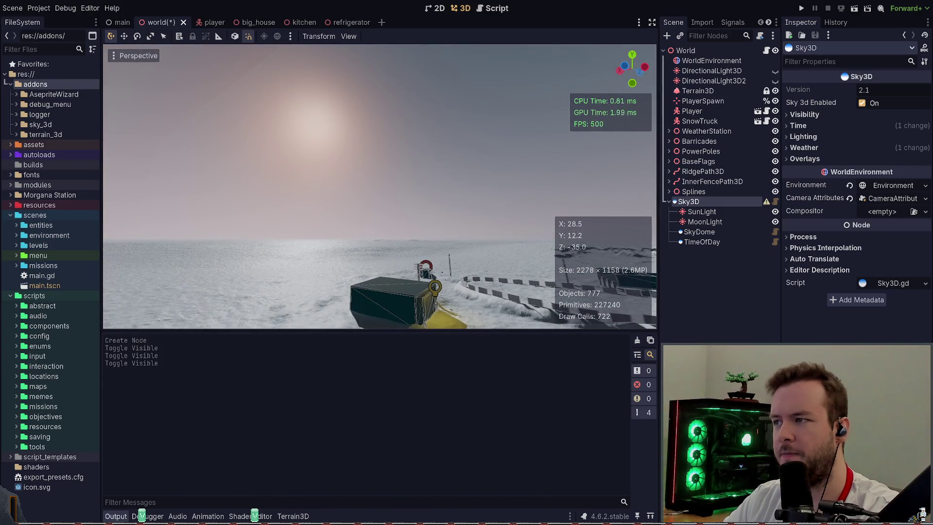
Set Sky3D's Time > Minutes per Day to 1 and enlarge the 3D view
click(804, 126)
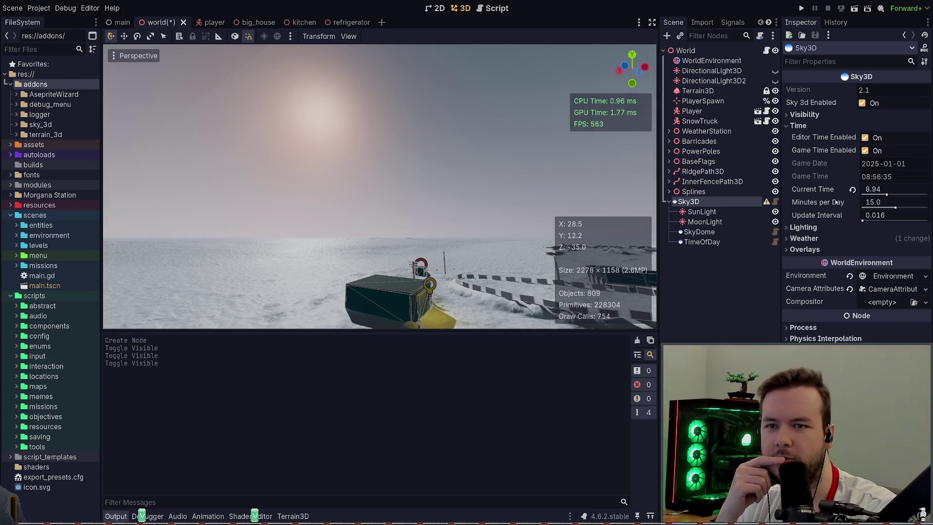
click(904, 202)
text(1)
key(Return)
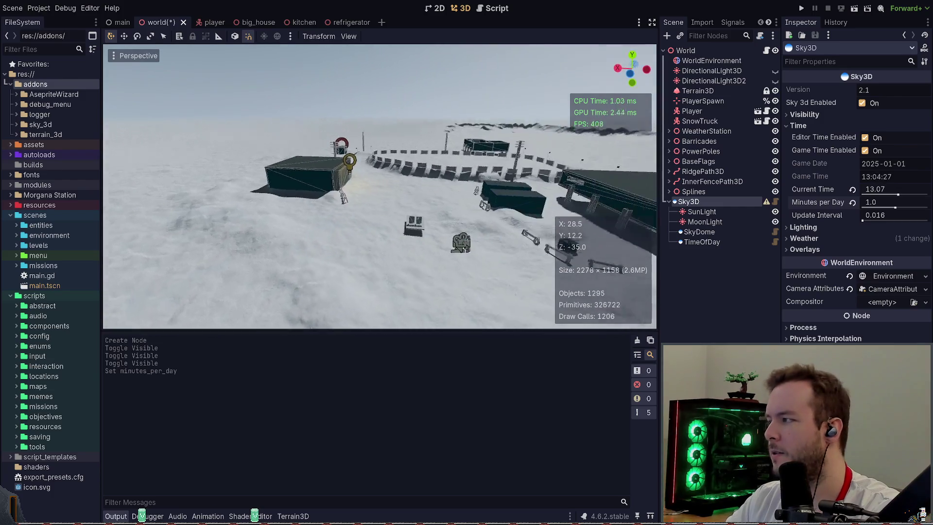
drag(312, 337, 312, 407)
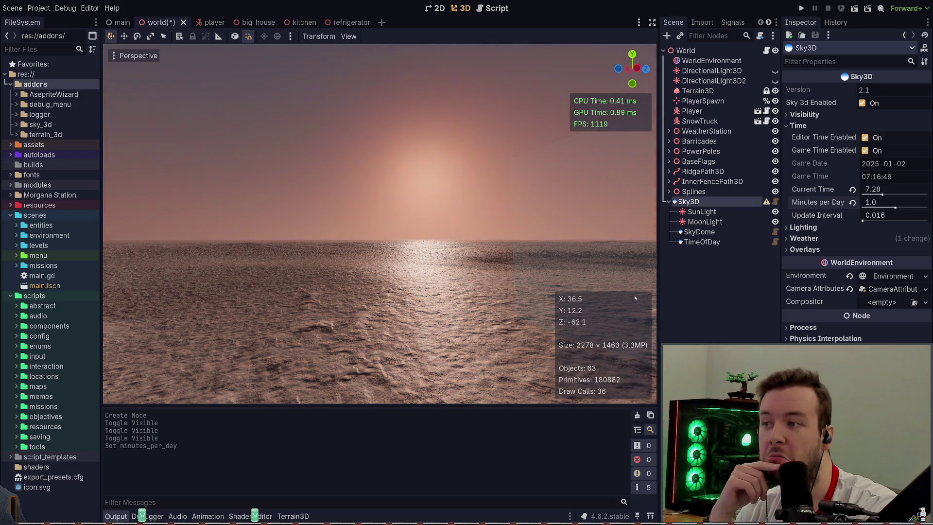
drag(559, 270, 696, 261)
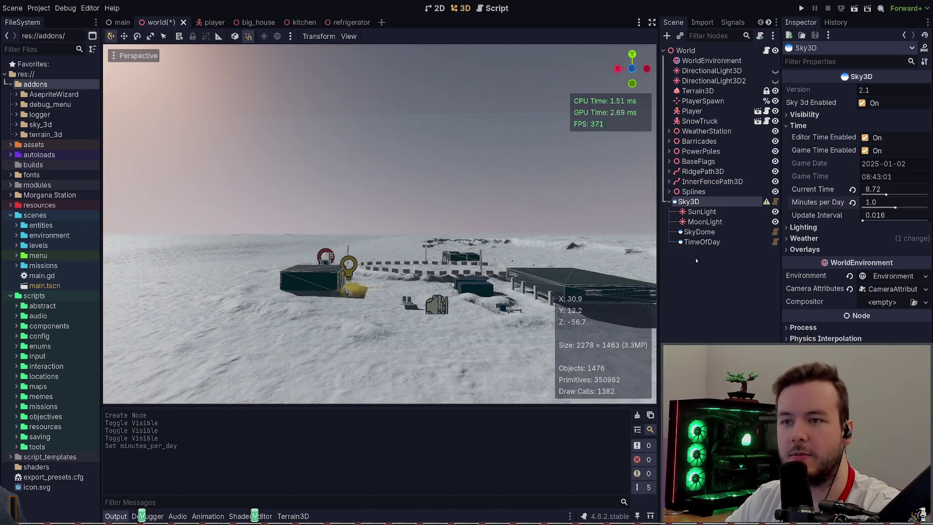
click(711, 212)
click(712, 223)
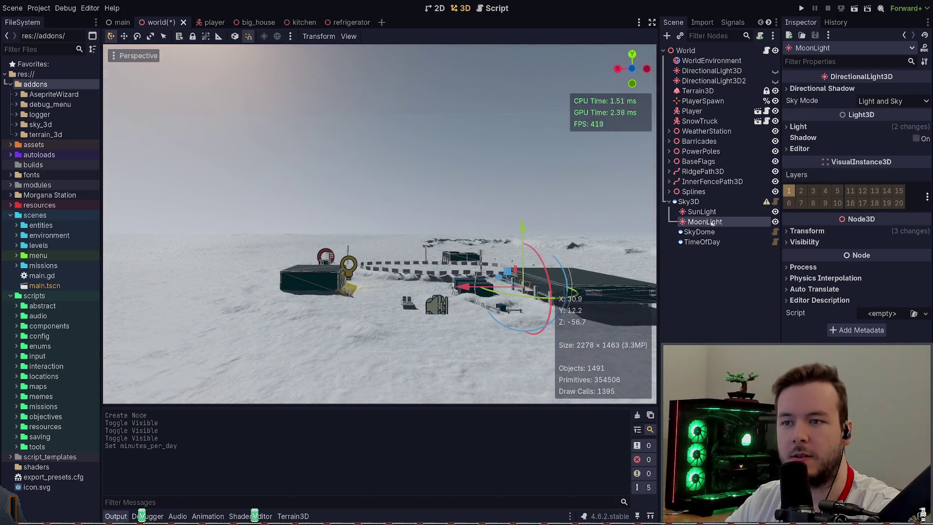
click(705, 233)
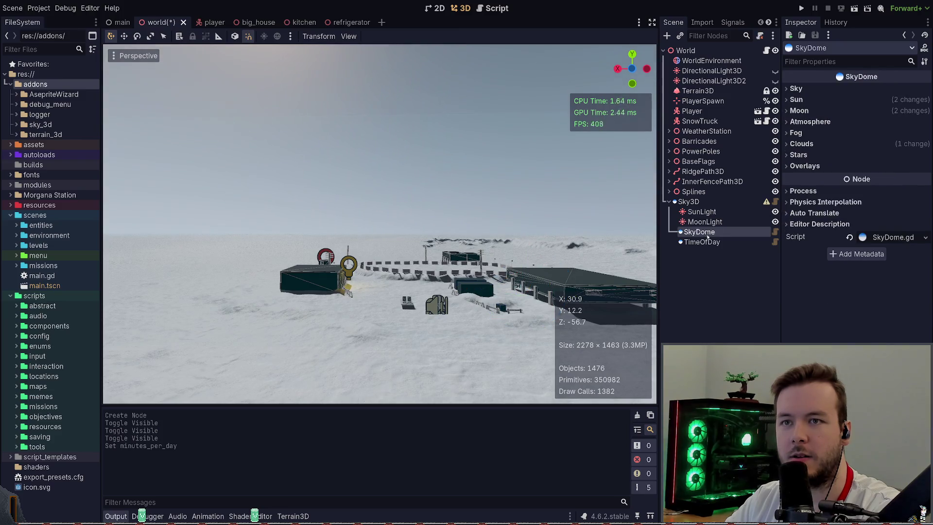
click(795, 100)
click(795, 99)
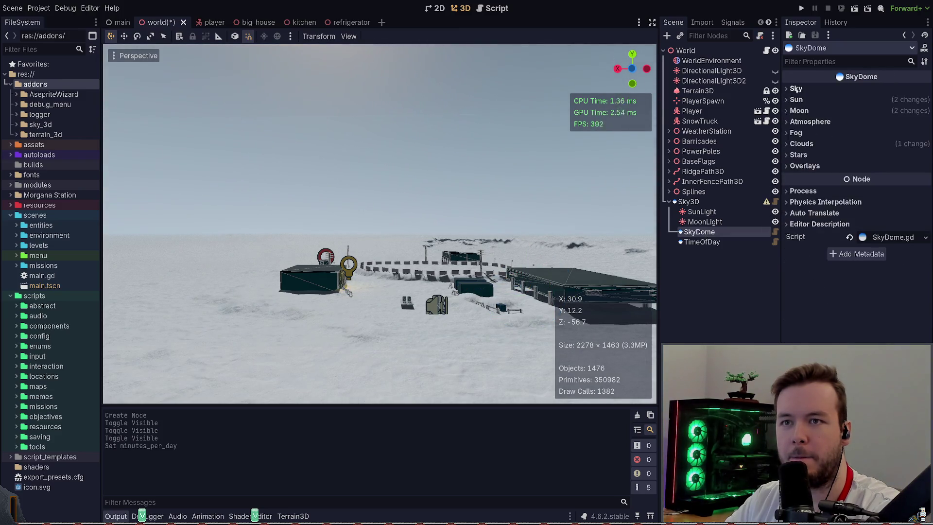
click(796, 89)
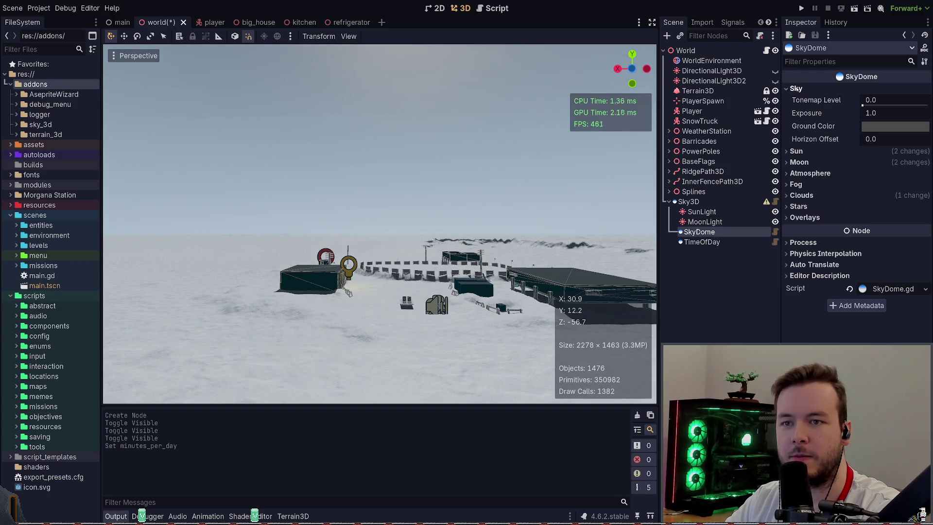
click(796, 89)
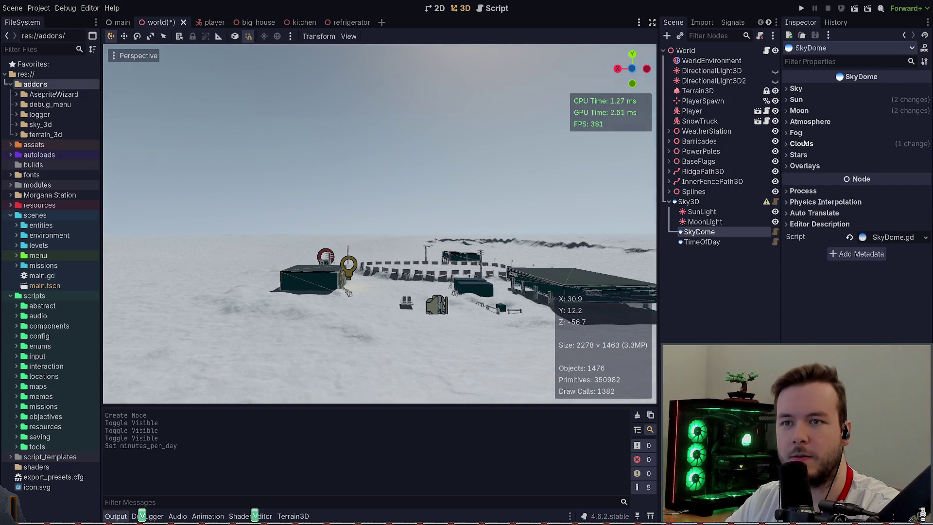
click(795, 133)
click(795, 132)
click(798, 154)
click(807, 154)
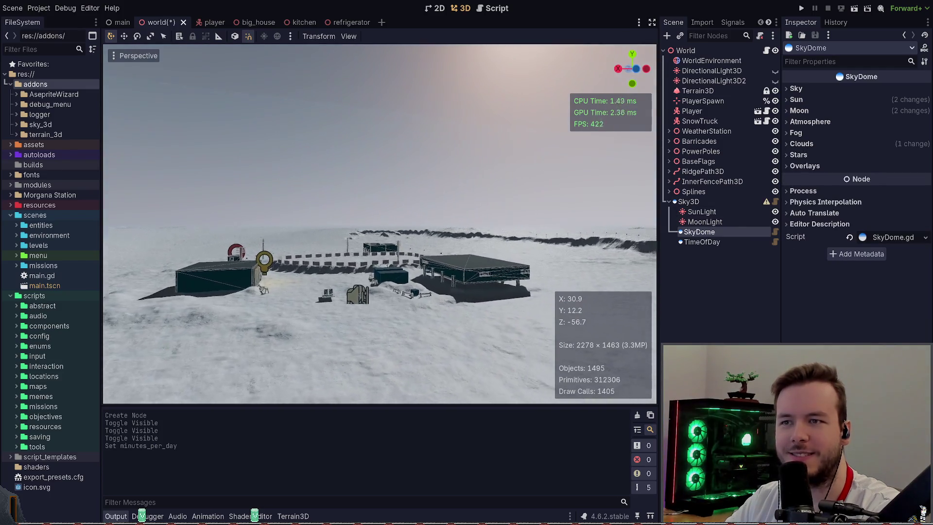
click(705, 242)
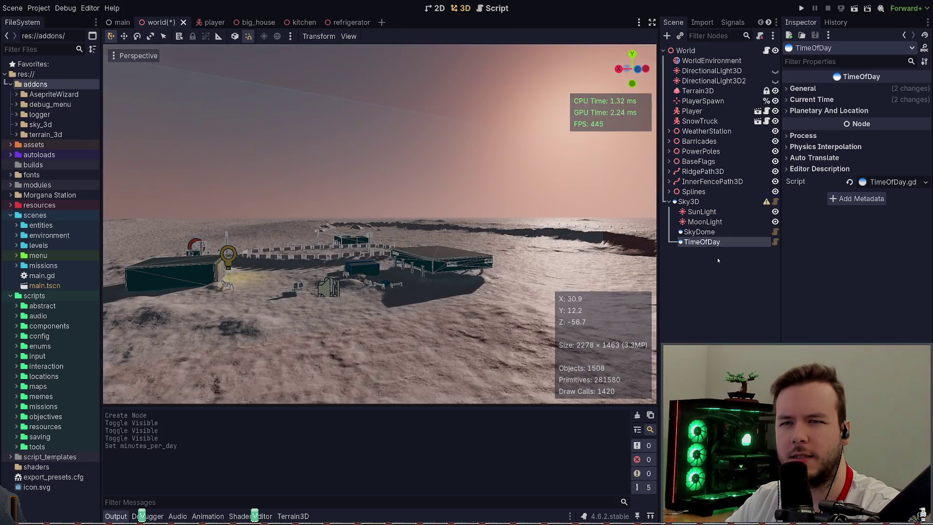
click(888, 110)
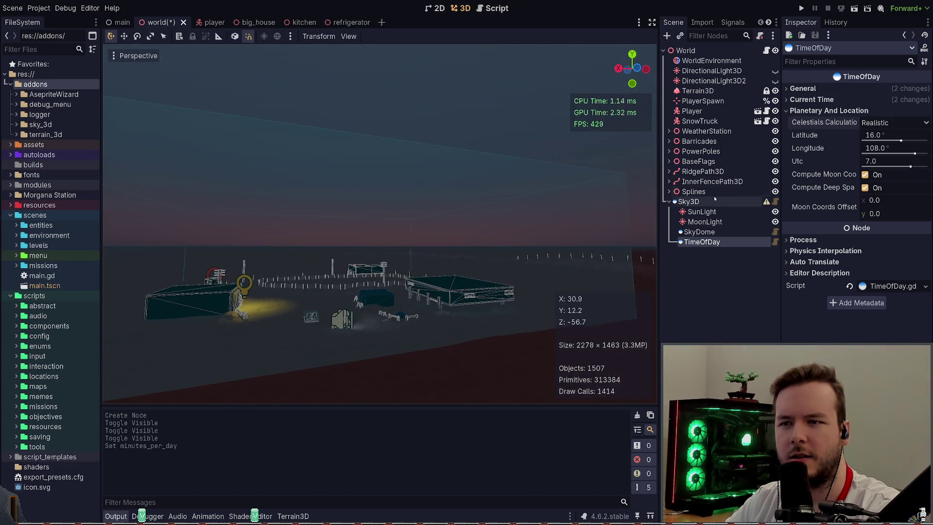
click(688, 201)
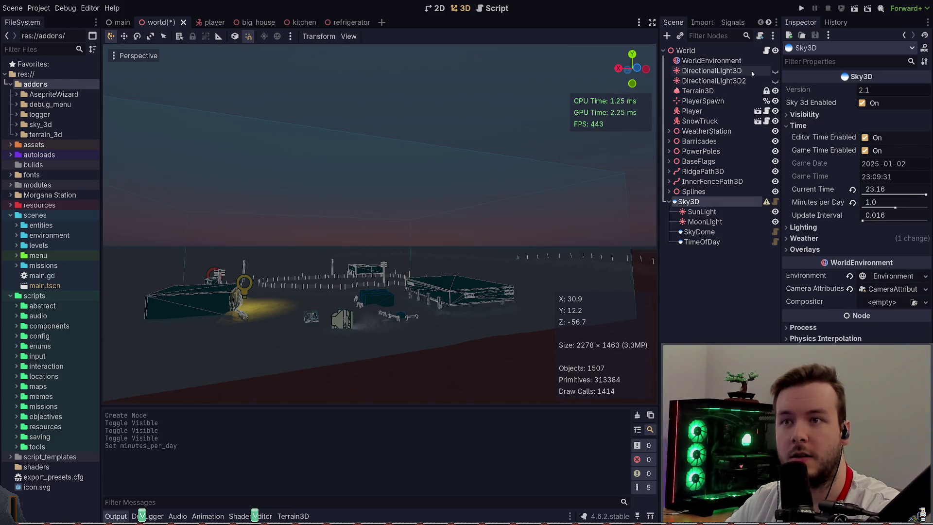
click(714, 81)
click(749, 61)
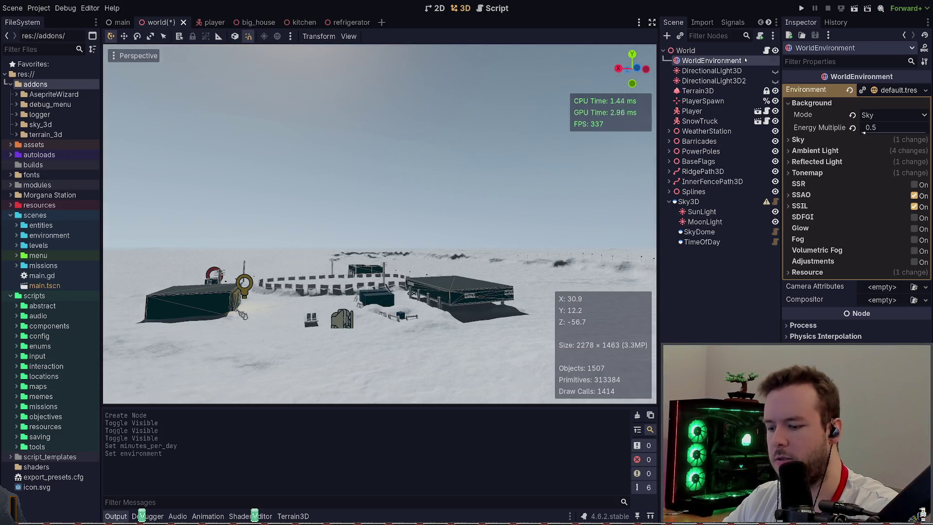
Delete the WorldEnvironment node, view the starry sky, then save and launch the game with F5
key(Delete)
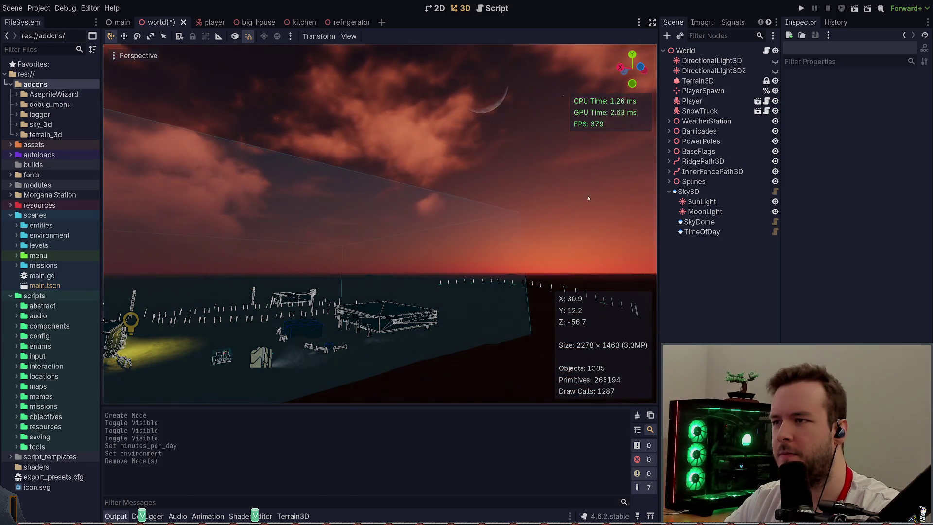
drag(588, 198, 531, 162)
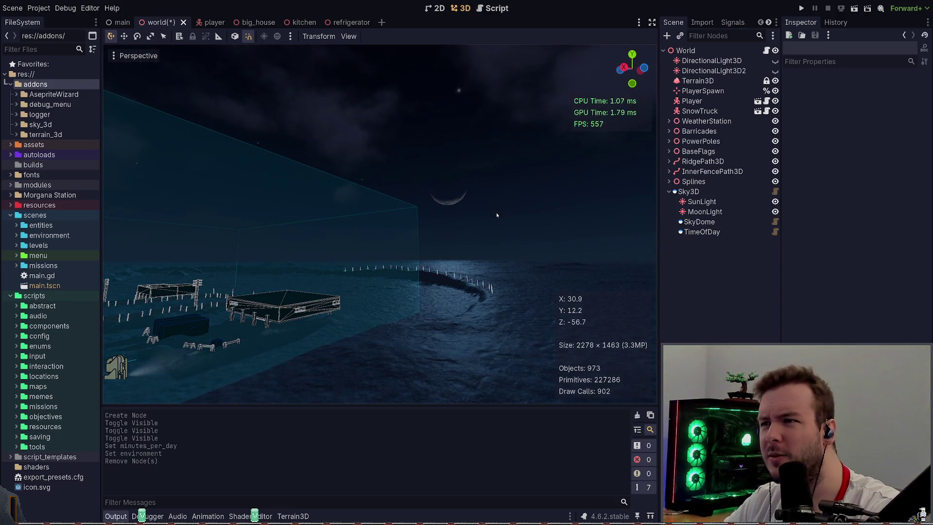
scroll(494, 212, up, 3)
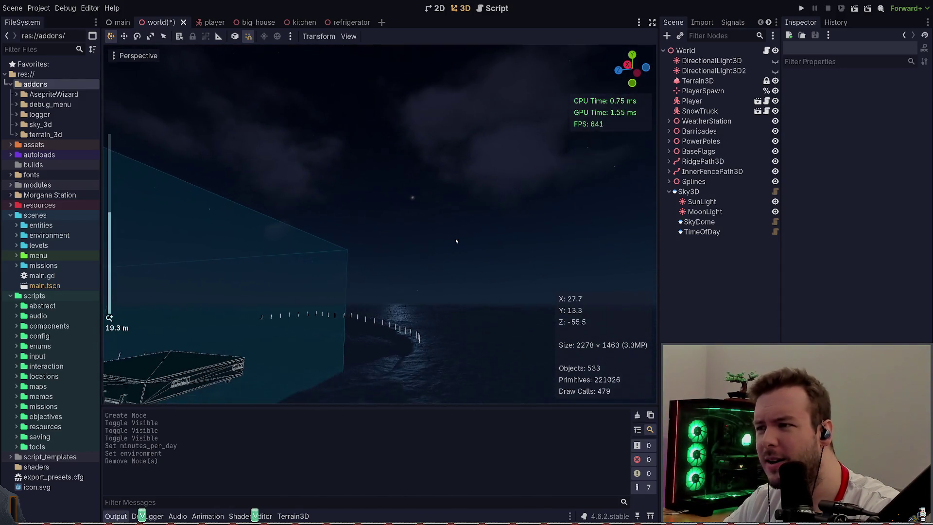
drag(452, 266, 456, 261)
key(F5)
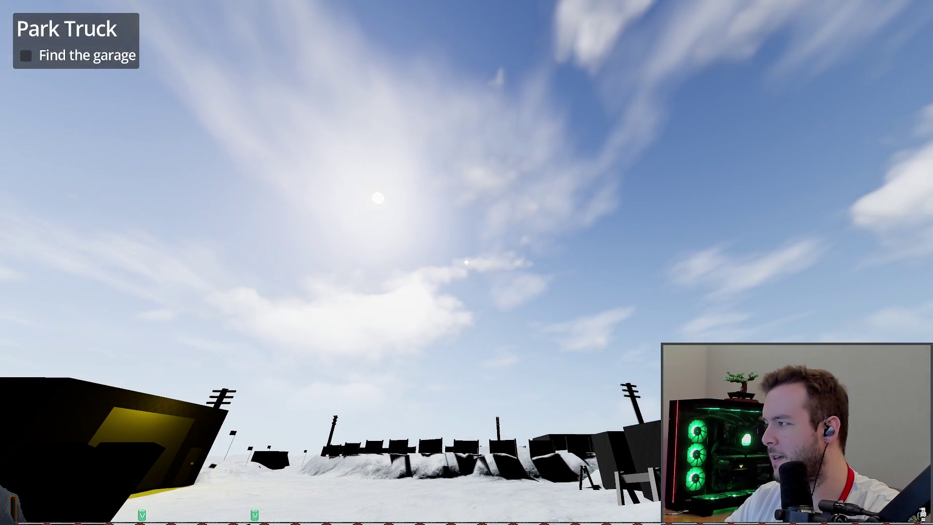
Pause and resume the game, walk toward the dark buildings at night, then stop with F8
key(Escape)
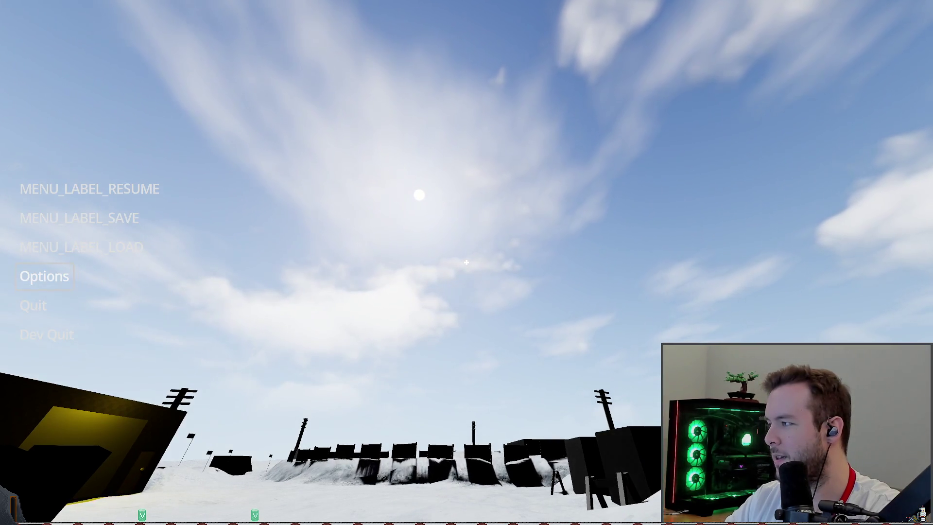
click(125, 200)
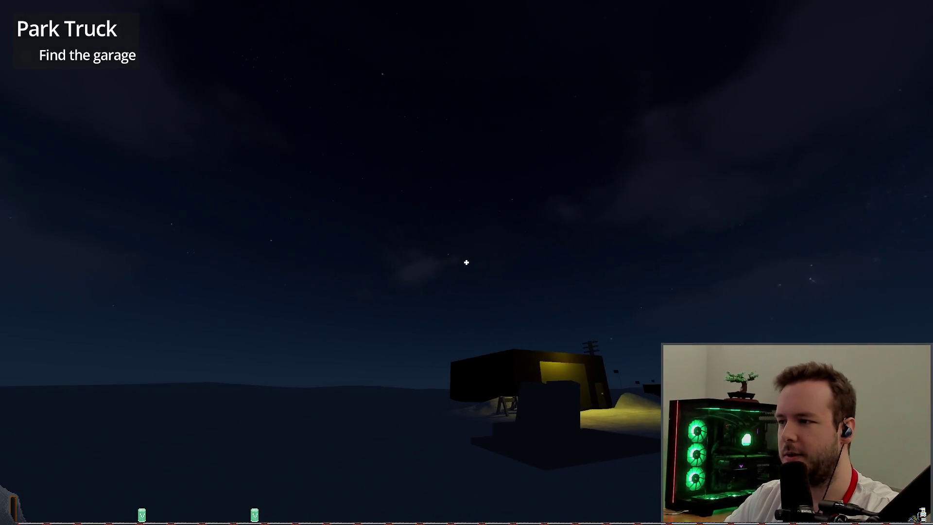
key(w)
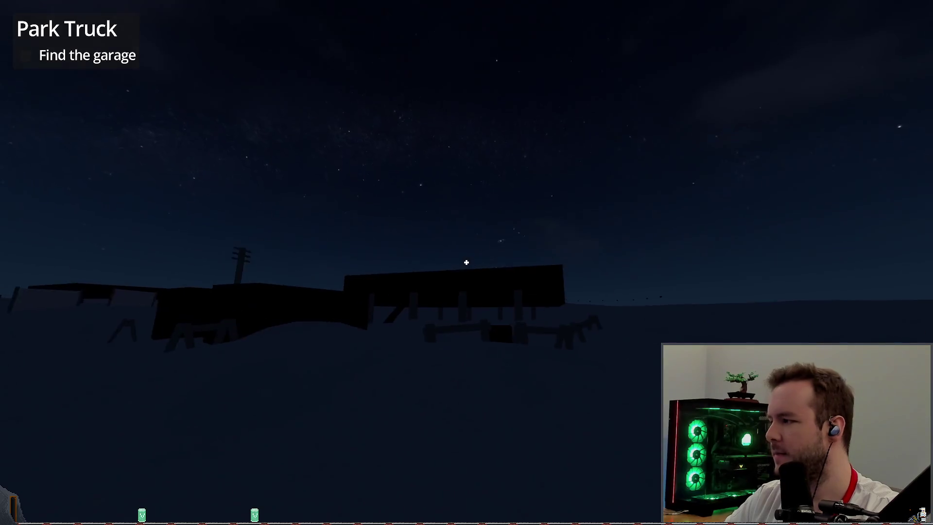
key(w)
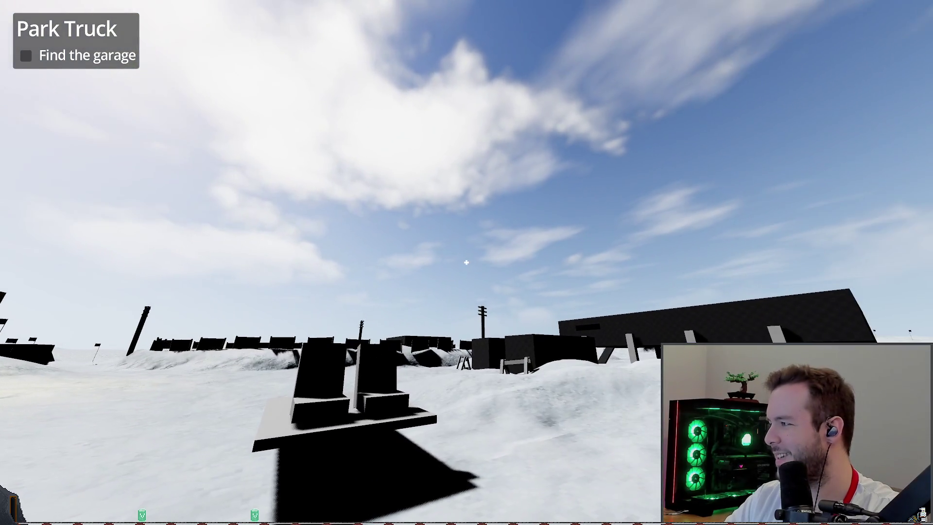
key(F8)
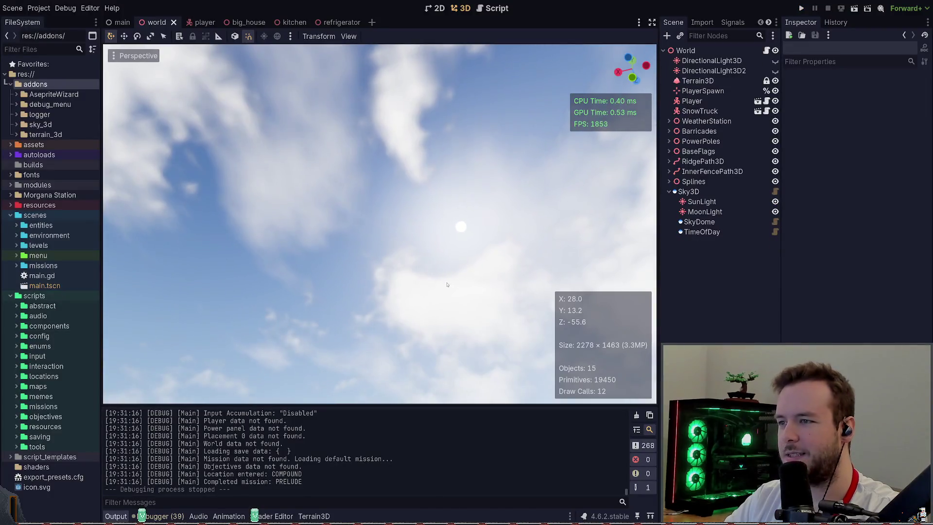
Select the Sky3D node and untick then re-tick Sky 3d Enabled to refresh the sky
drag(431, 276, 431, 310)
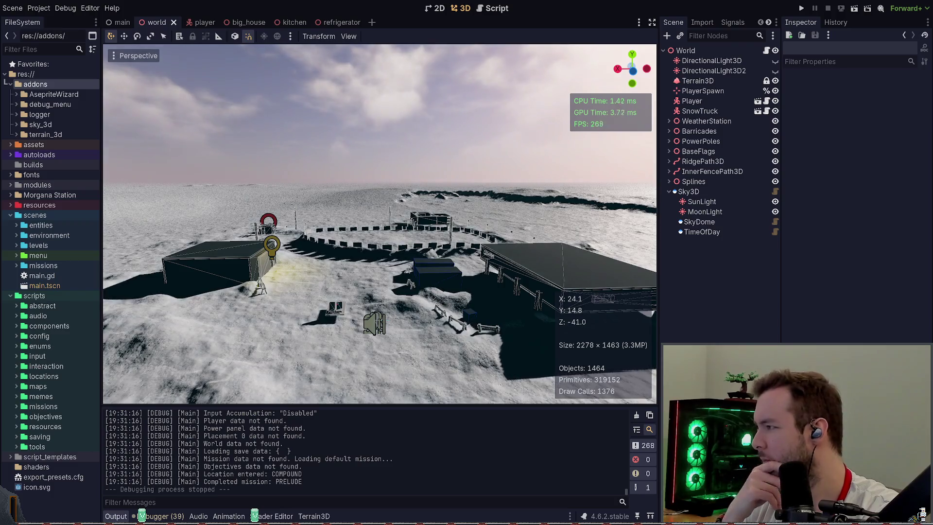
click(694, 181)
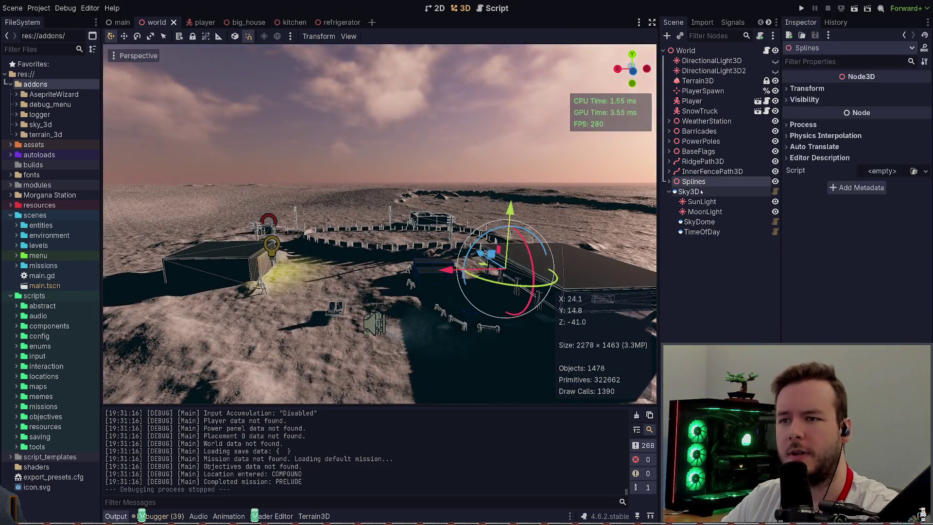
click(688, 192)
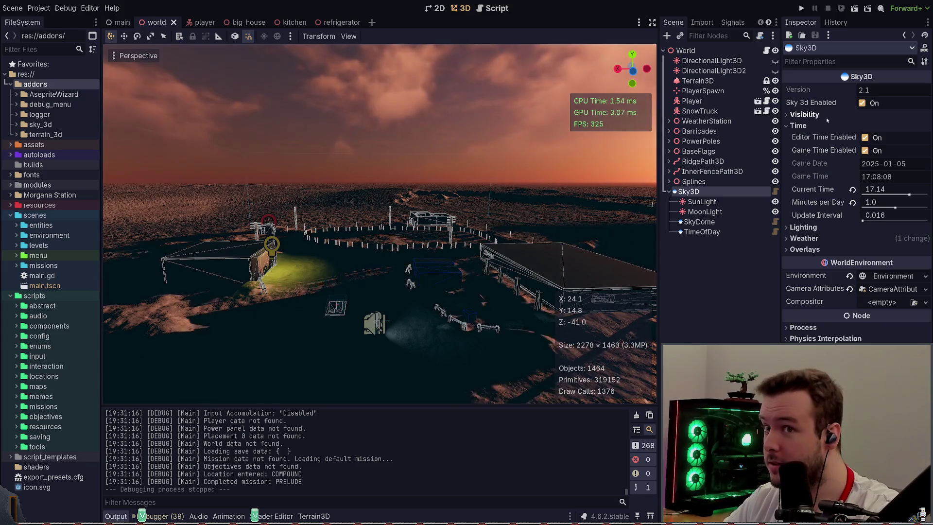
click(862, 103)
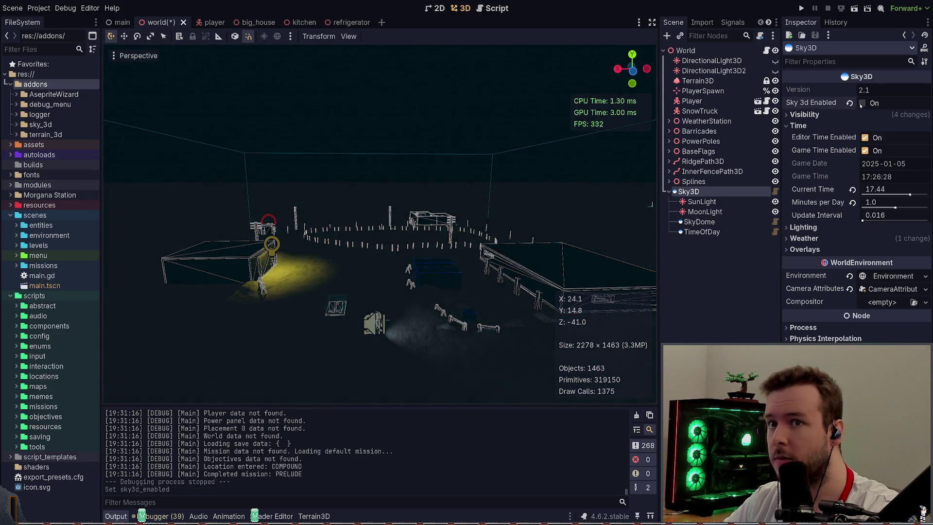
mouse_move(495, 178)
mouse_down()
mouse_move(405, 401)
mouse_move(680, 233)
mouse_up()
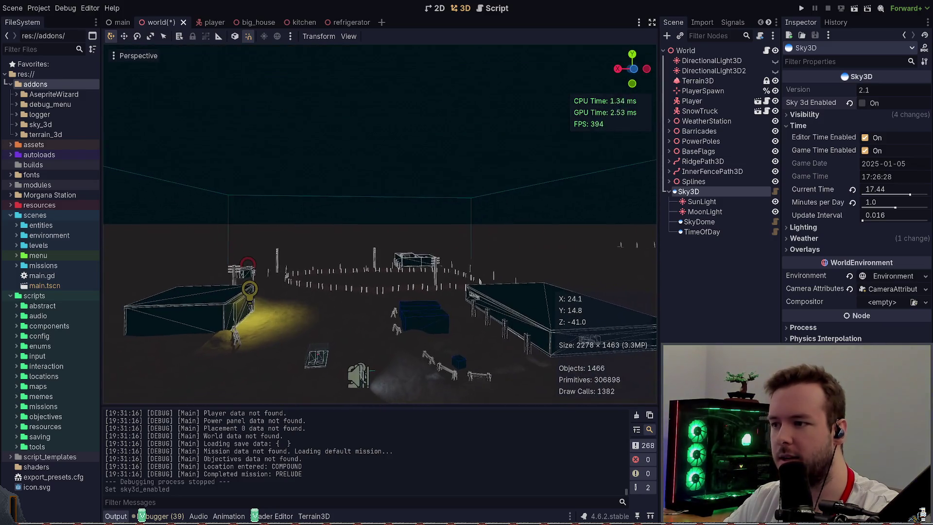
click(861, 103)
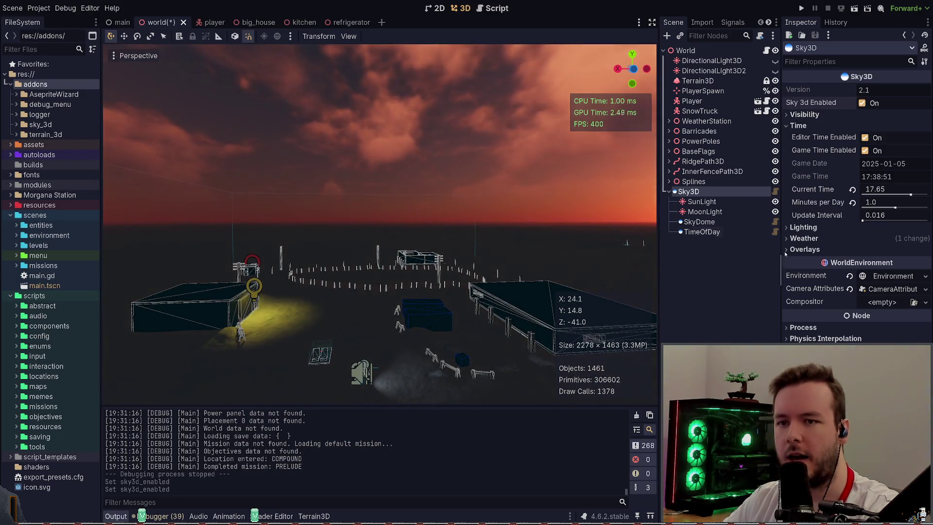
click(709, 221)
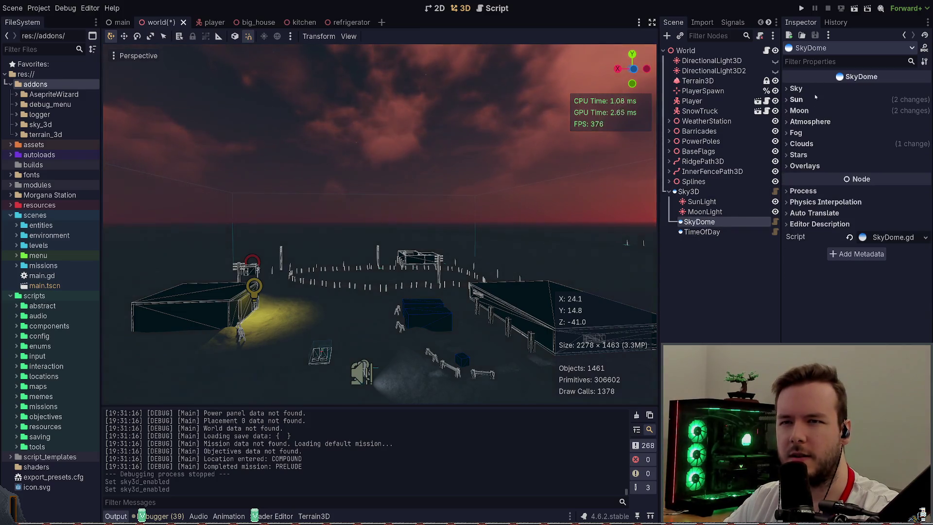
Expand the SkyDome's Sun, Moon, Atmosphere and Clouds sections, leaving the Moon settings open
click(813, 99)
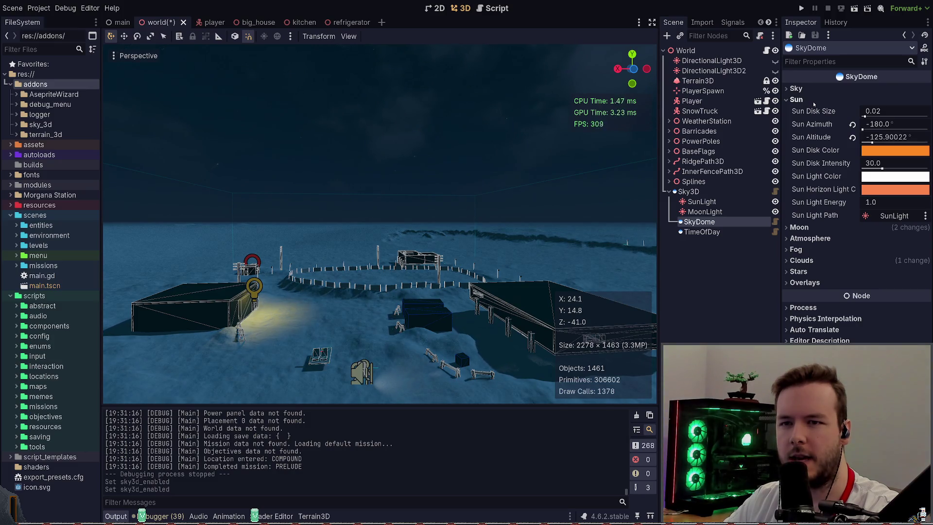
click(813, 99)
click(816, 111)
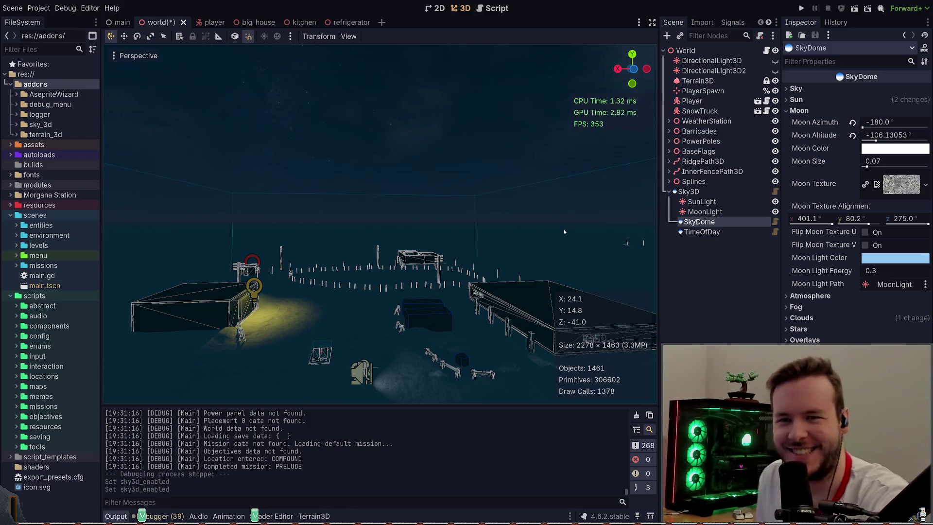
click(819, 295)
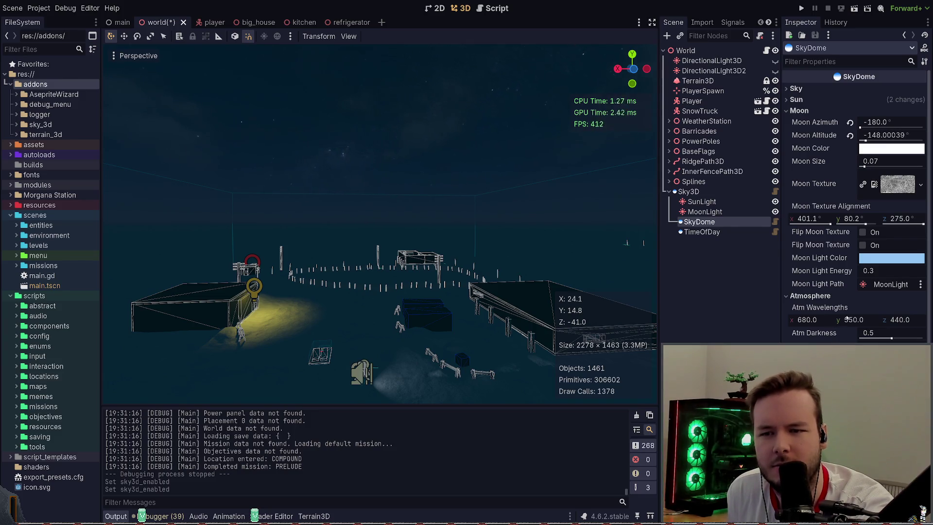
scroll(823, 297, down, 5)
scroll(821, 301, up, 5)
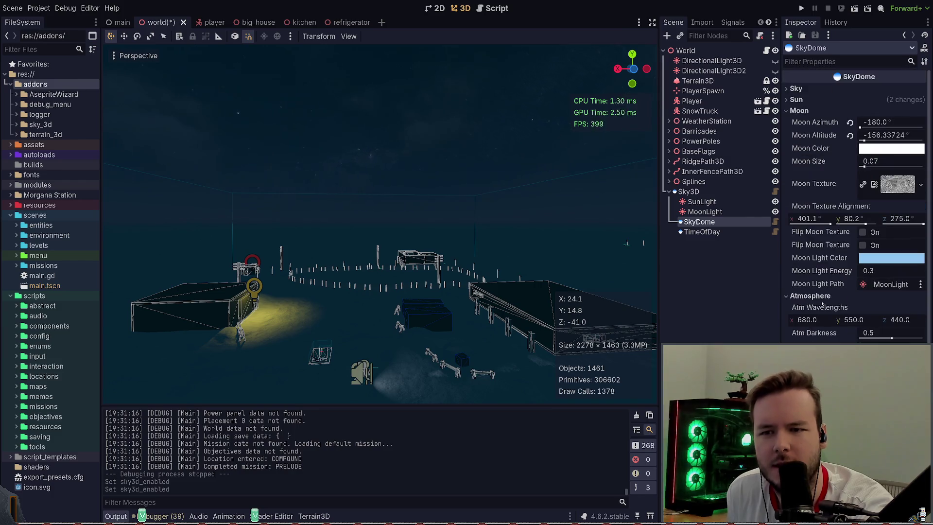
click(810, 295)
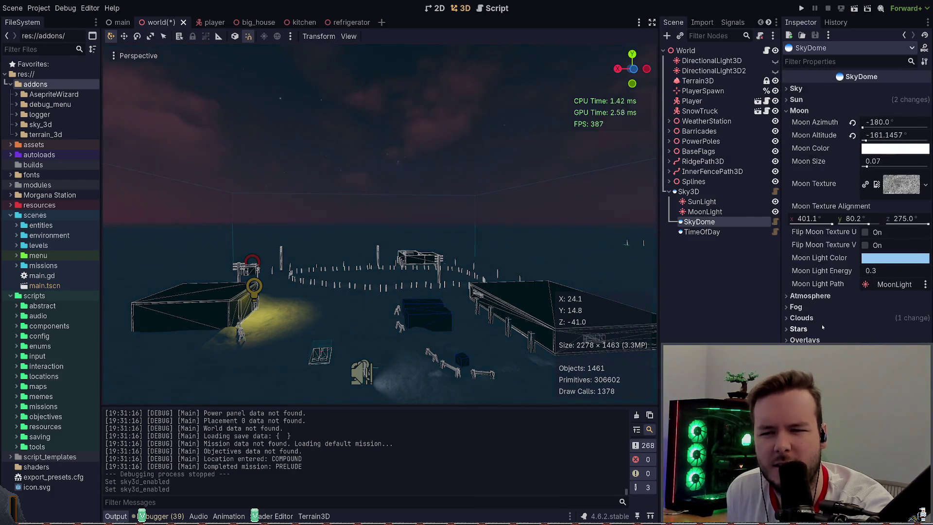
scroll(821, 324, down, 3)
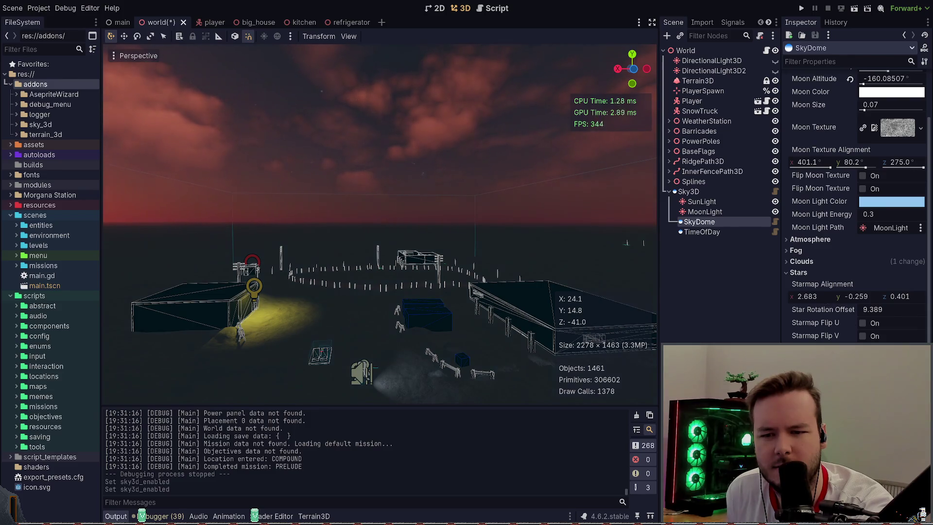
scroll(809, 277, up, 3)
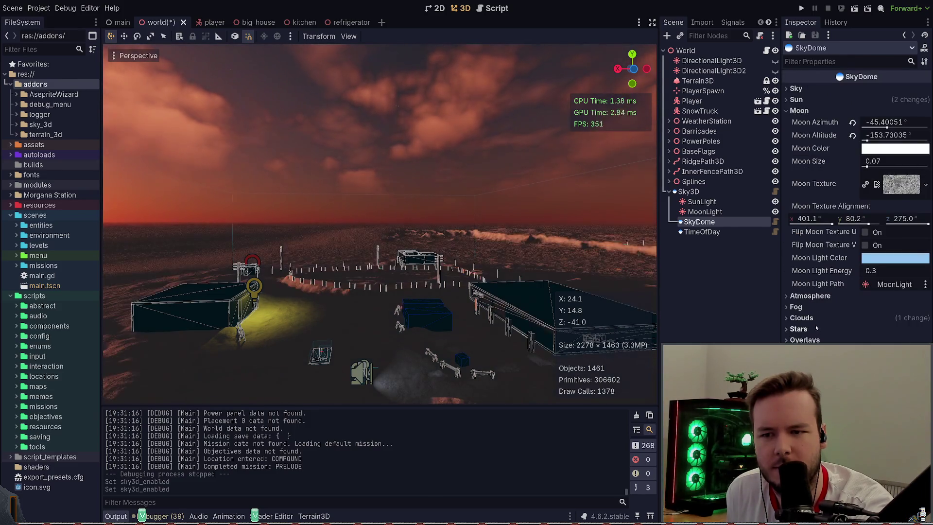
click(811, 318)
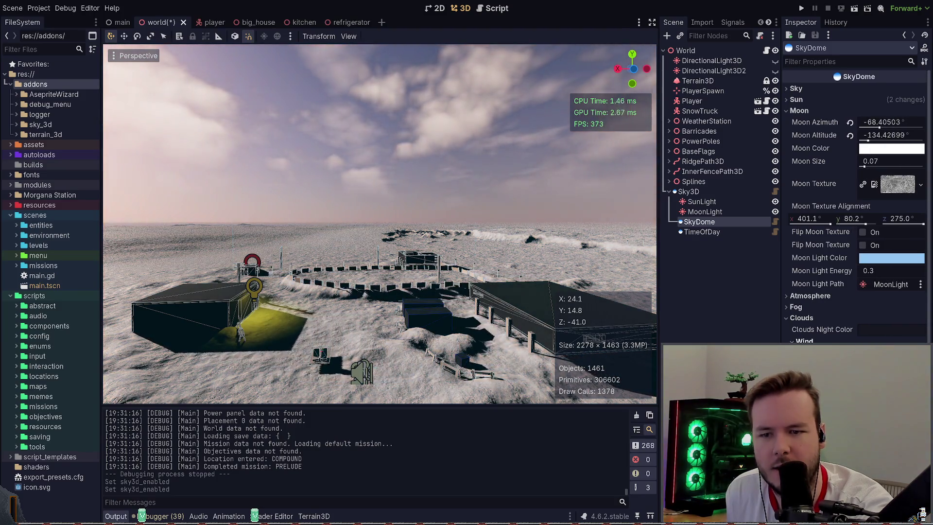
click(801, 318)
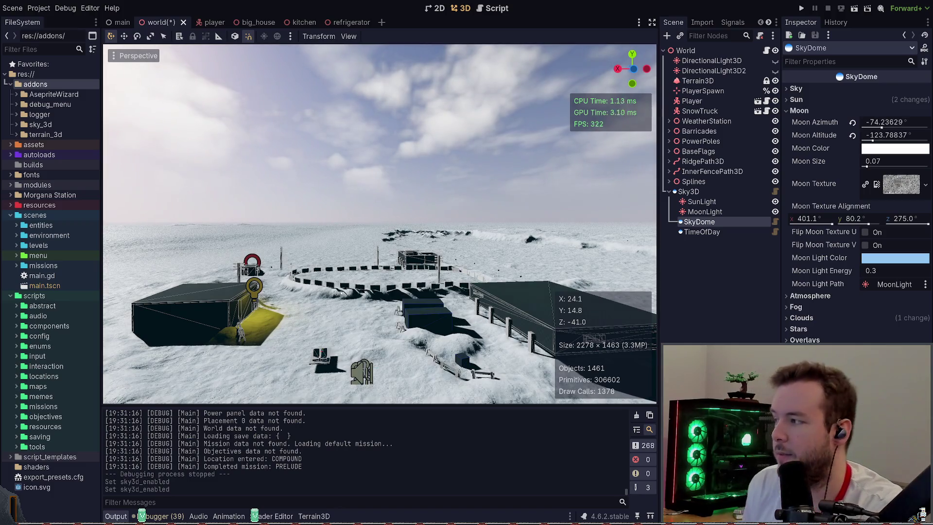
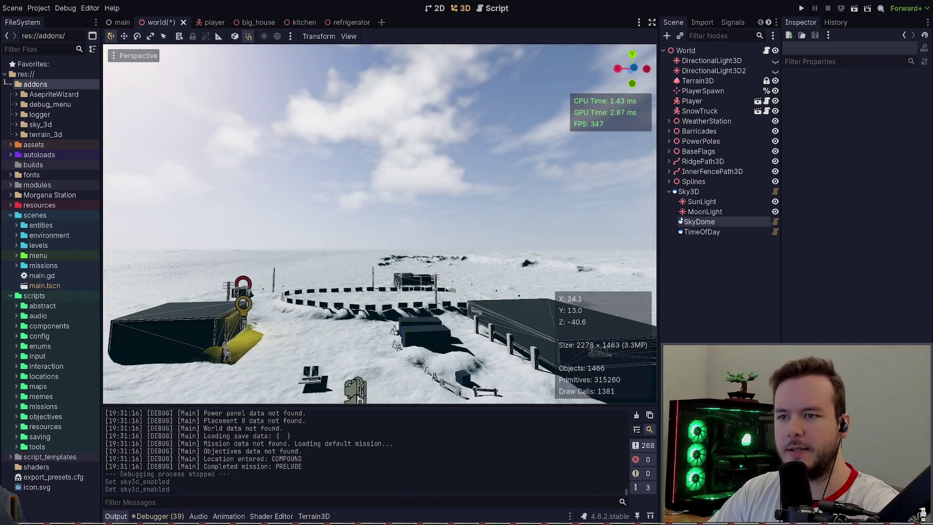
Select SkyDome, snap the viewport to a level front view, and save world.tscn
click(698, 222)
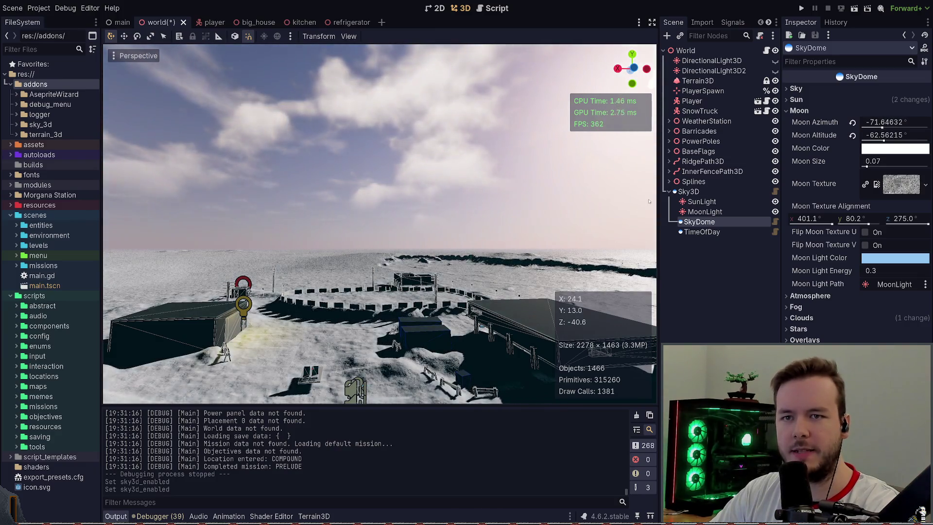
mouse_move(631, 68)
mouse_down()
mouse_move(622, 101)
mouse_move(642, 90)
mouse_move(627, 82)
mouse_move(632, 69)
mouse_up()
key(KP_1)
key(ctrl+s)
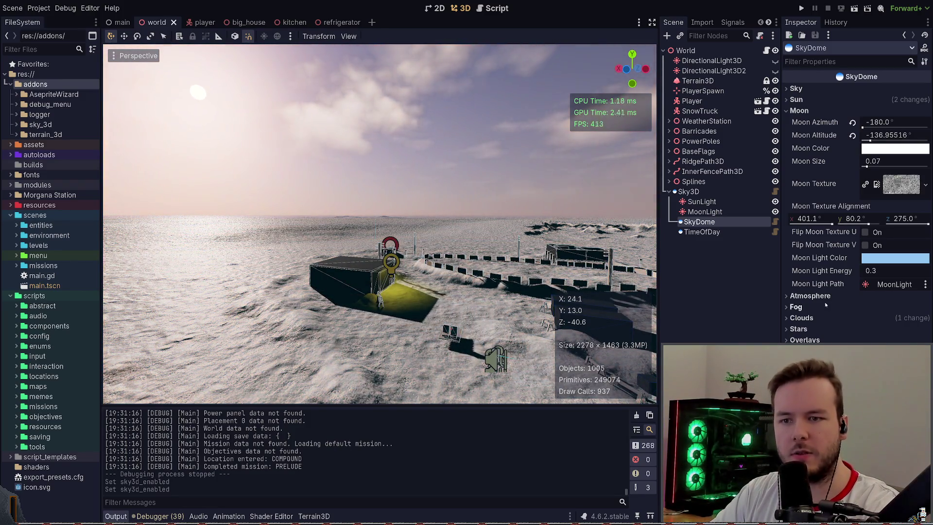
Expand and collapse SkyDome's atmosphere and moon sections in the Inspector
click(825, 297)
click(809, 296)
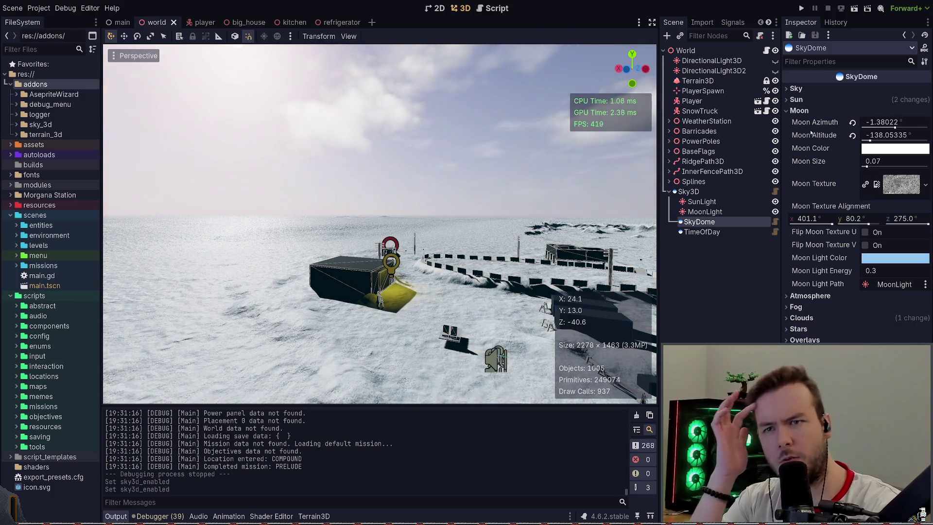
click(799, 110)
click(810, 122)
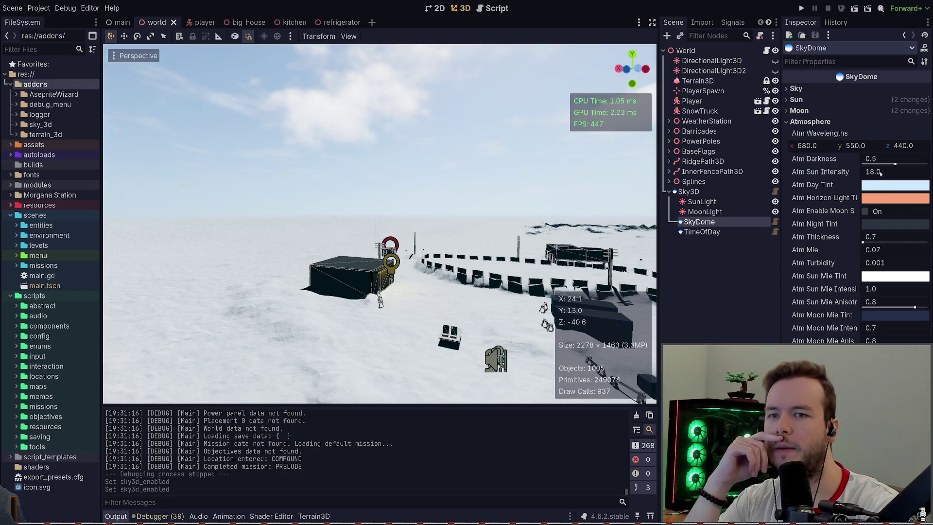
Set SkyDome's Atm Sun Intensity to 12, down from 18, for a redder dusk sky
mouse_move(880, 173)
mouse_down()
mouse_move(855, 173)
mouse_move(874, 173)
mouse_up()
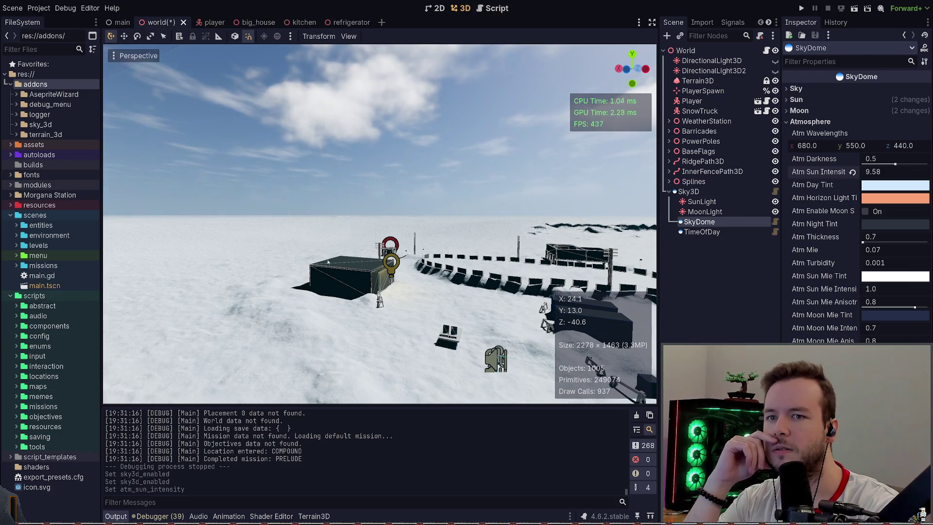
mouse_move(650, 242)
mouse_down()
mouse_move(632, 233)
mouse_move(632, 170)
mouse_move(631, 214)
mouse_move(631, 175)
mouse_move(612, 194)
mouse_move(592, 189)
mouse_move(602, 204)
mouse_move(770, 239)
mouse_up()
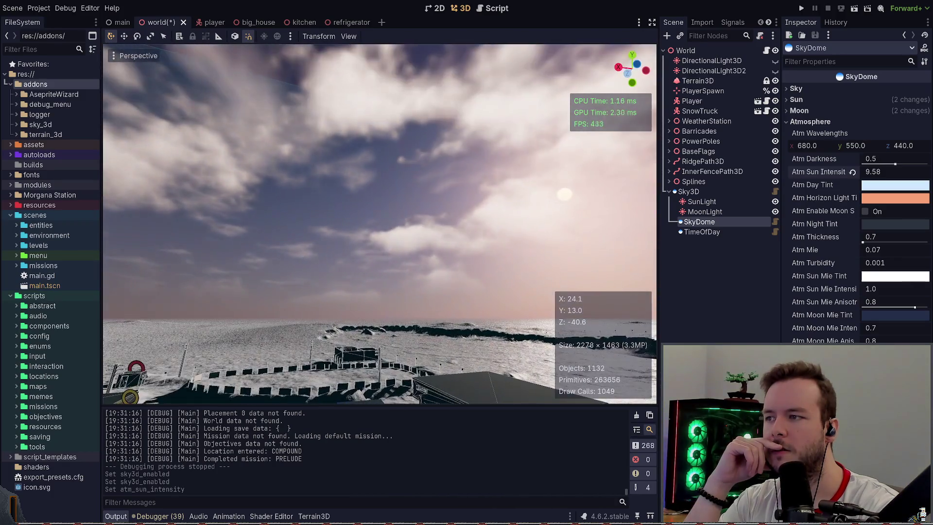
click(874, 172)
text(18)
key(Return)
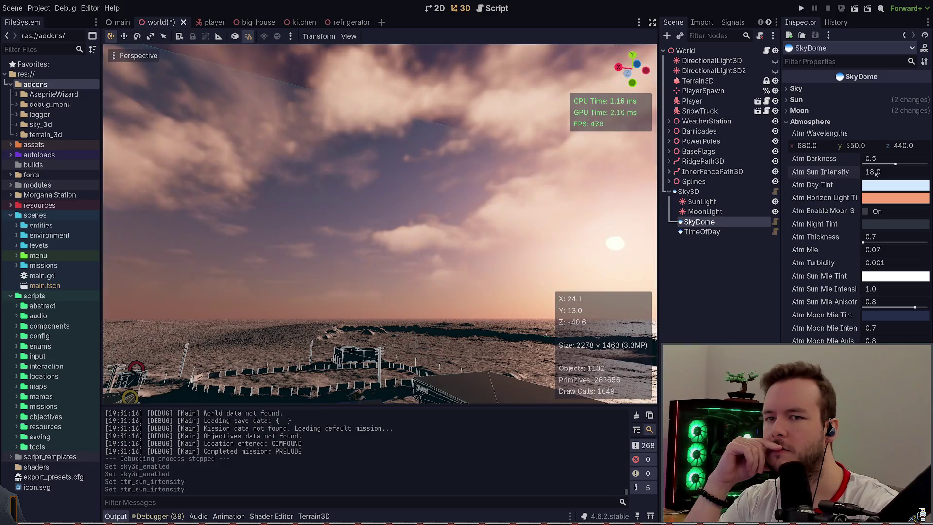
text(12)
key(Return)
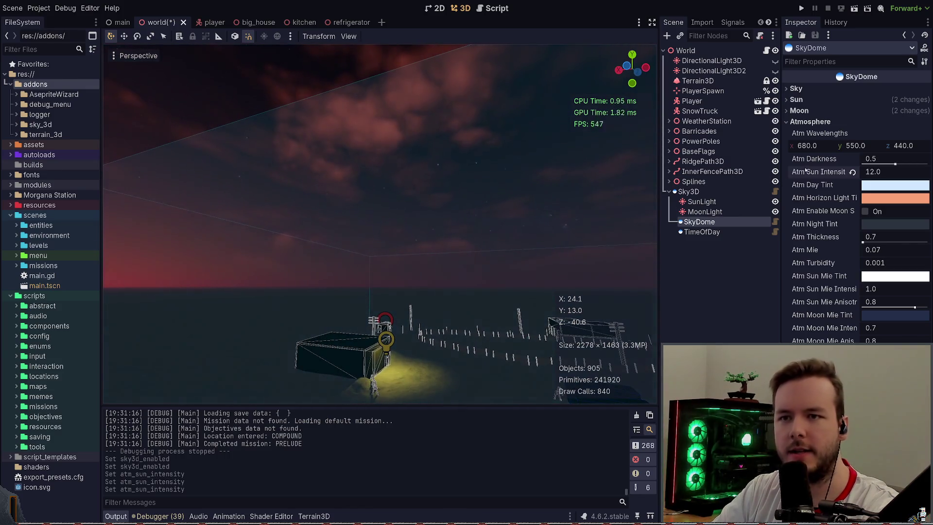
click(796, 89)
Select Sky3D, uncheck Editor Time Enabled, and move Current Time to about 6.82
click(797, 89)
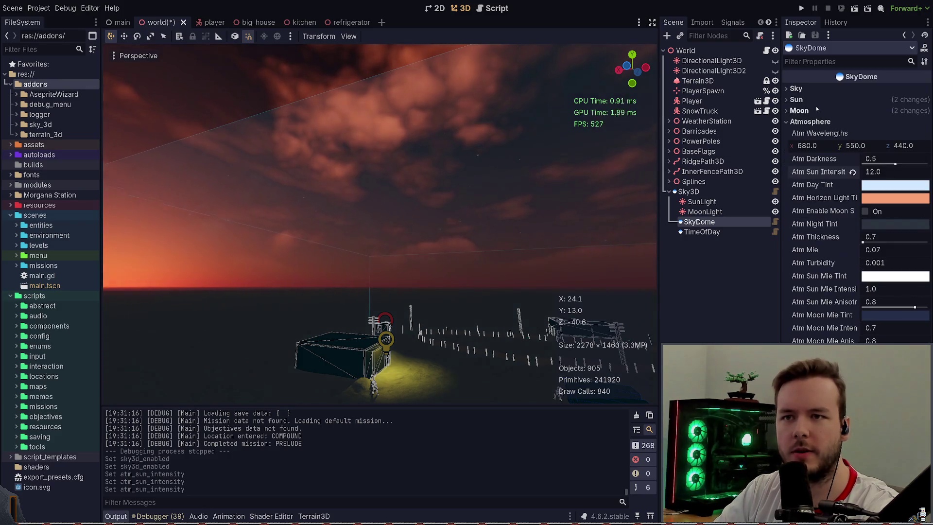
click(819, 122)
click(714, 191)
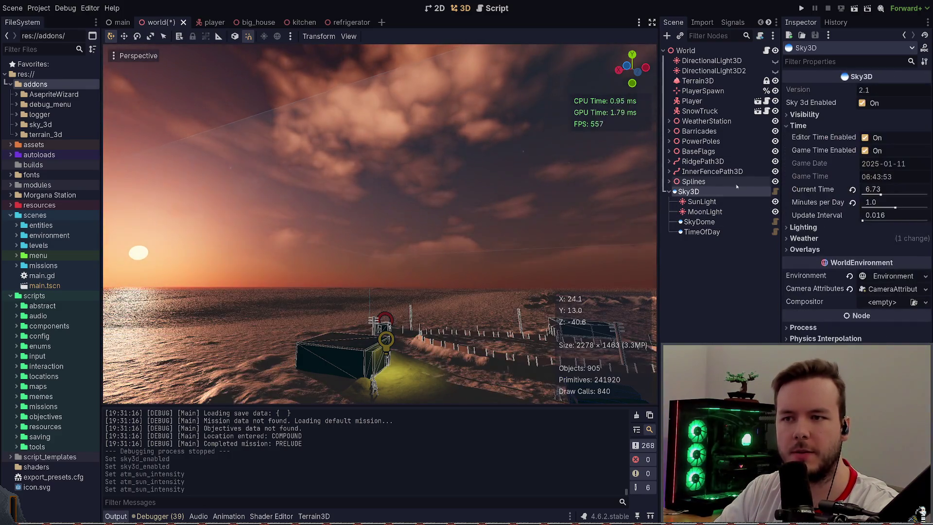
click(865, 138)
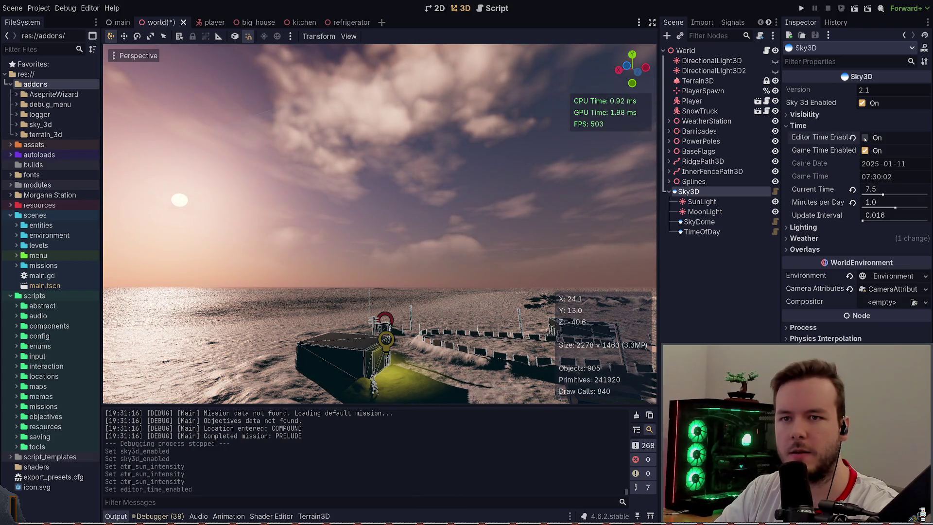
click(865, 138)
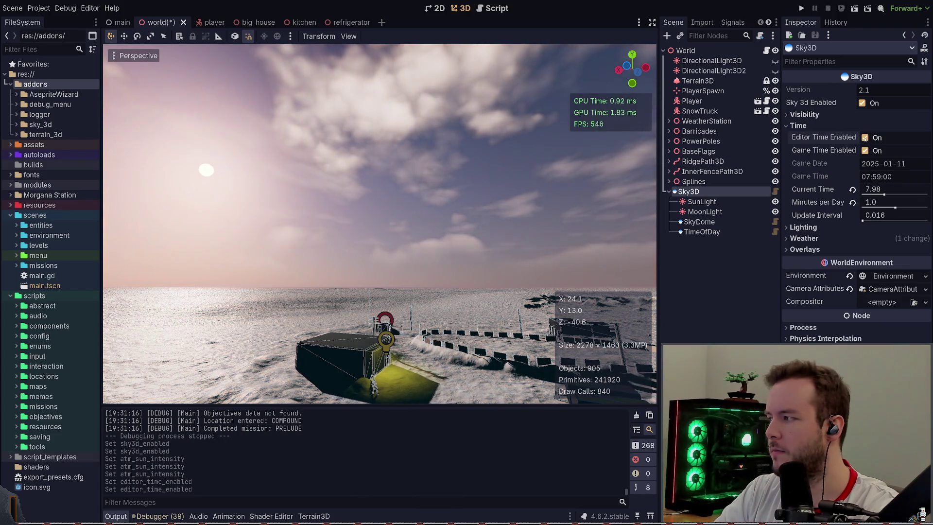
click(865, 138)
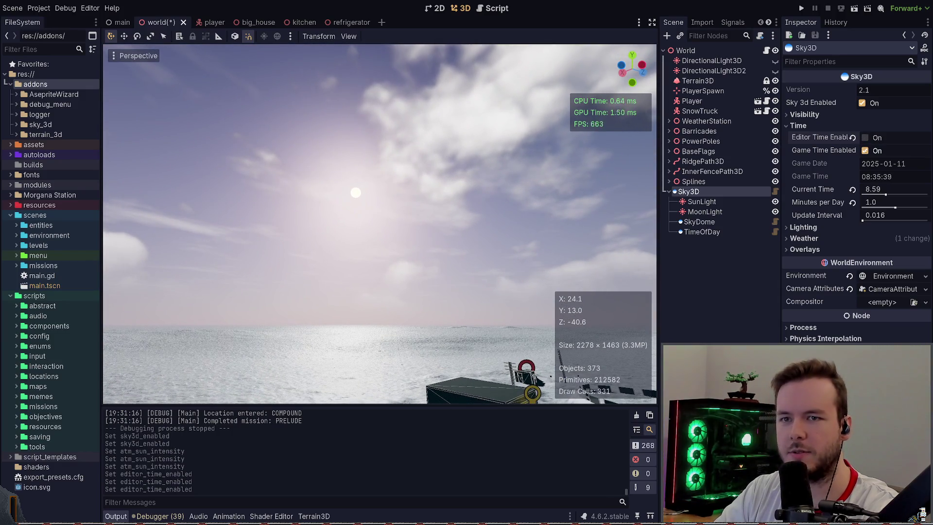
drag(885, 194, 881, 194)
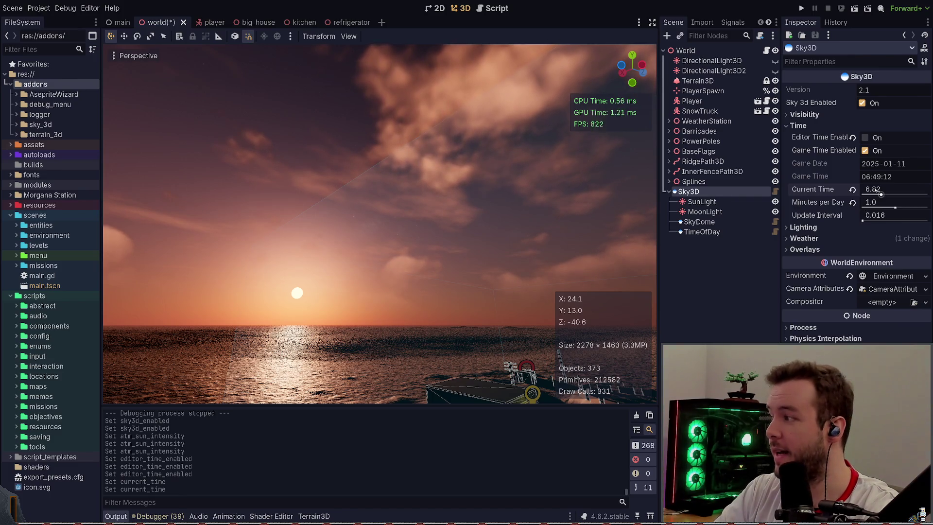
click(816, 228)
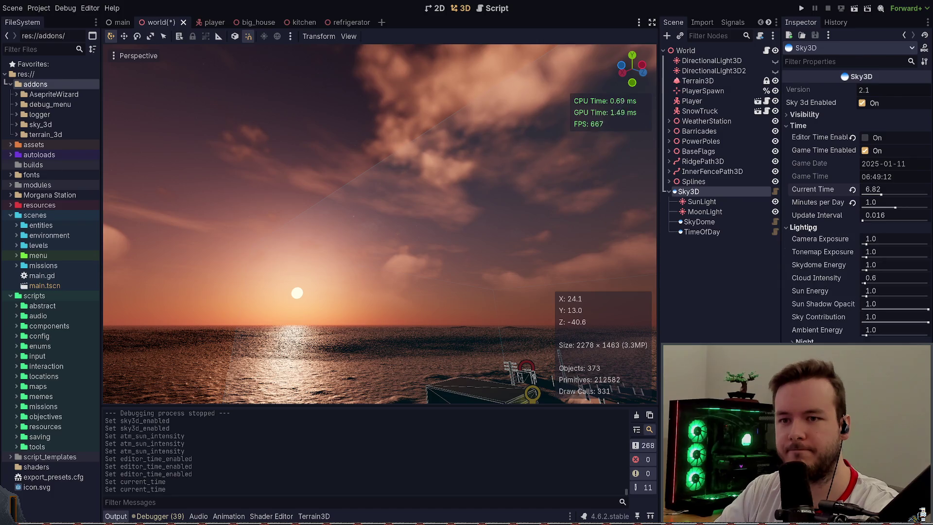
Set Sky3D Sun Energy to 0.7, keeping Sky Contribution and Ambient Energy at 1.0
drag(579, 250, 574, 251)
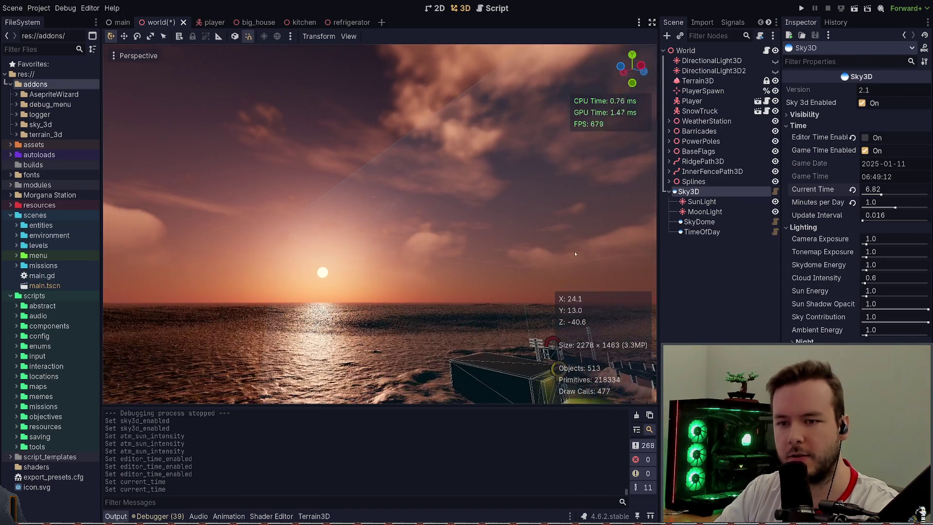
drag(866, 296, 863, 297)
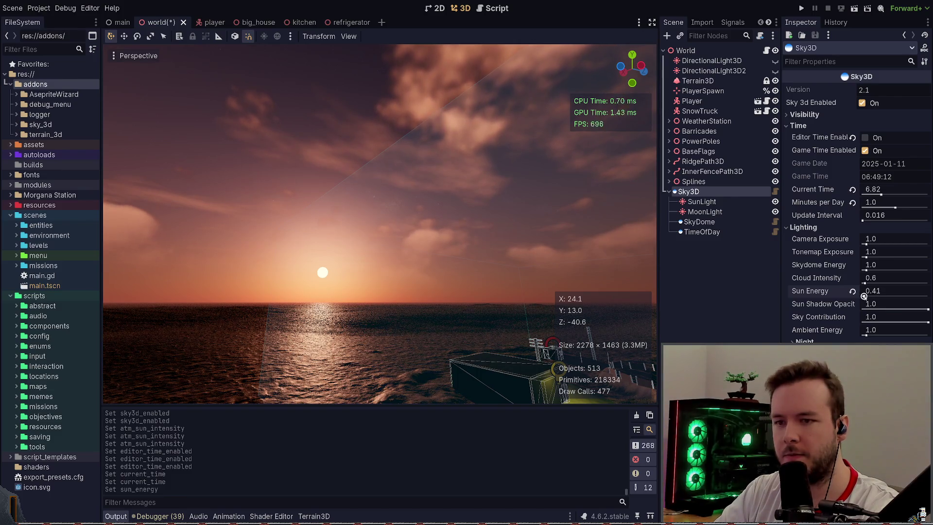
click(852, 291)
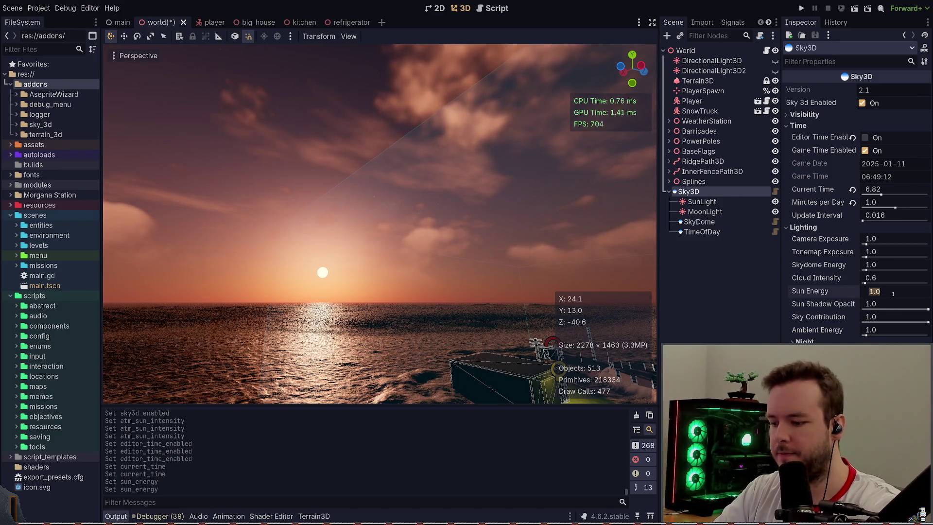
key(Return)
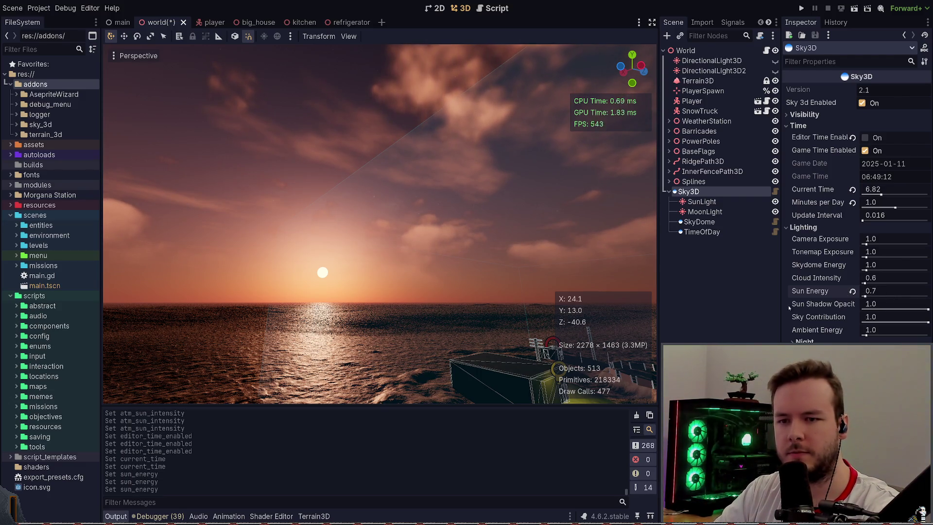
drag(927, 322, 922, 322)
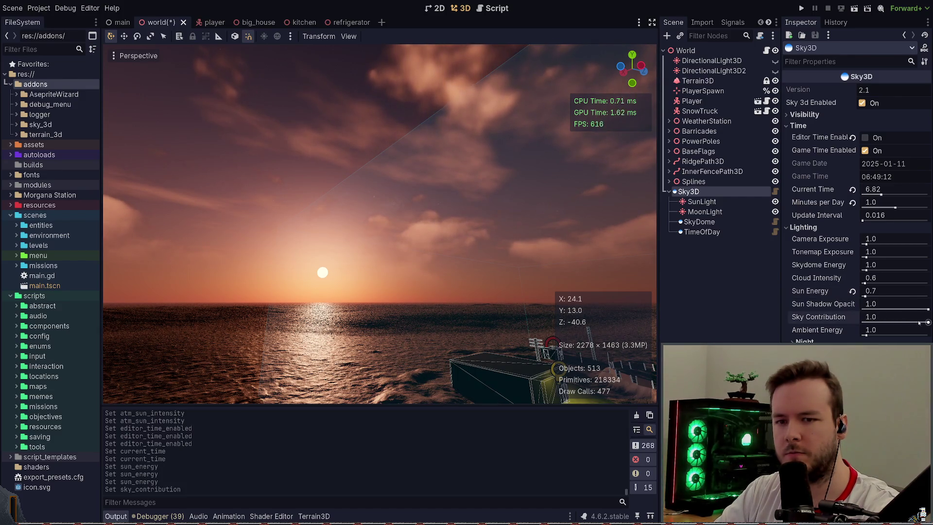
drag(866, 335, 868, 335)
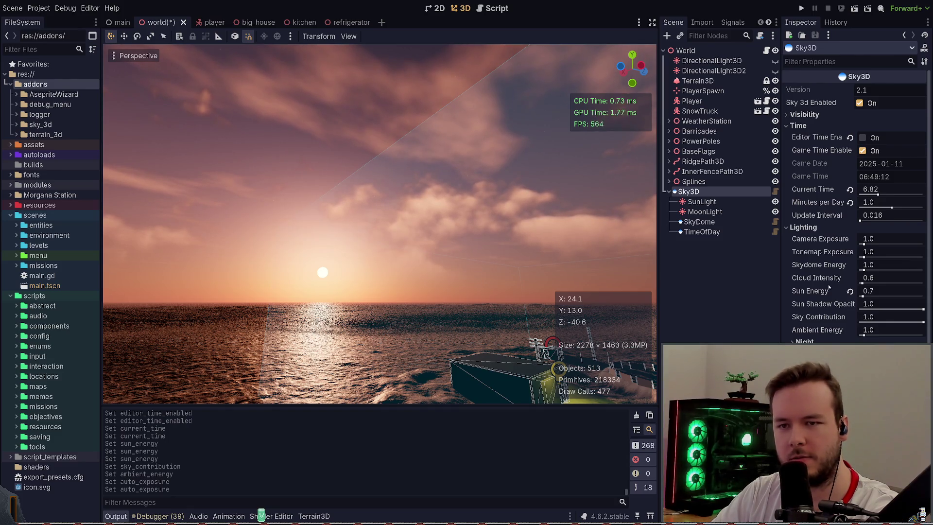
Re-enable editor time and set Sky3D Minutes per Day to 0.5
click(862, 138)
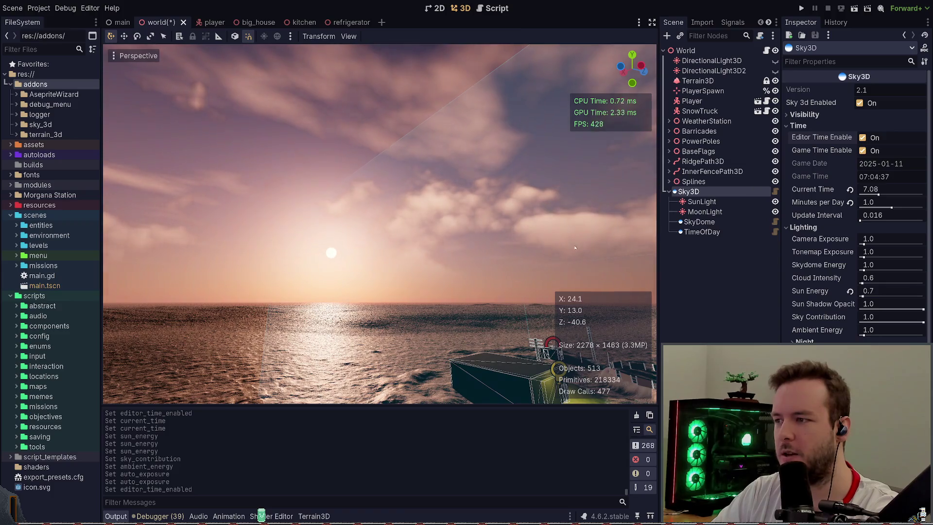
drag(579, 245, 617, 265)
mouse_move(379, 224)
mouse_down()
mouse_move(388, 228)
mouse_move(369, 218)
mouse_move(381, 189)
mouse_move(388, 235)
mouse_move(335, 221)
mouse_move(339, 175)
mouse_move(364, 180)
mouse_up()
click(874, 202)
text(0.5)
key(Return)
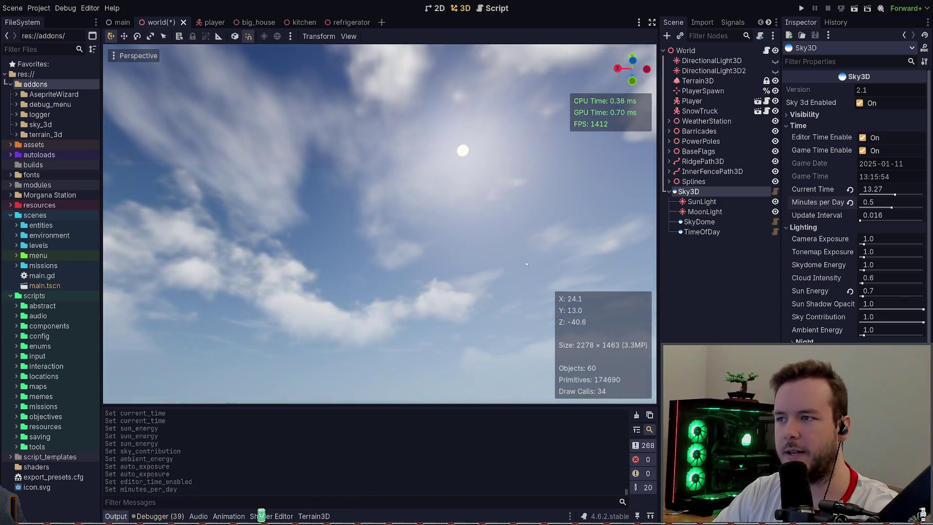
Turn editor time off again and move Current Time to 9.0 for morning
mouse_move(529, 276)
mouse_down()
mouse_move(534, 335)
mouse_move(534, 281)
mouse_move(651, 378)
mouse_move(606, 250)
mouse_move(650, 247)
mouse_up()
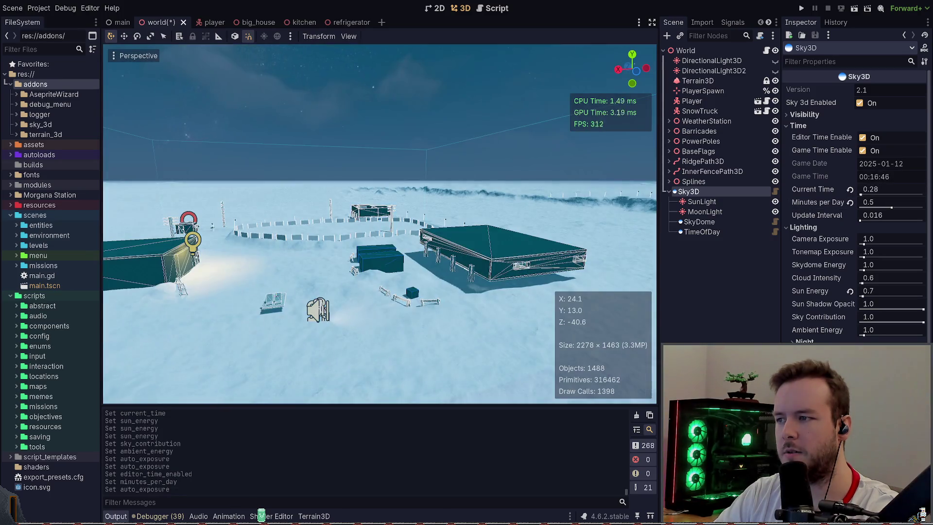
mouse_move(513, 290)
mouse_down()
mouse_move(510, 310)
mouse_move(510, 263)
mouse_move(513, 290)
mouse_up()
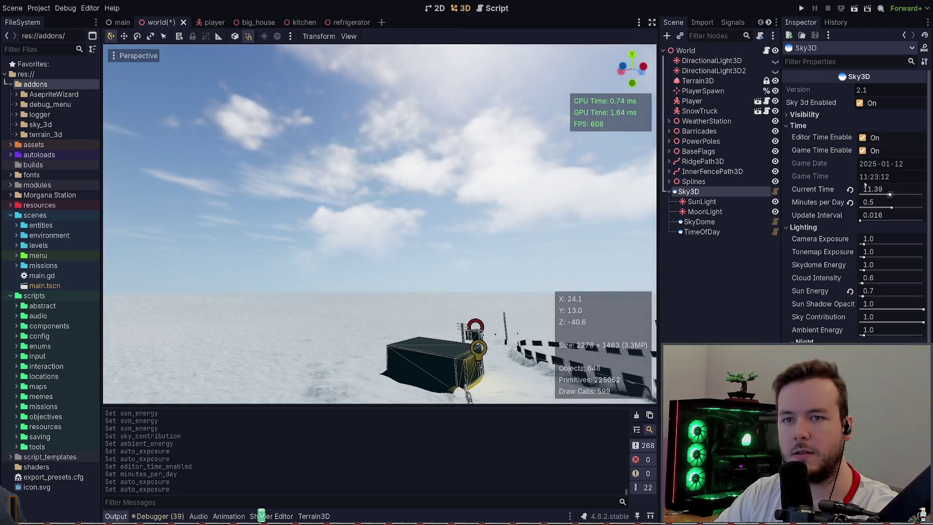
click(863, 137)
mouse_move(890, 194)
mouse_down()
mouse_move(878, 194)
mouse_move(886, 189)
mouse_up()
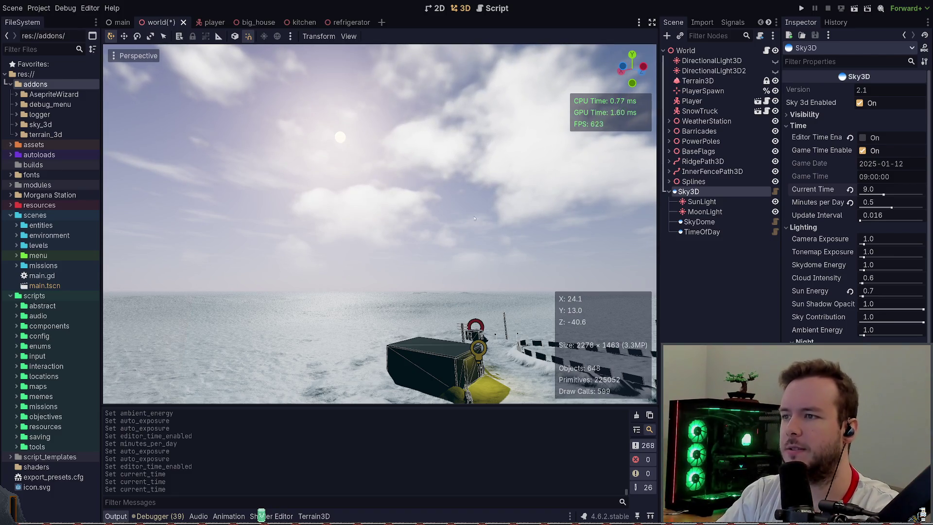
On SkyDome, expand the Clouds section and make the cirrus clouds visible
click(717, 231)
click(720, 222)
click(801, 144)
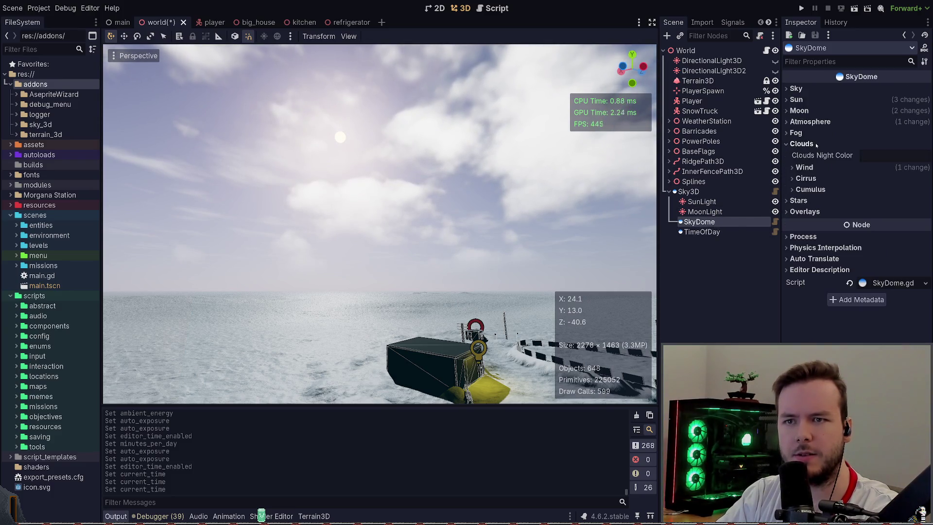
click(807, 167)
click(814, 167)
click(814, 178)
click(814, 179)
click(823, 179)
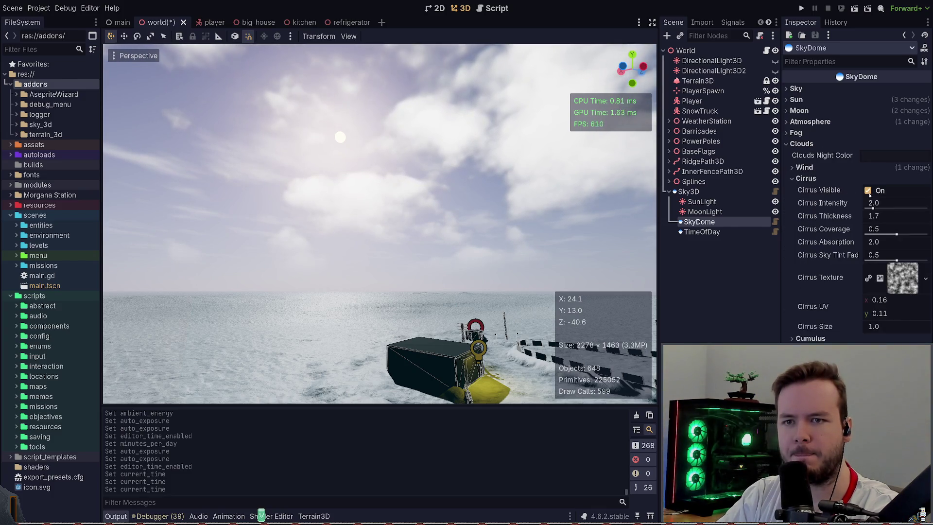
click(867, 190)
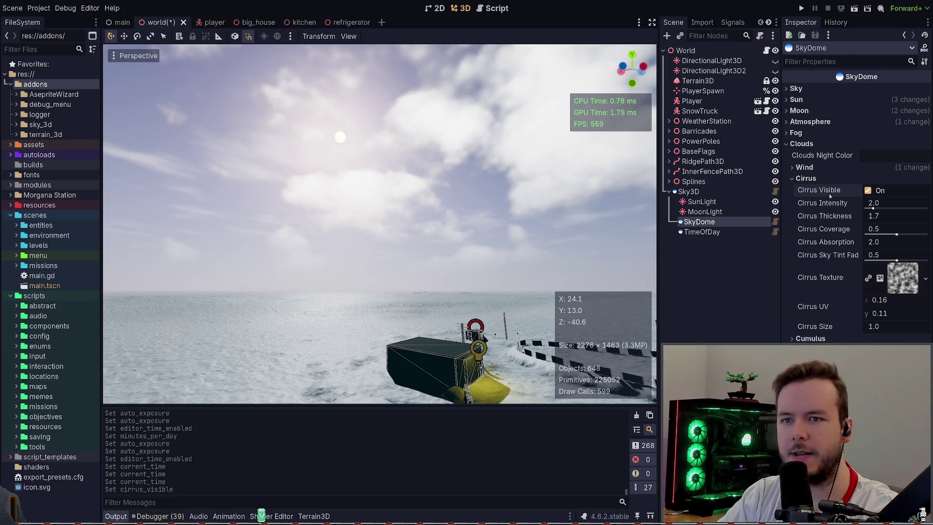
click(805, 178)
Uncheck Cumulus Visible to hide the cumulus clouds
click(810, 189)
click(867, 201)
click(806, 167)
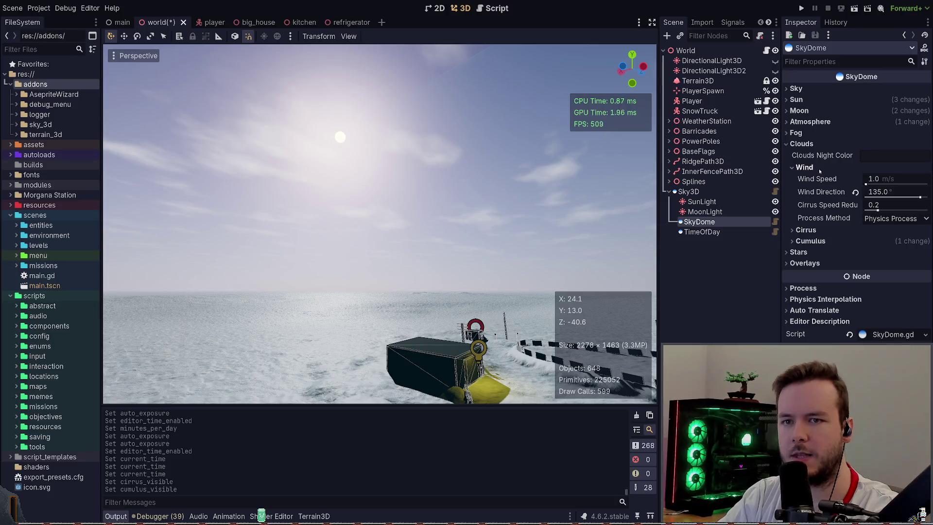
click(820, 168)
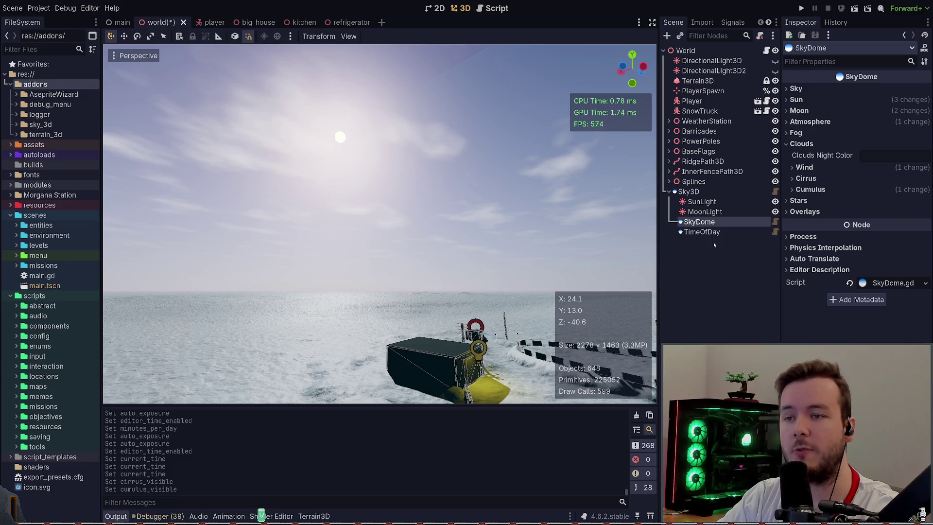
Inspect the MoonLight and SunLight nodes and MoonLight's light settings
click(707, 212)
click(705, 203)
click(728, 215)
click(798, 126)
click(798, 126)
Check SunLight's light settings, then select Sky3D and collapse its Time section
click(712, 220)
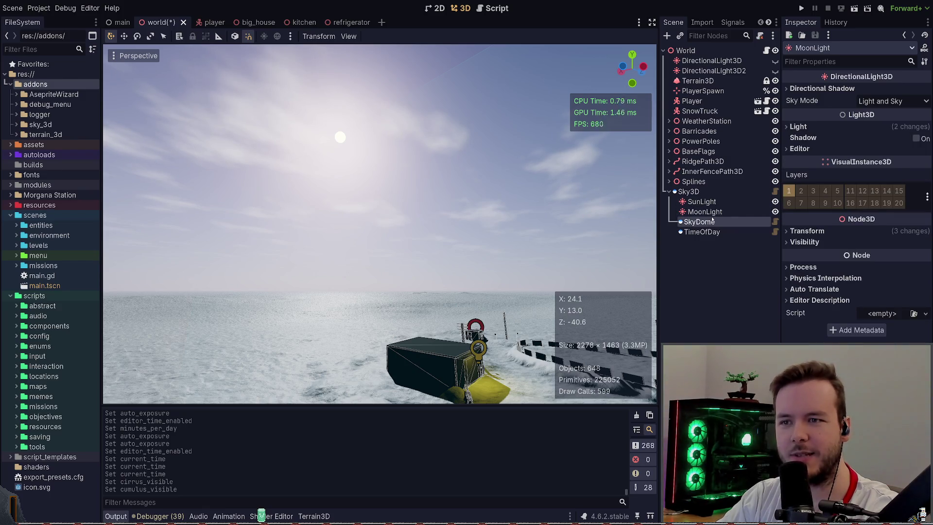
click(702, 202)
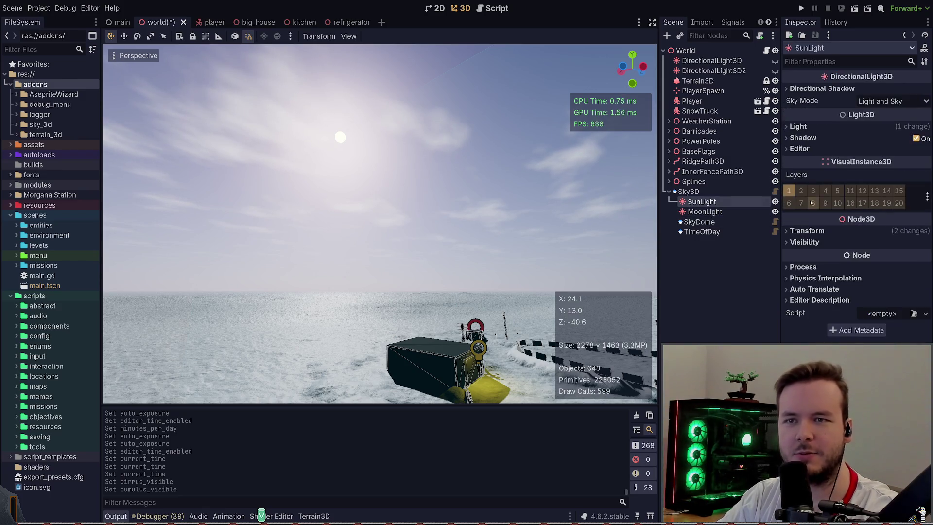
click(814, 127)
click(815, 128)
click(689, 191)
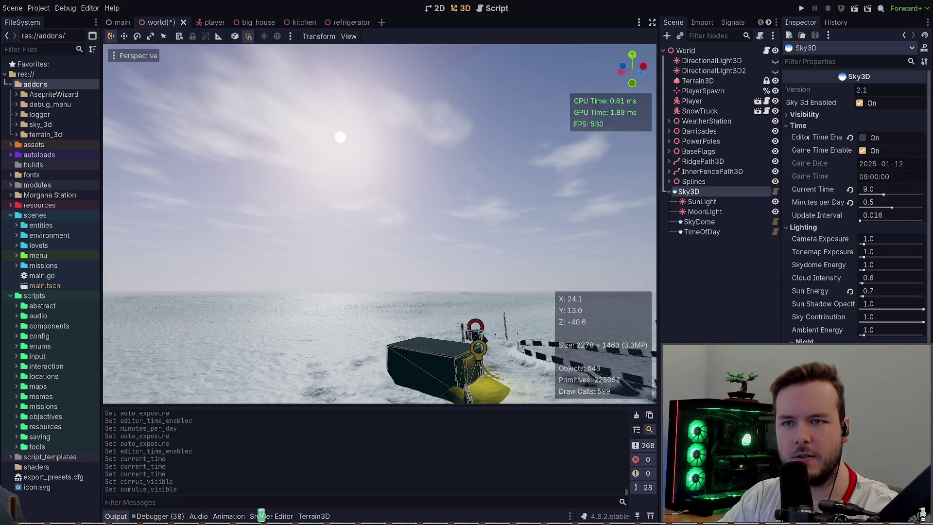
click(798, 126)
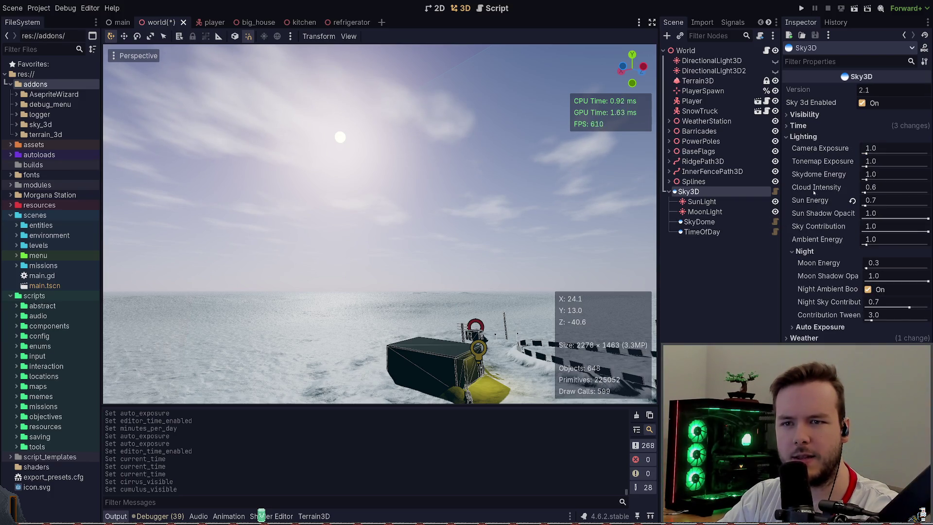
Try a higher Cloud Intensity on Sky3D and glance at the Weather settings
drag(865, 192, 897, 192)
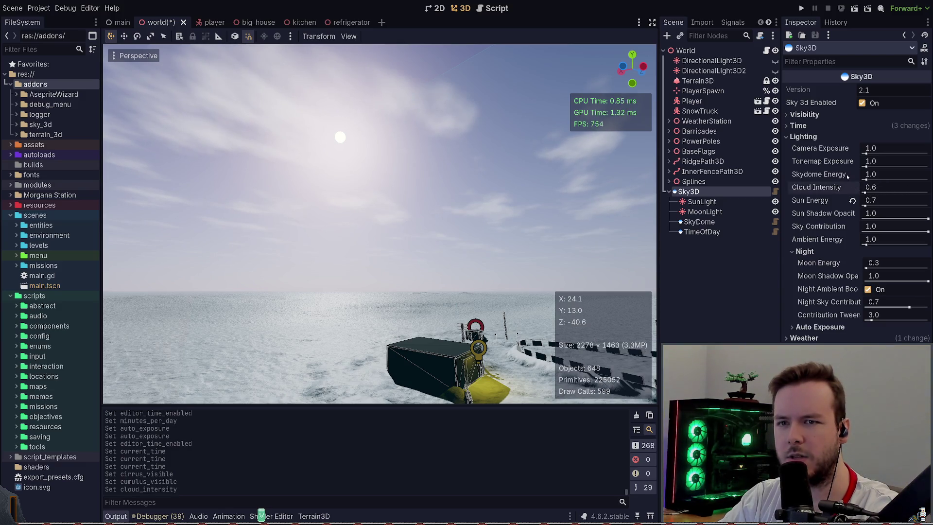
click(803, 137)
click(804, 148)
click(805, 148)
Toggle the equatorial and azimuthal grid overlays on and off again
click(805, 159)
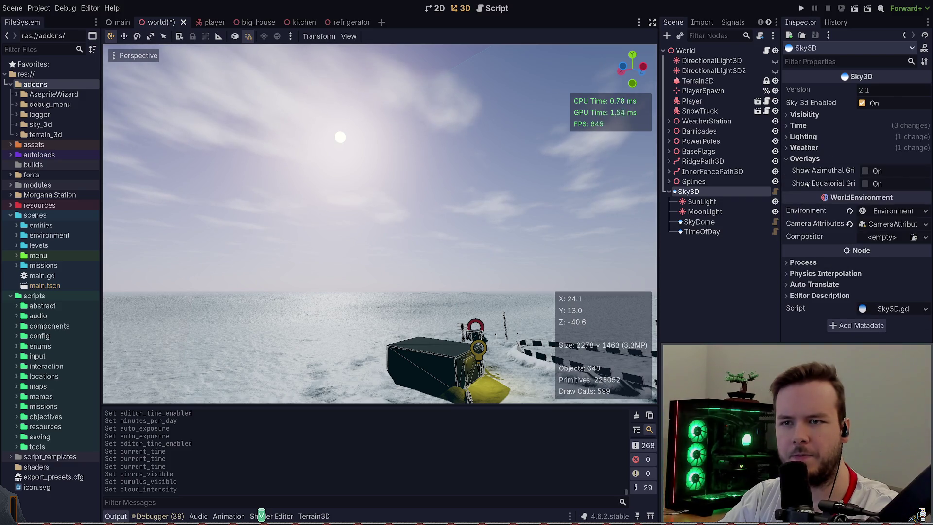
click(866, 184)
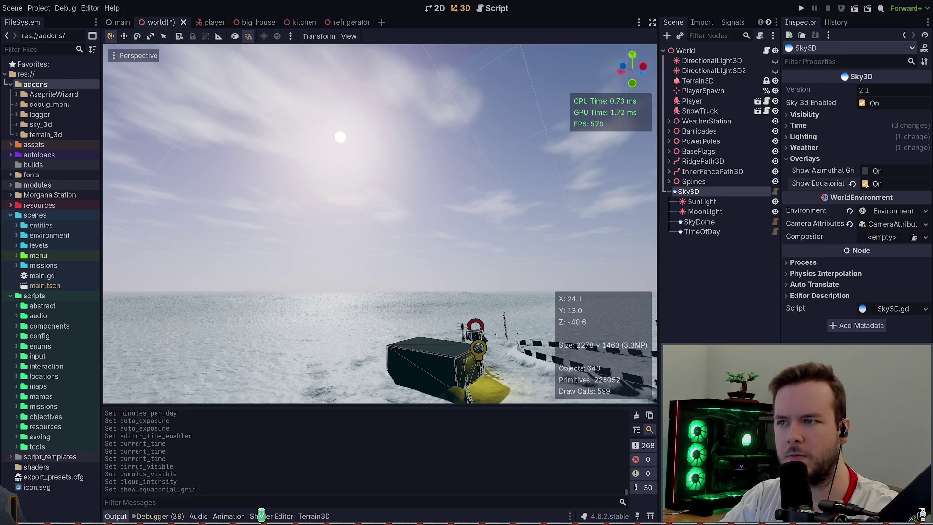
click(865, 184)
click(865, 171)
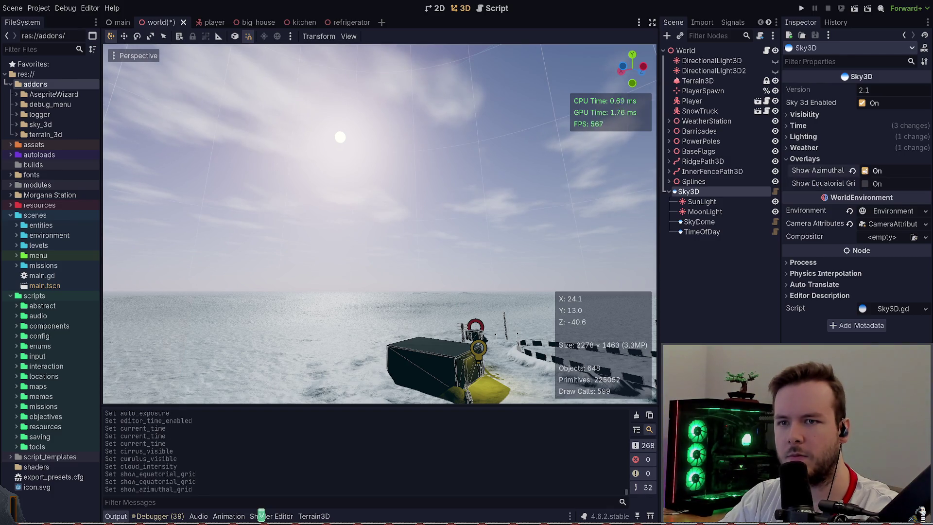
click(865, 171)
click(804, 159)
Toggle Clouds Enabled in Visibility, leaving the clouds turned back on
click(804, 114)
click(806, 116)
click(810, 116)
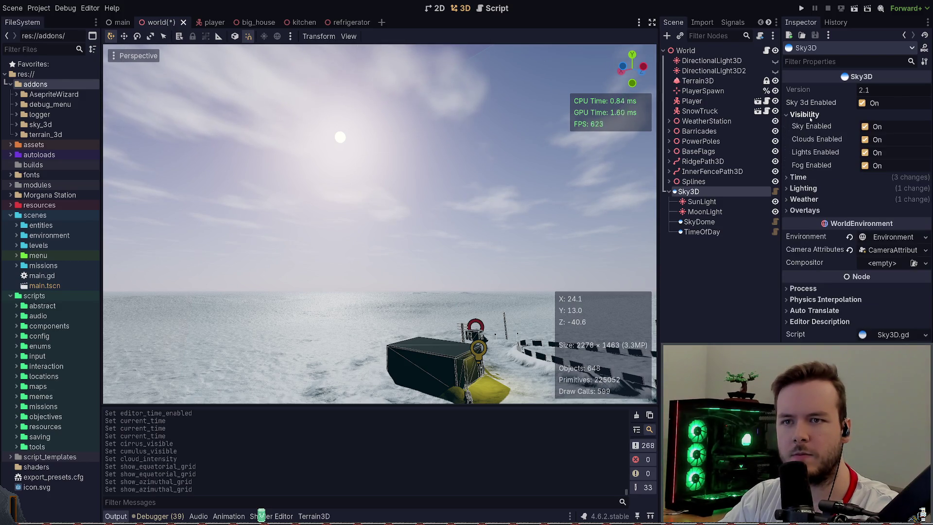
click(866, 139)
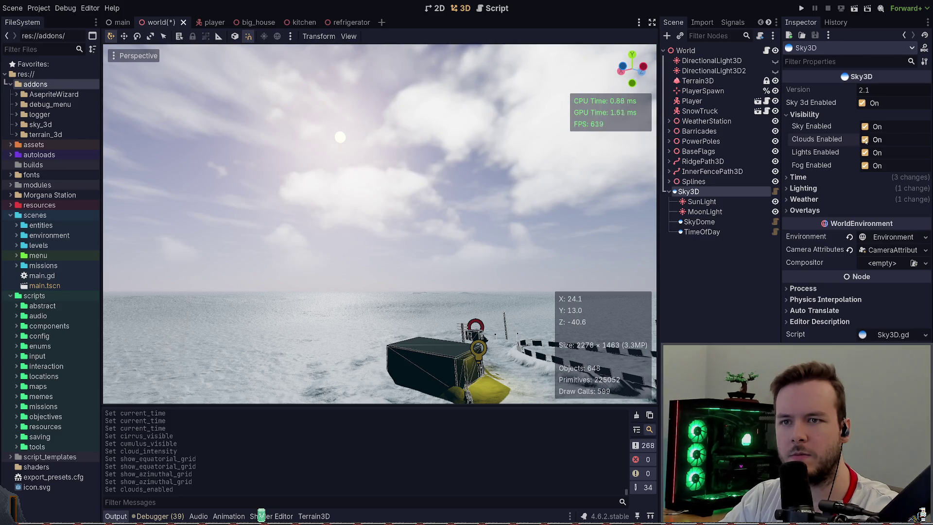
click(865, 140)
click(865, 141)
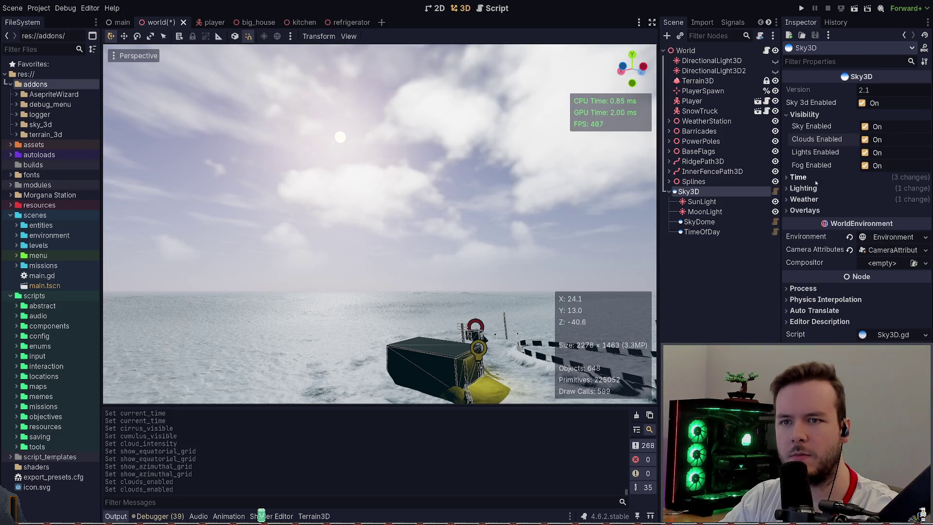
click(805, 210)
click(804, 210)
click(817, 188)
click(818, 188)
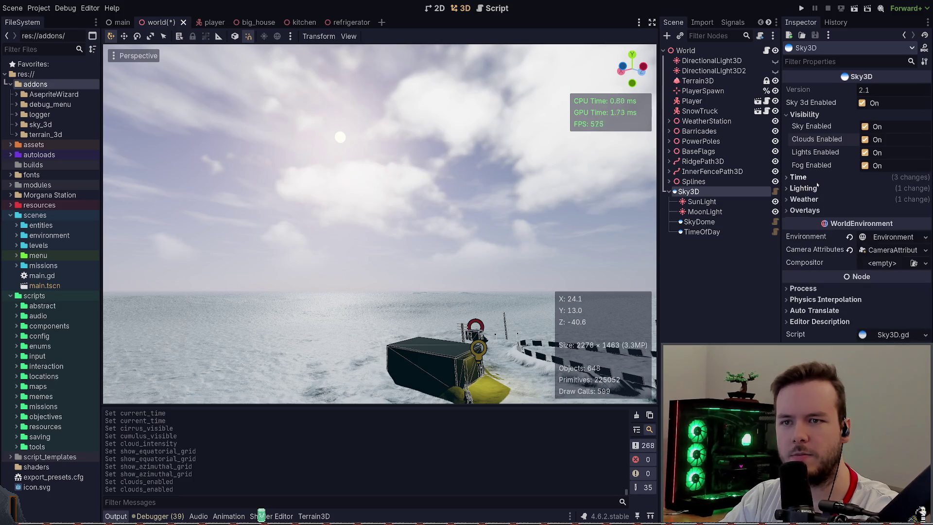
Select SkyDome and expand its cumulus cloud settings
click(708, 232)
click(713, 224)
click(810, 189)
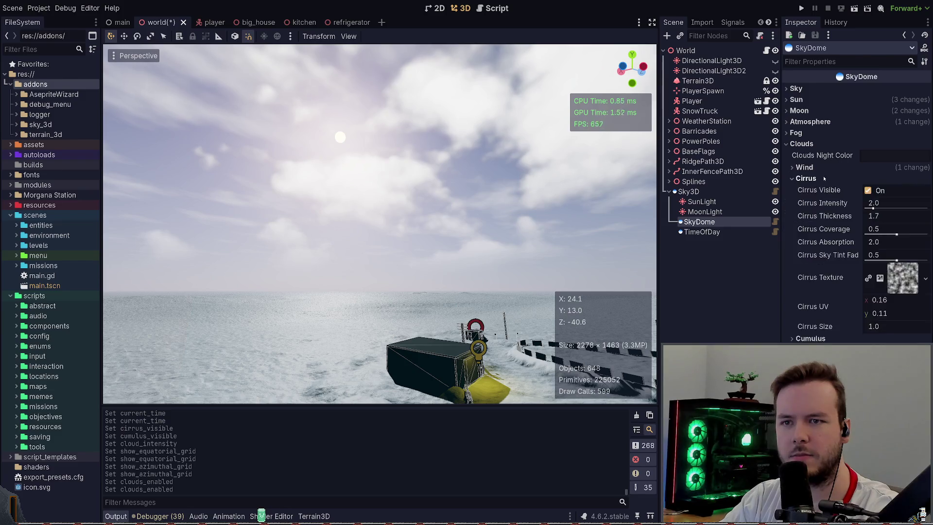
Hide the SkyDome cumulus clouds and save the world scene
click(868, 202)
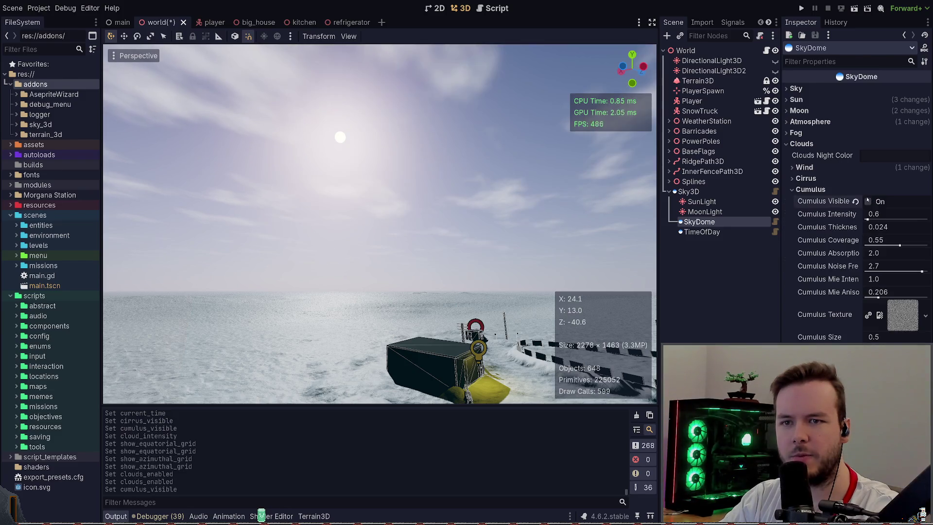
click(810, 189)
key(ctrl+s)
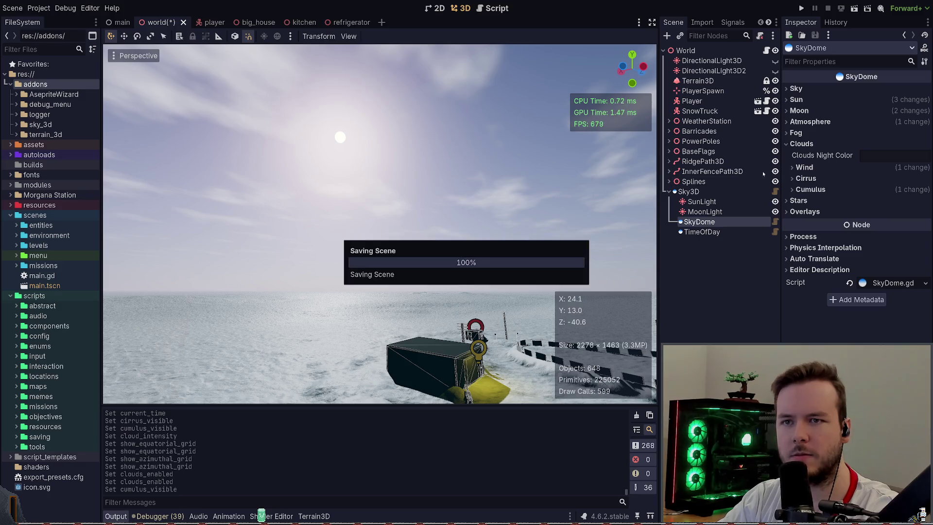
Give the Atm Day Tint a stronger blue, comparing it with undo
click(811, 122)
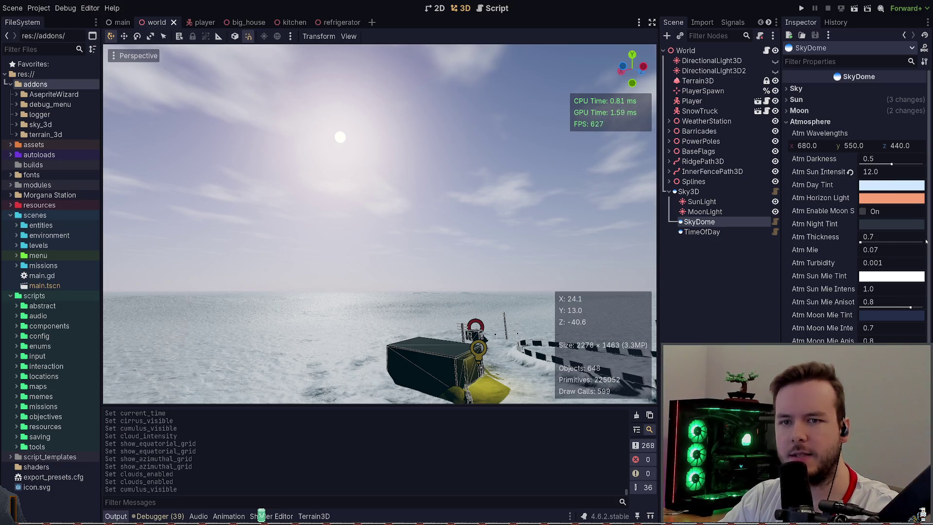
drag(924, 246, 923, 218)
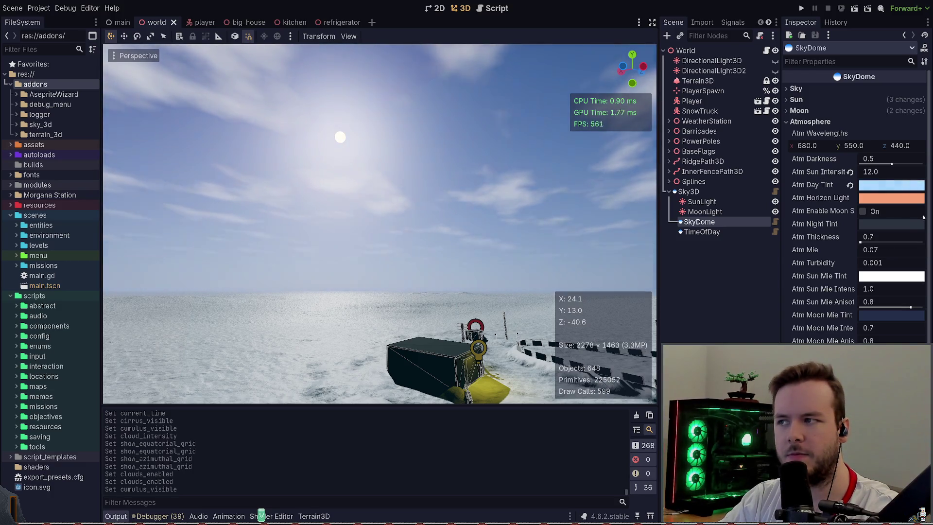
key(ctrl+z)
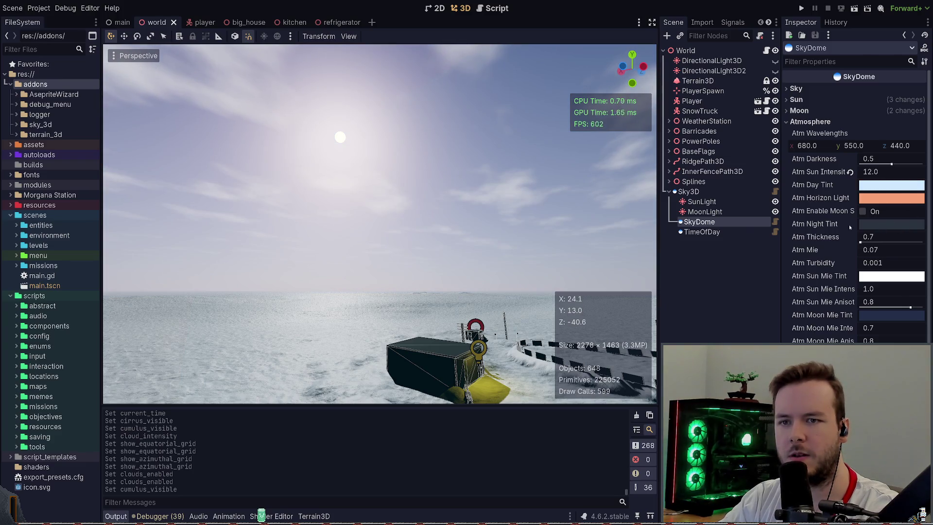
key(ctrl+z)
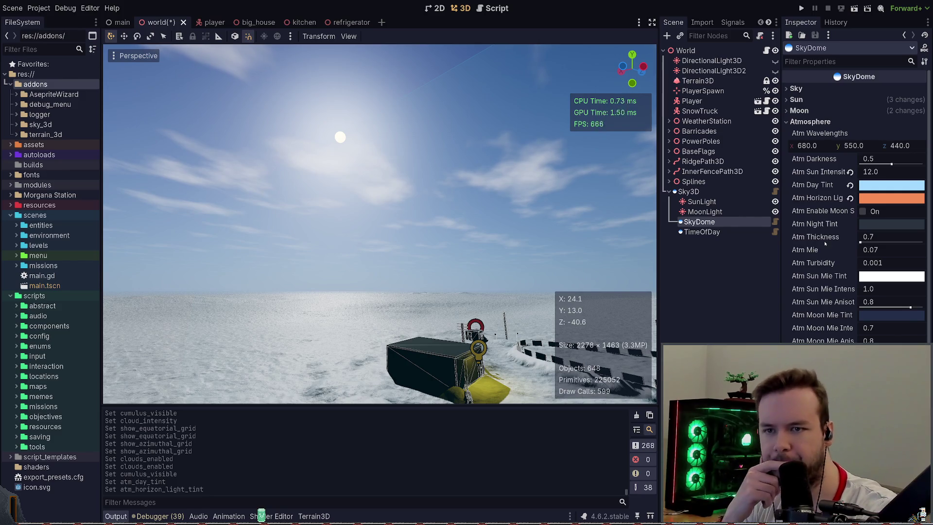
Try atmosphere thickness values, keep it at 0.7, and save the scene
mouse_move(861, 241)
mouse_down()
mouse_move(896, 242)
mouse_move(851, 238)
mouse_up()
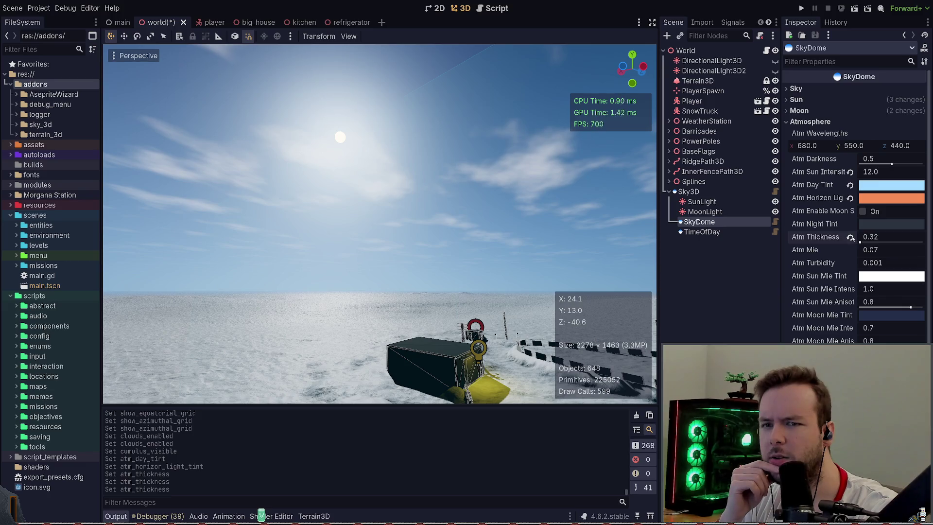
click(849, 237)
click(882, 238)
text(.5)
key(Return)
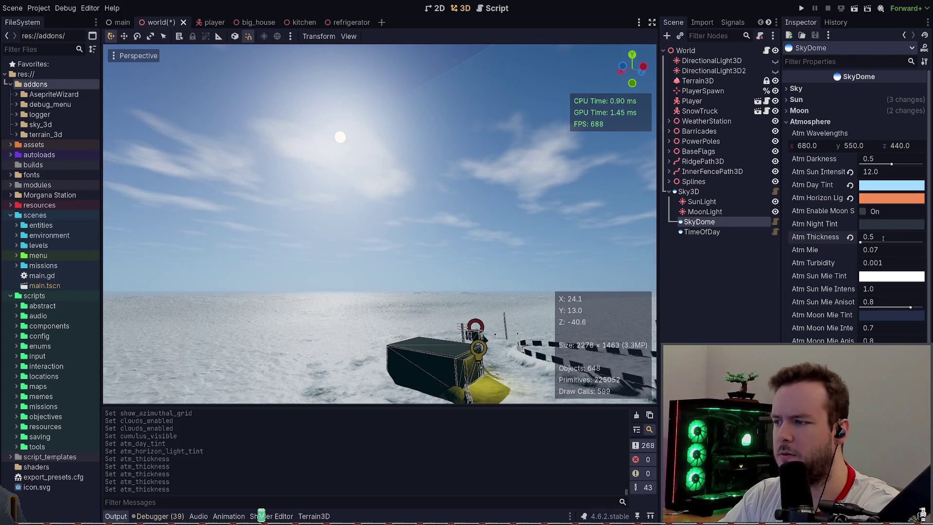
key(ctrl+z)
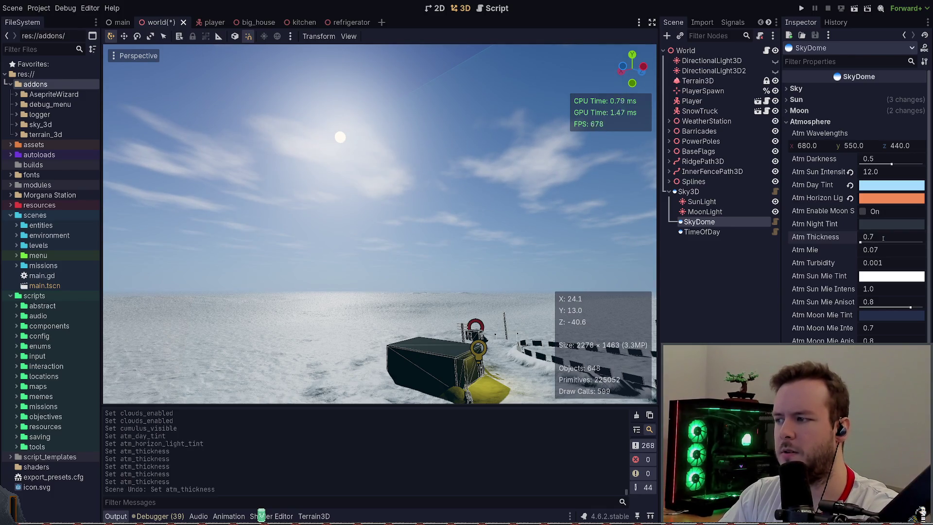
key(ctrl+s)
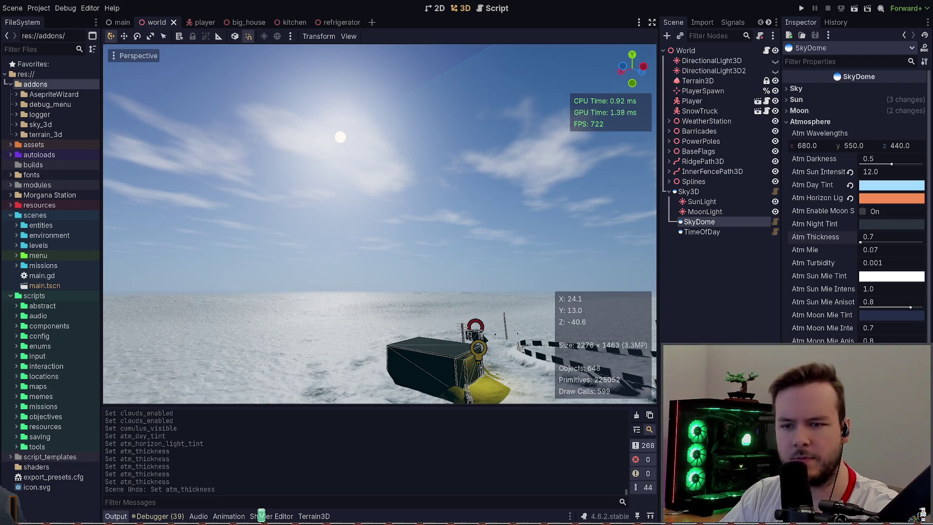
Toggle the SkyDome fog repeatedly, leaving it switched off
scroll(873, 276, down, 5)
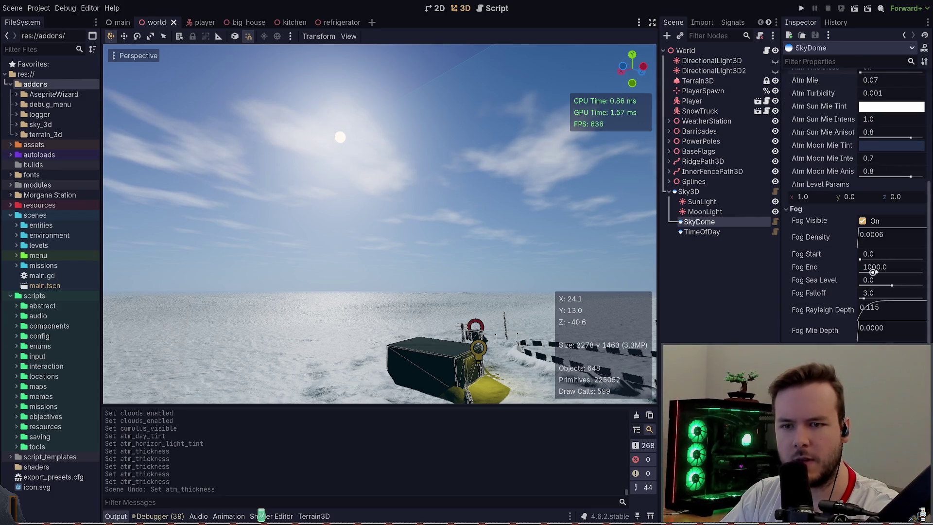
click(863, 221)
click(862, 221)
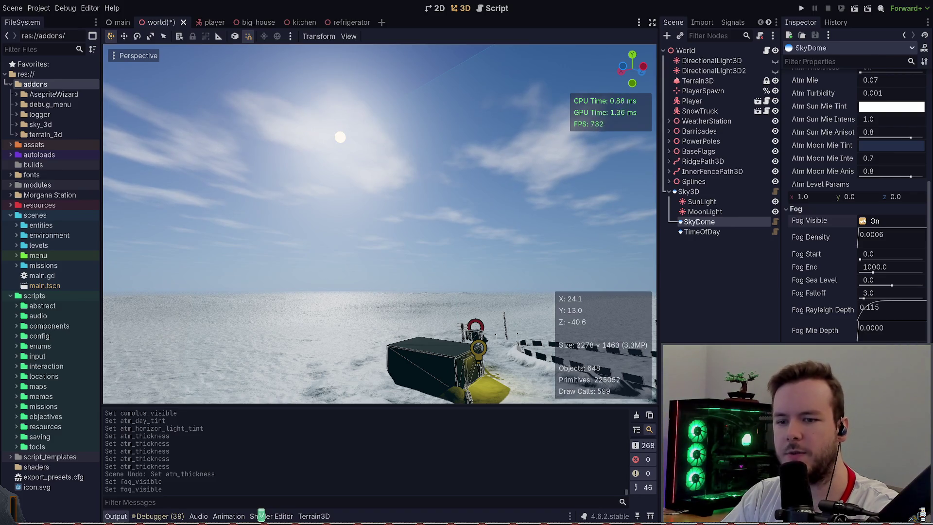
click(863, 221)
click(863, 221)
click(863, 221)
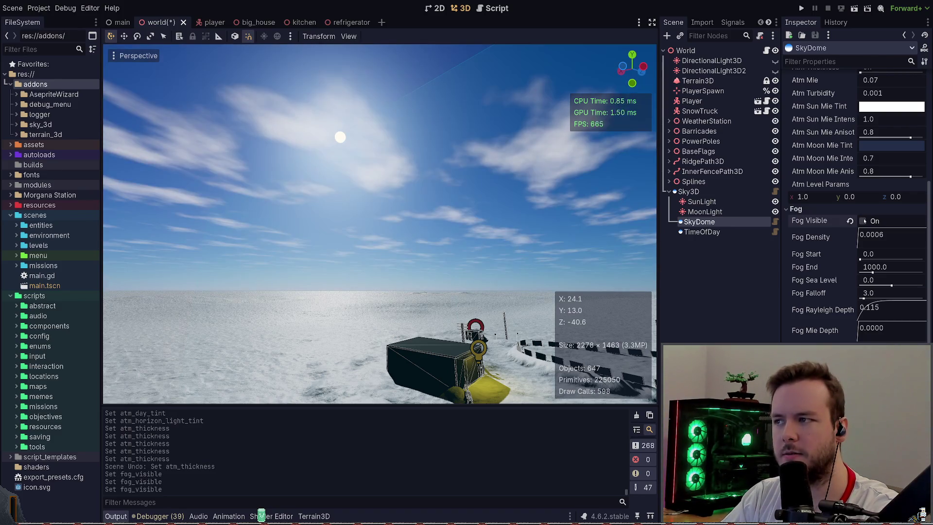
click(864, 221)
click(864, 221)
scroll(816, 195, up, 5)
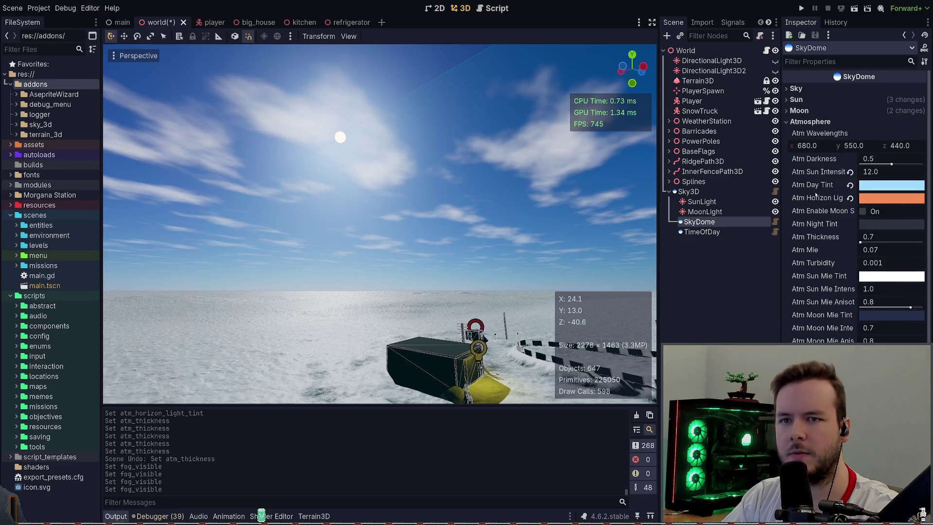
Compare day tints with undo/redo, settle on the saturated blue, and save
click(849, 185)
key(ctrl+z)
key(ctrl+shift+z)
key(ctrl+z)
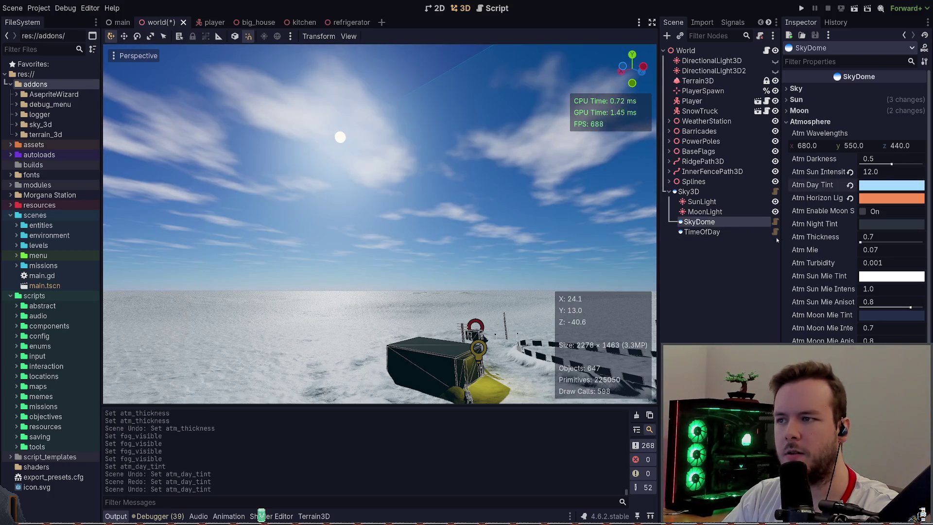
key(ctrl+shift+z)
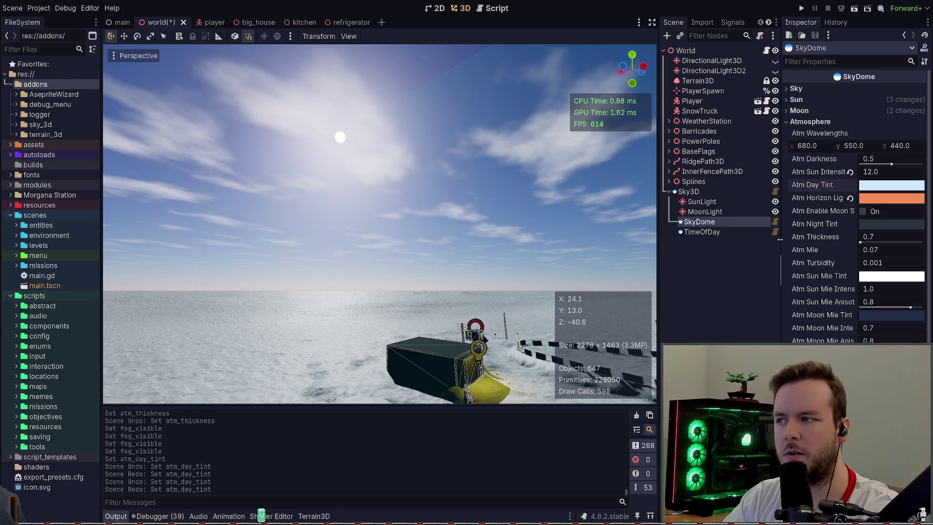
key(ctrl+z)
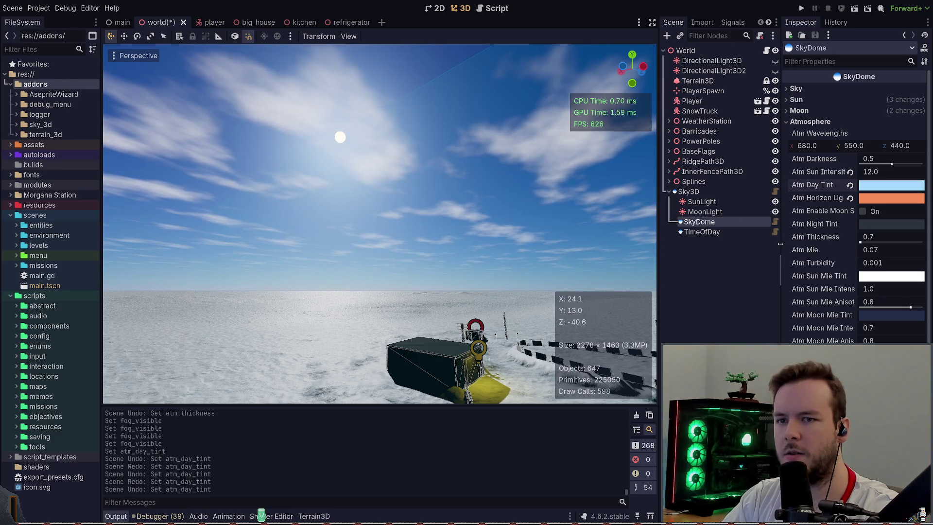
key(ctrl+s)
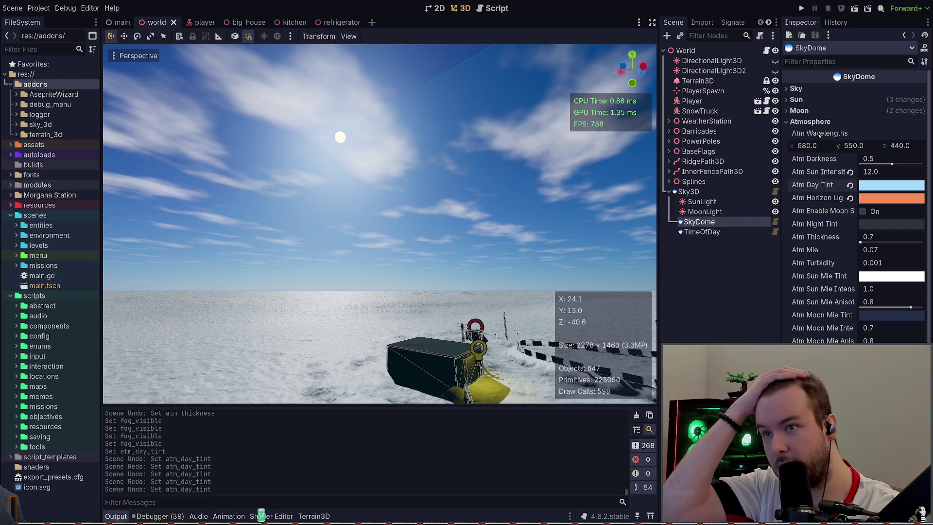
mouse_move(821, 146)
mouse_down()
mouse_move(831, 146)
mouse_move(812, 145)
mouse_up()
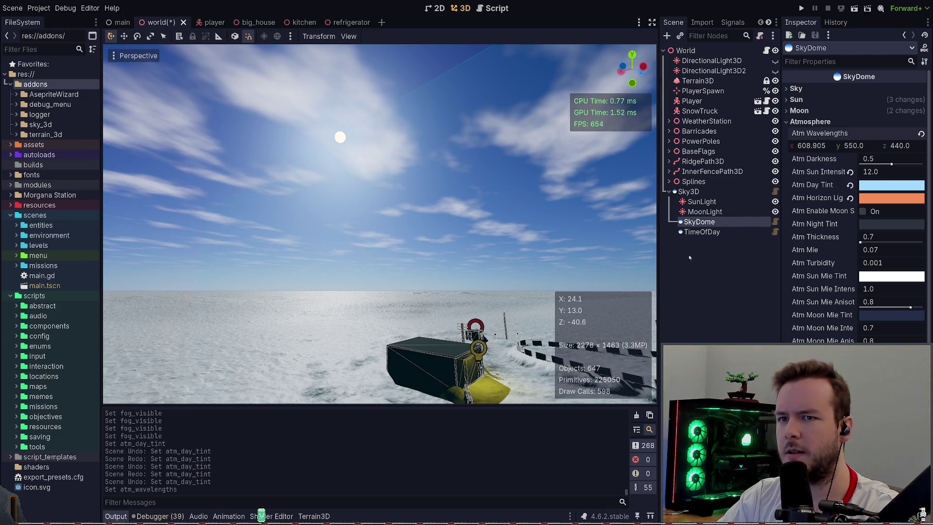
click(817, 145)
text(680)
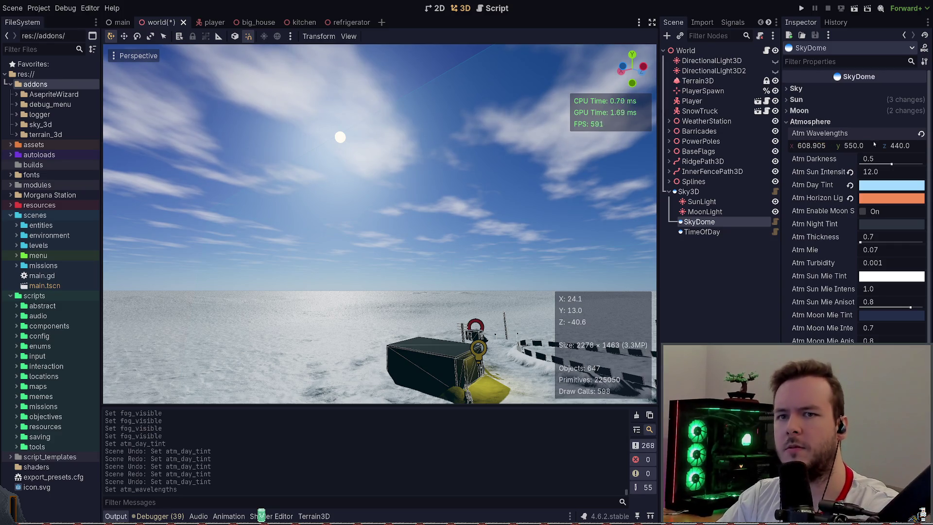
key(Return)
text(100)
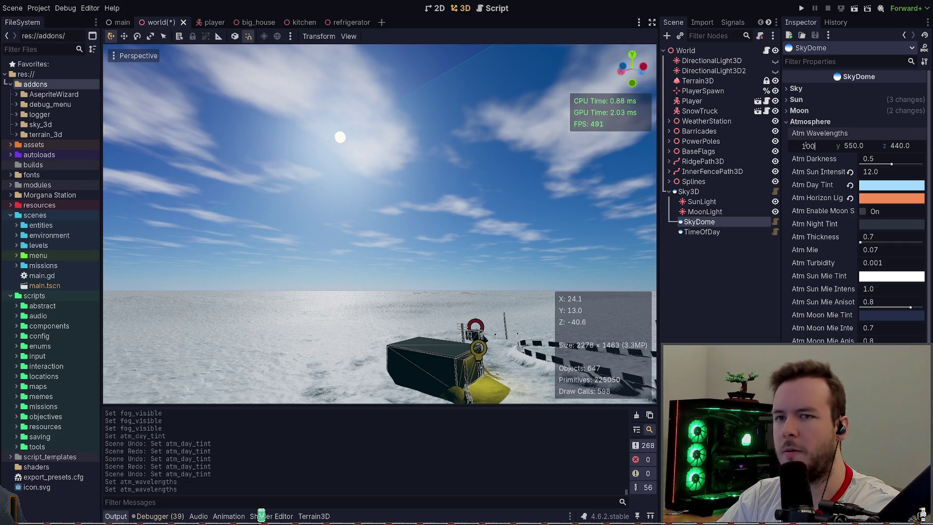
double_click(805, 146)
text(0)
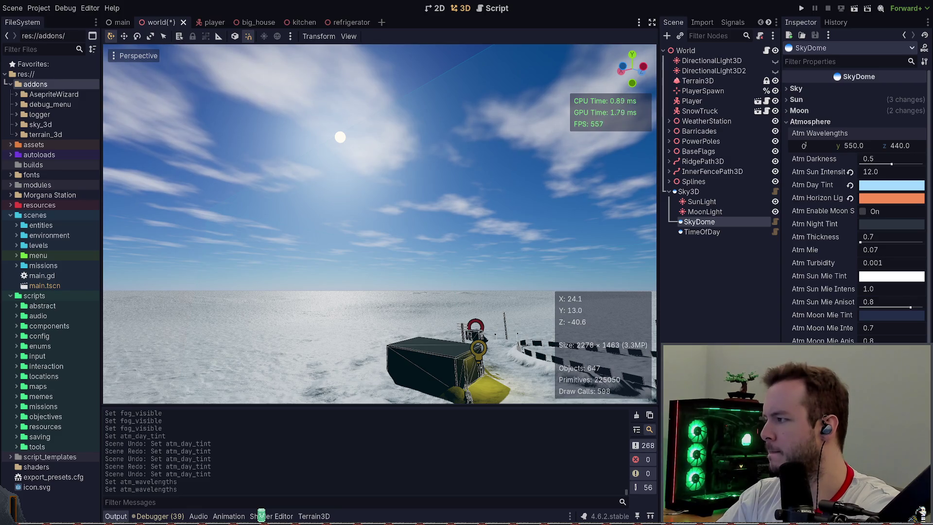
key(Return)
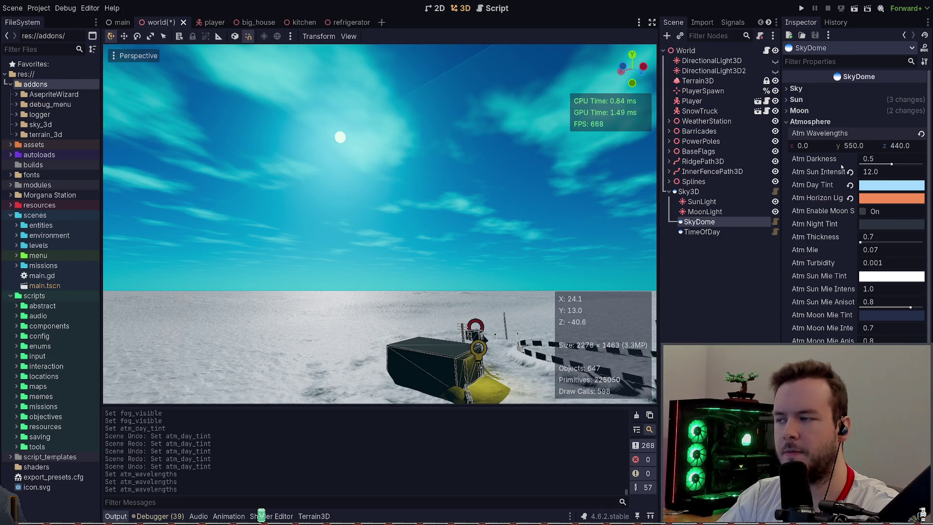
key(ctrl+z)
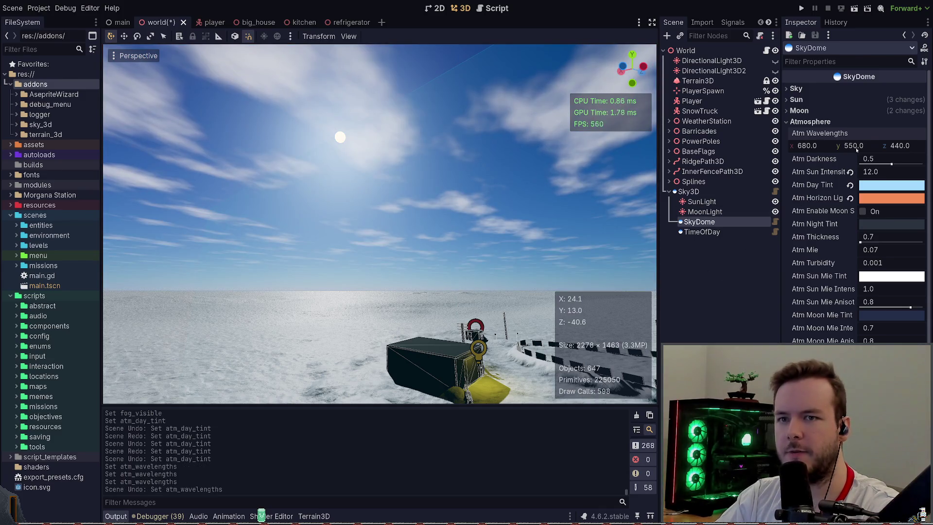
double_click(850, 145)
text(0)
key(Return)
key(ctrl+z)
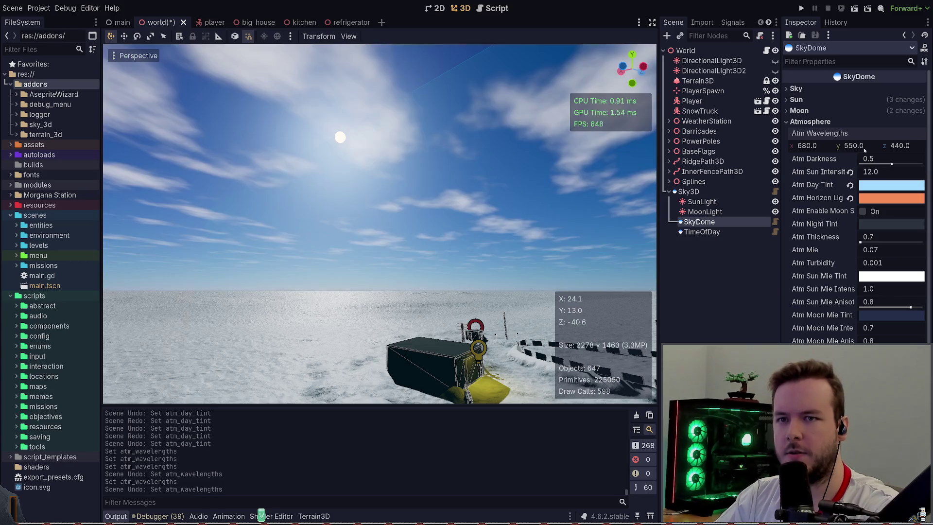
double_click(898, 146)
text(0)
key(Return)
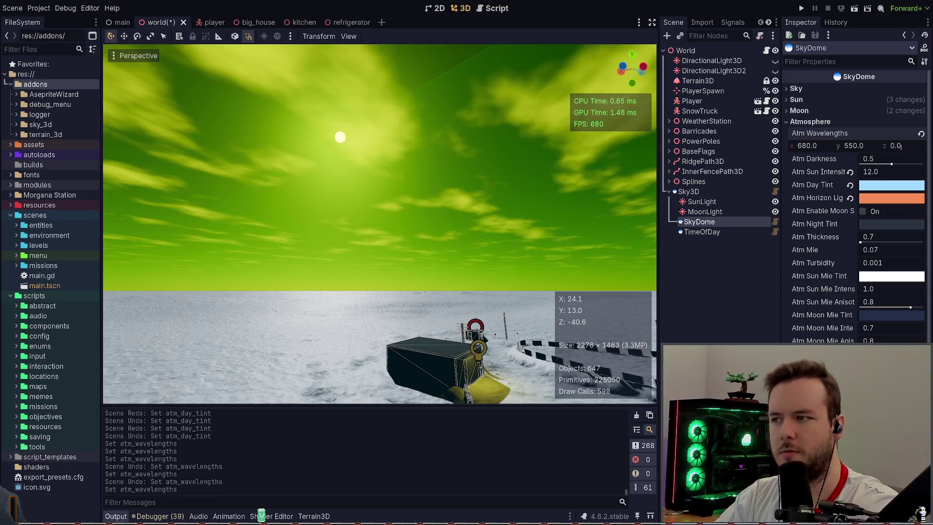
key(ctrl+z)
click(796, 145)
text(0)
key(Return)
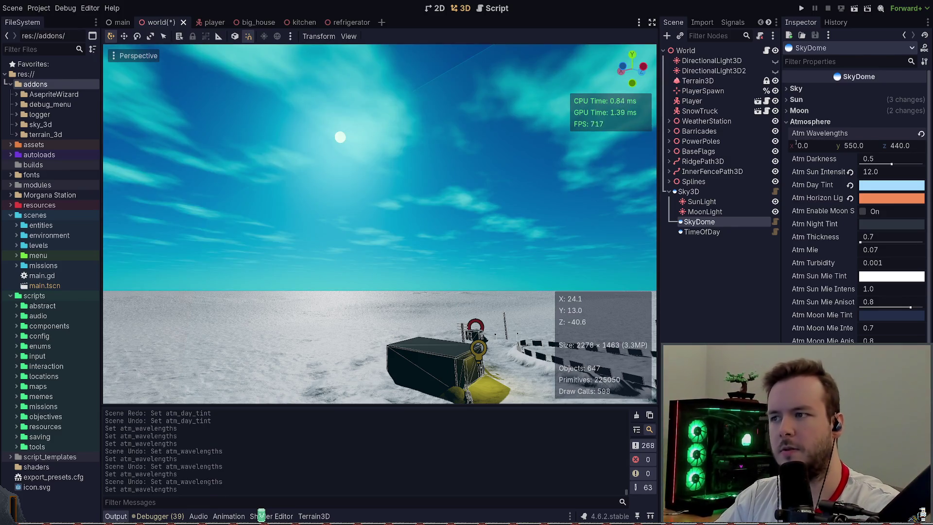
key(ctrl+z)
key(ctrl+s)
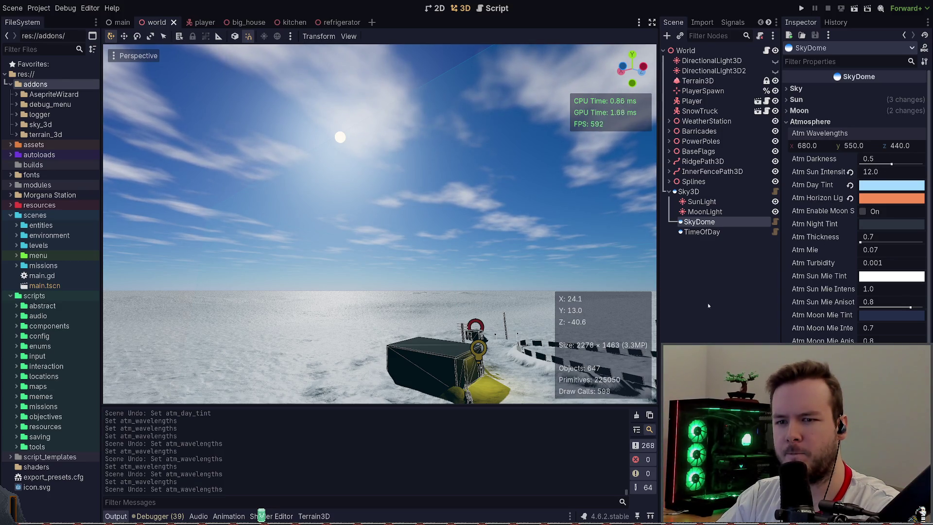
Turn on SkyDome's Fog Visible, undo it, and select the TimeOfDay node
scroll(828, 314, down, 3)
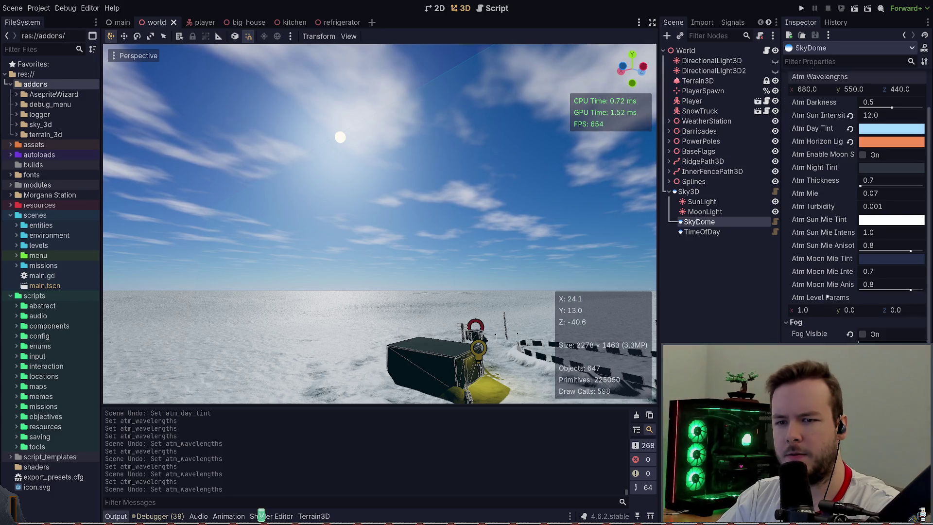
click(850, 334)
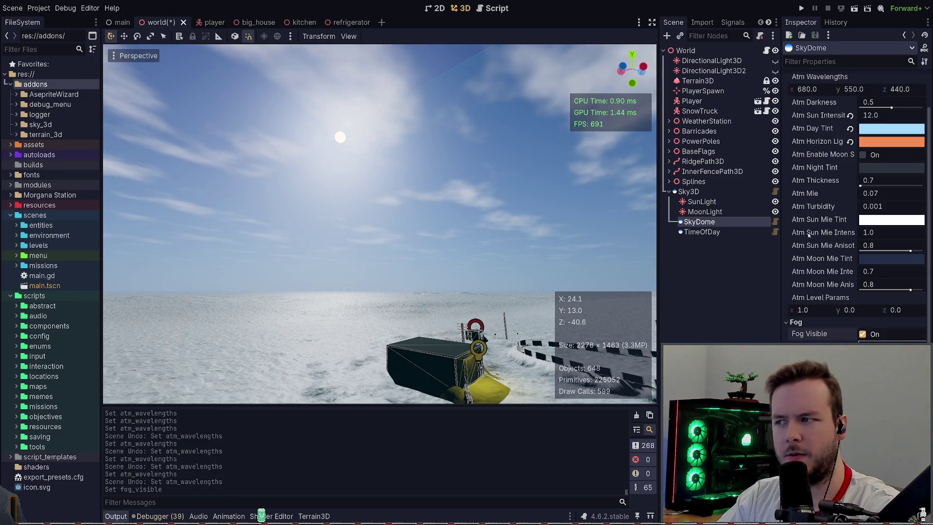
key(ctrl+z)
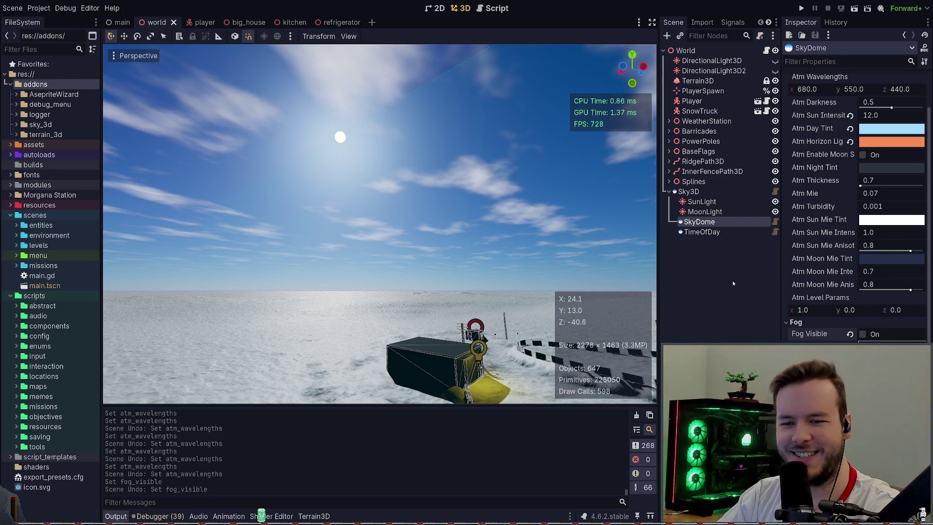
click(708, 232)
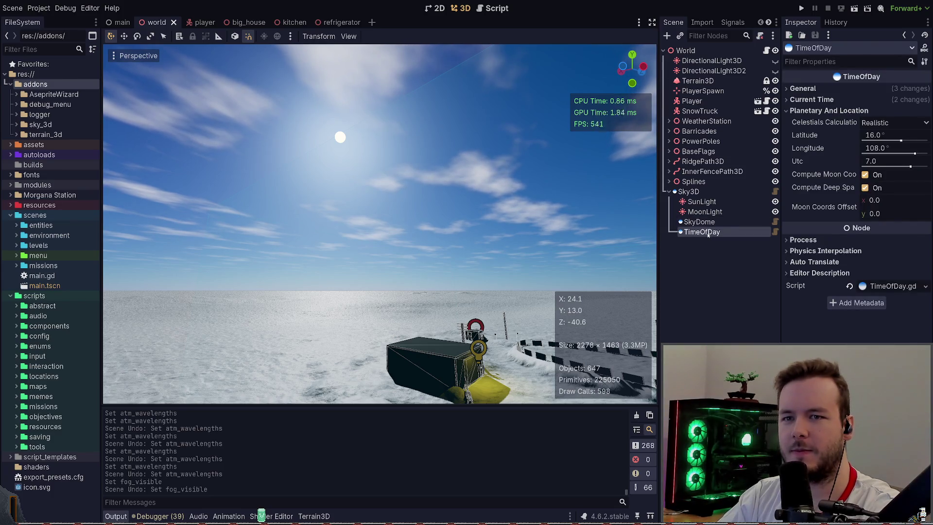
Review the General and Current Time settings, then reselect SkyDome by way of Sky3D
click(821, 111)
click(813, 89)
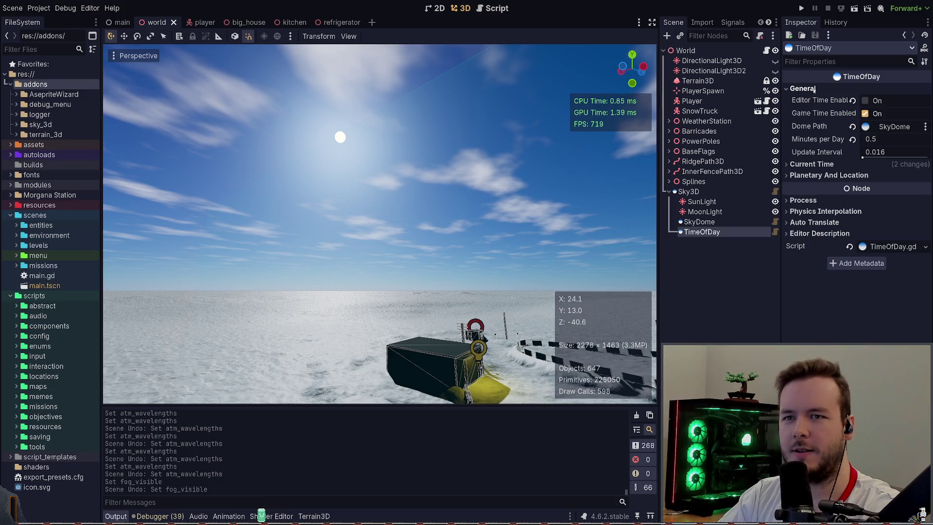
click(814, 88)
click(813, 99)
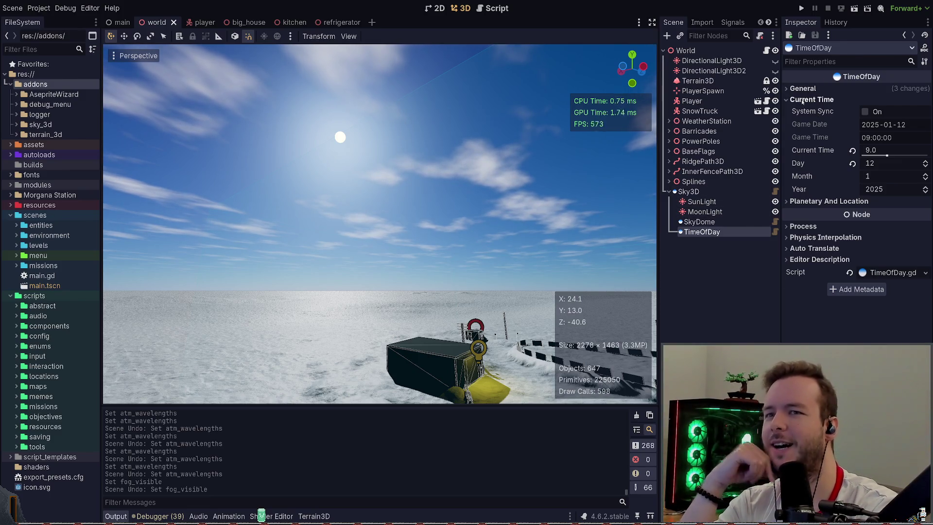
click(811, 100)
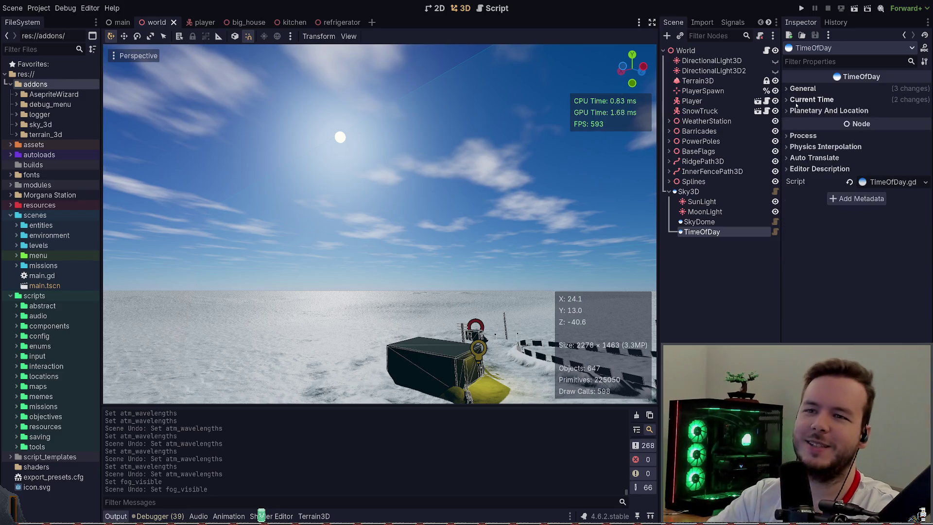
click(699, 194)
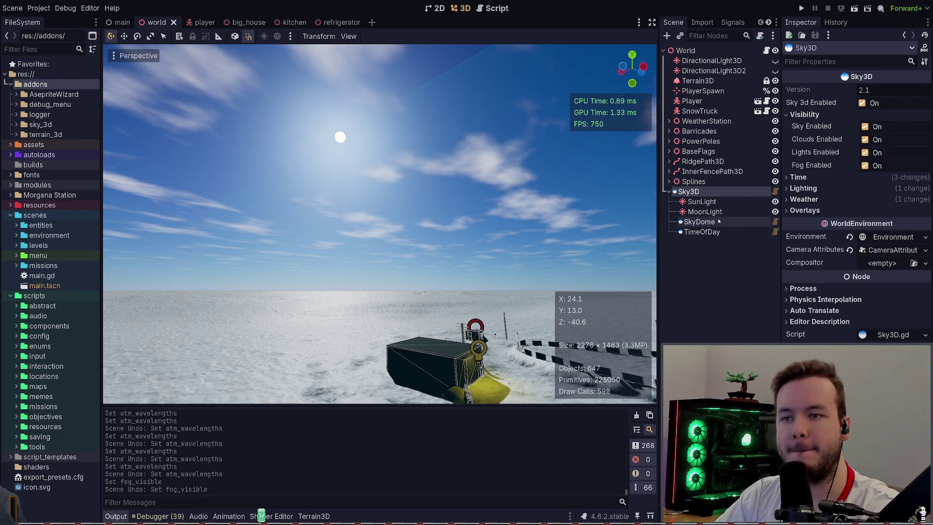
click(699, 221)
scroll(800, 153, up, 3)
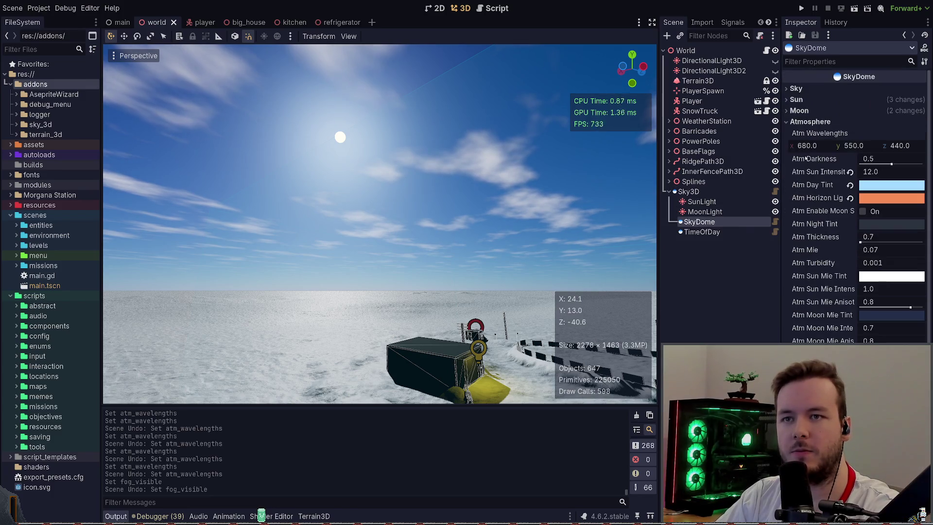
Try a 0.3 sun disk size and a lower sun disk intensity, undoing both
click(814, 110)
click(813, 107)
click(810, 98)
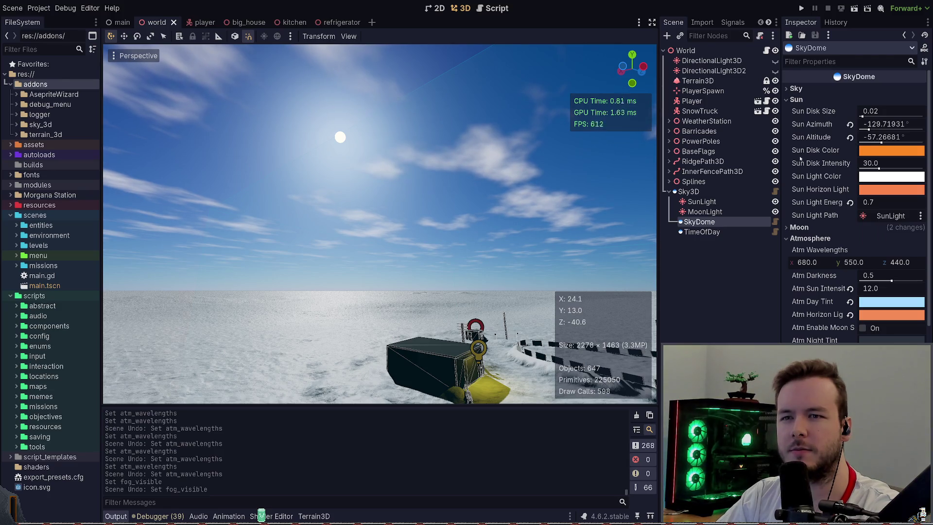
drag(863, 115, 897, 116)
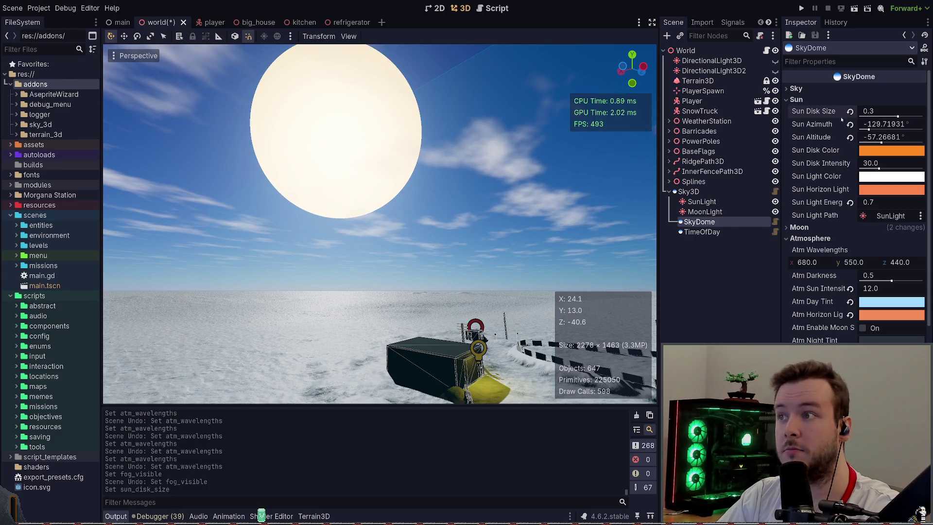
key(ctrl+z)
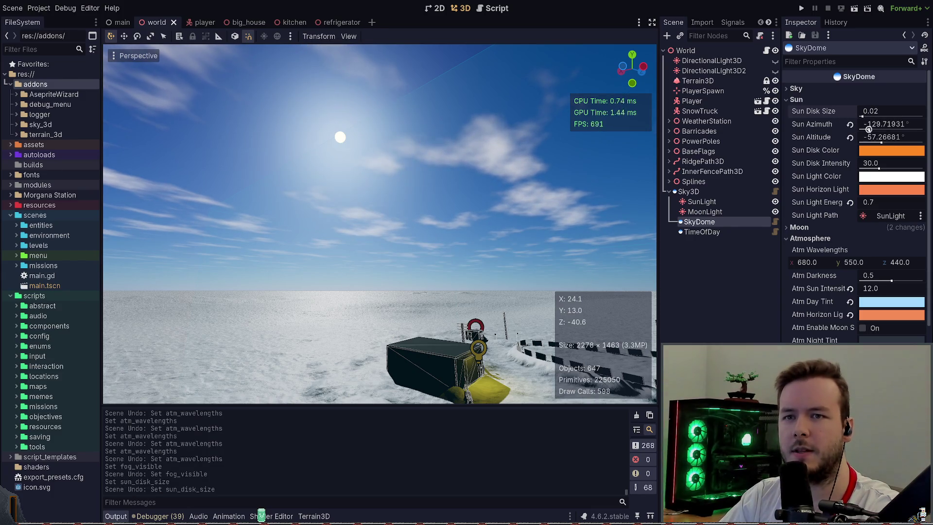
drag(878, 168, 859, 168)
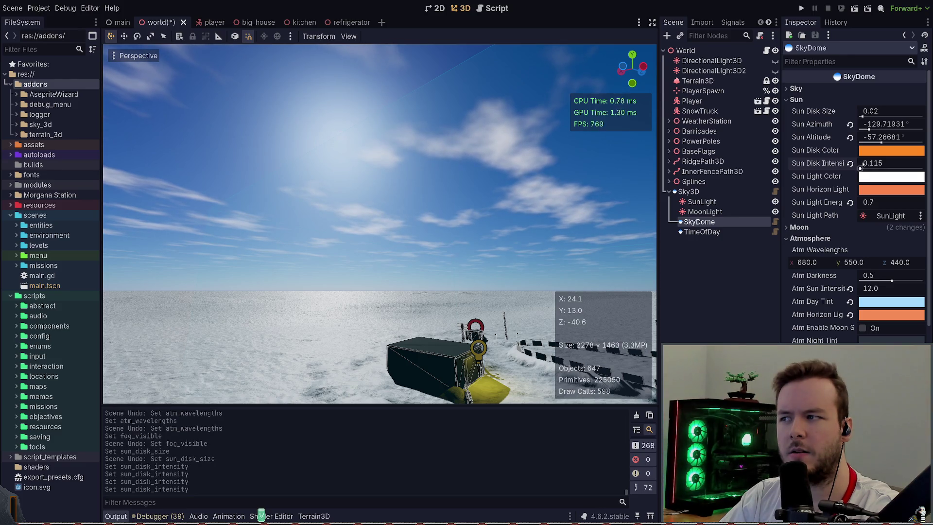
key(ctrl+z)
key(ctrl+z)
key(ctrl+z)
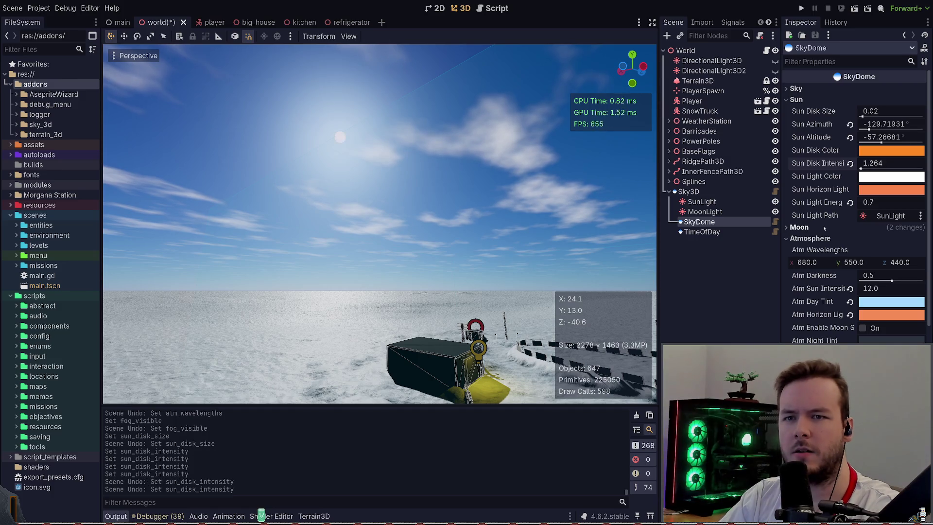
Reset sun disk intensity to 30 and sun light energy to 1.0 after comparing against 0.7
click(849, 163)
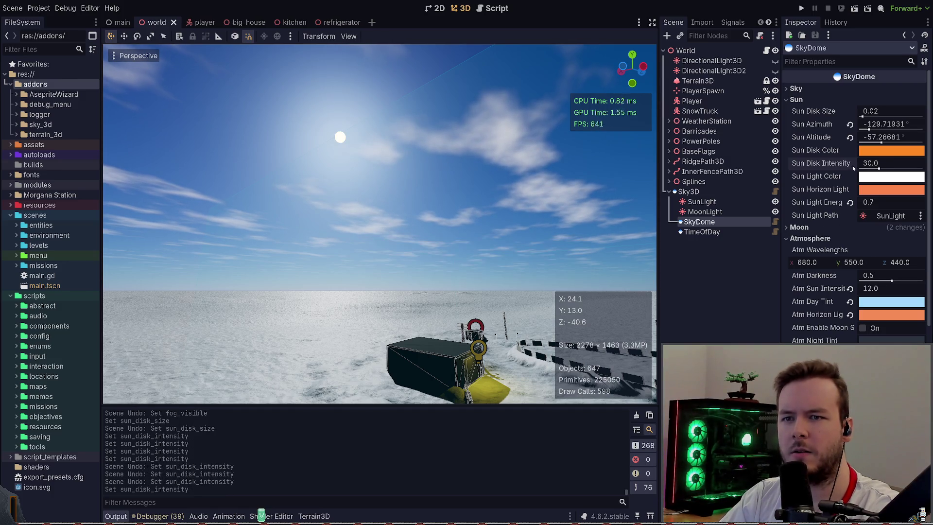
click(849, 203)
key(ctrl+z)
key(ctrl+shift+z)
key(ctrl+z)
key(ctrl+shift+z)
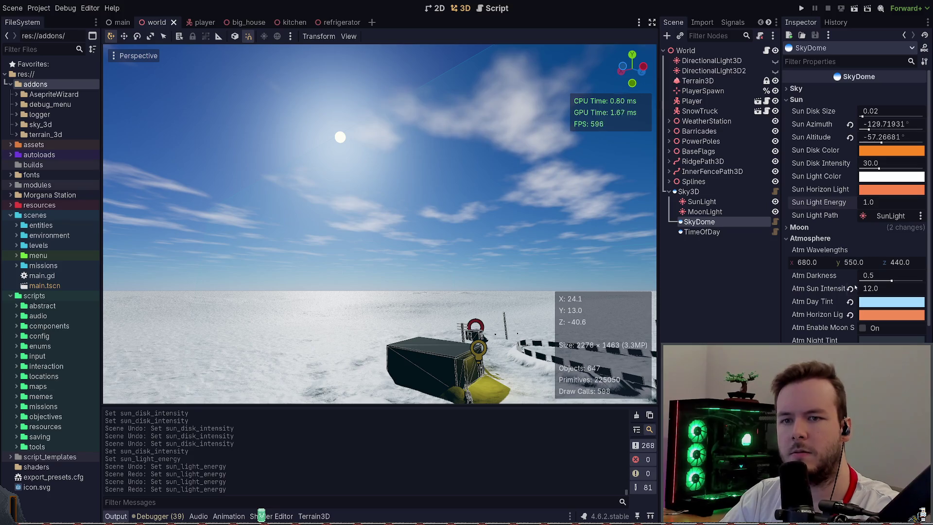
key(ctrl+z)
key(ctrl+shift+z)
key(ctrl+z)
key(ctrl+shift+z)
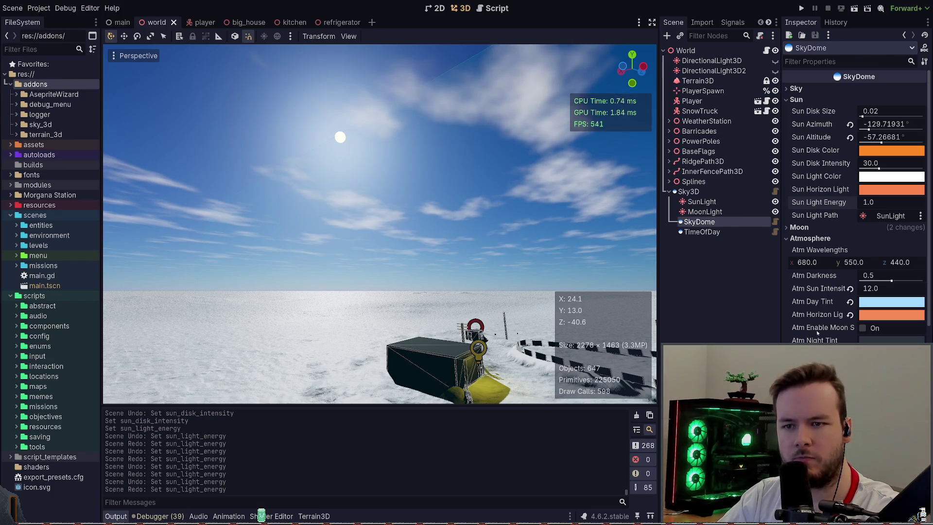
Save the world scene, test a larger sun disk and intensity 100, then restore 30 and save
click(821, 238)
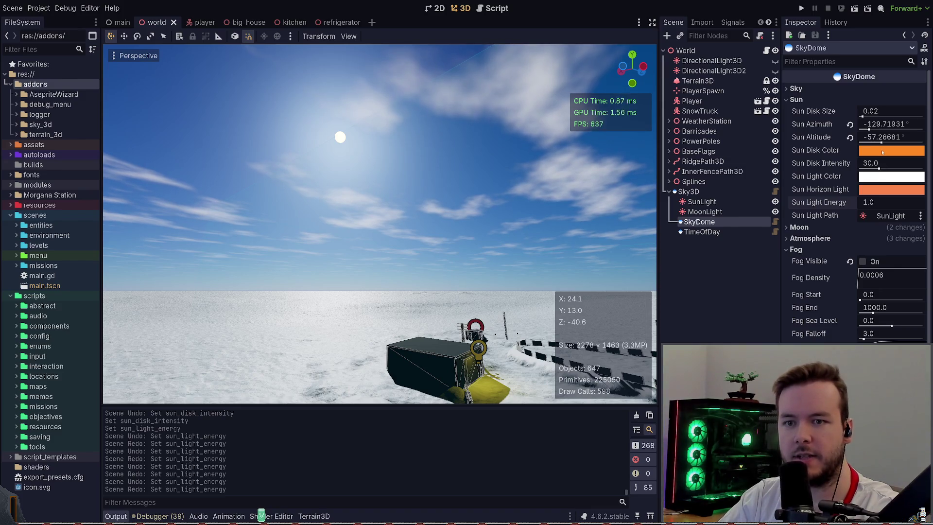
key(ctrl+s)
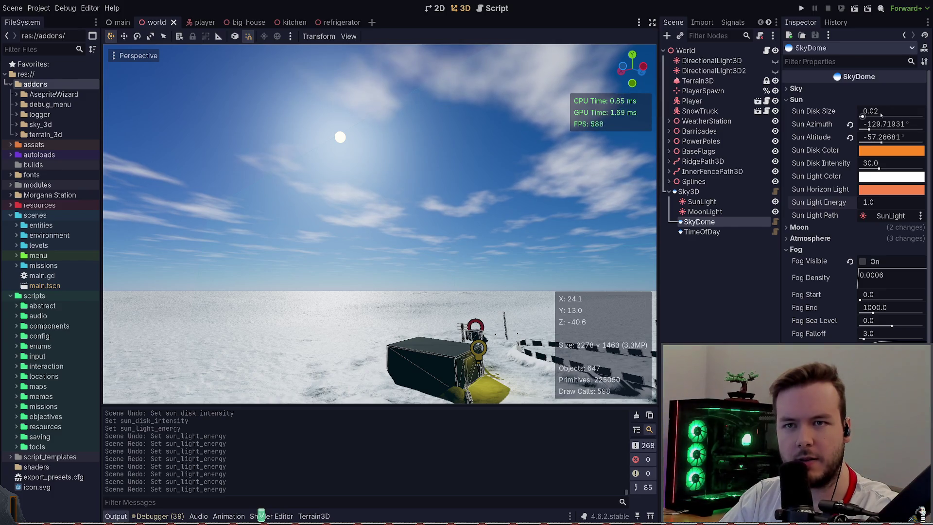
click(862, 116)
key(ctrl+z)
key(ctrl+s)
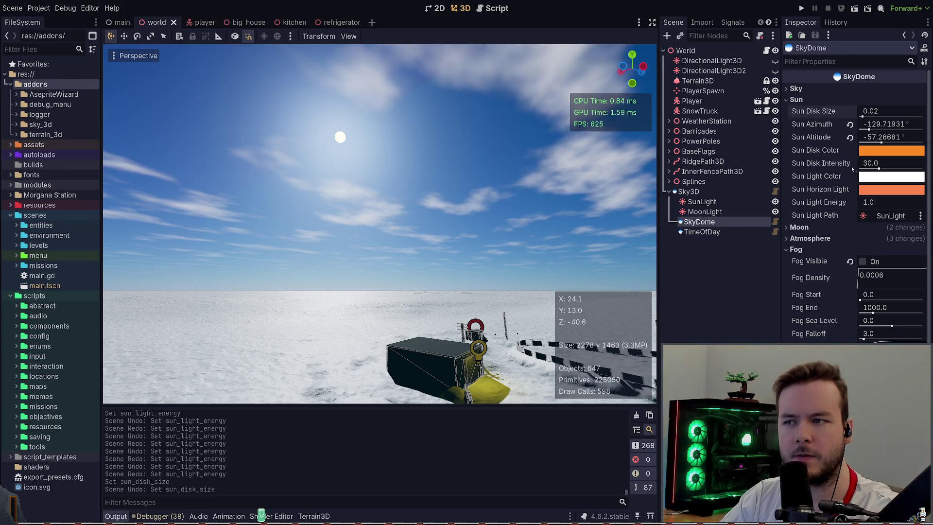
drag(873, 168, 923, 168)
click(849, 163)
key(ctrl+s)
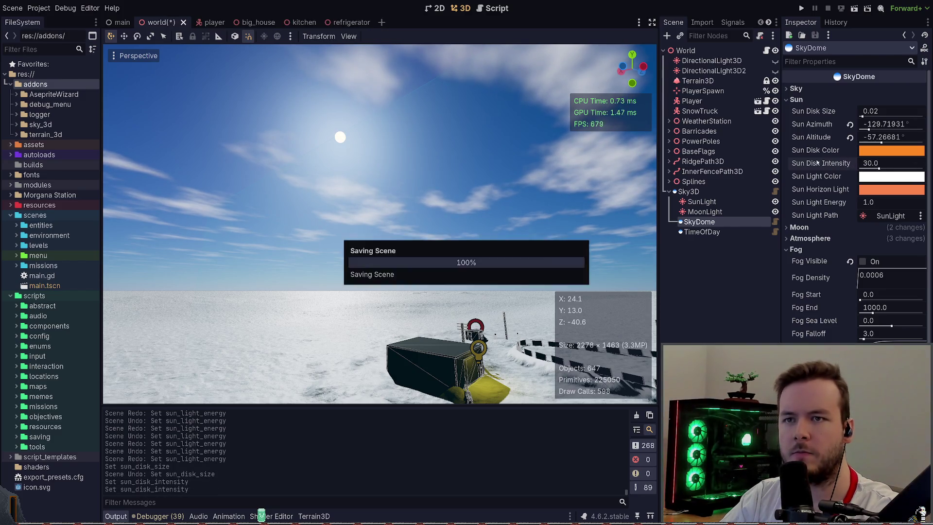
Set the sky tonemap level to about 0.862, save, and select the Sky3D node
click(804, 88)
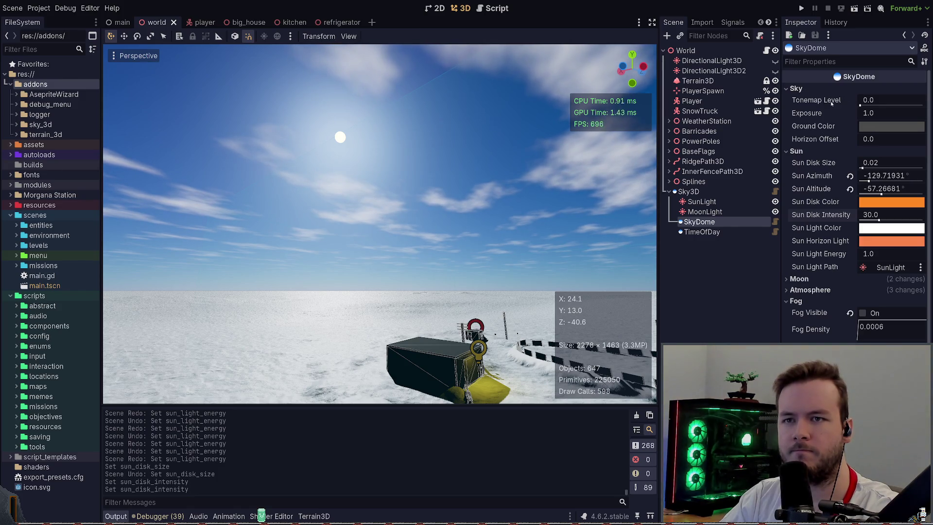
mouse_move(859, 105)
mouse_down()
mouse_move(914, 105)
mouse_move(860, 105)
mouse_up()
key(ctrl+s)
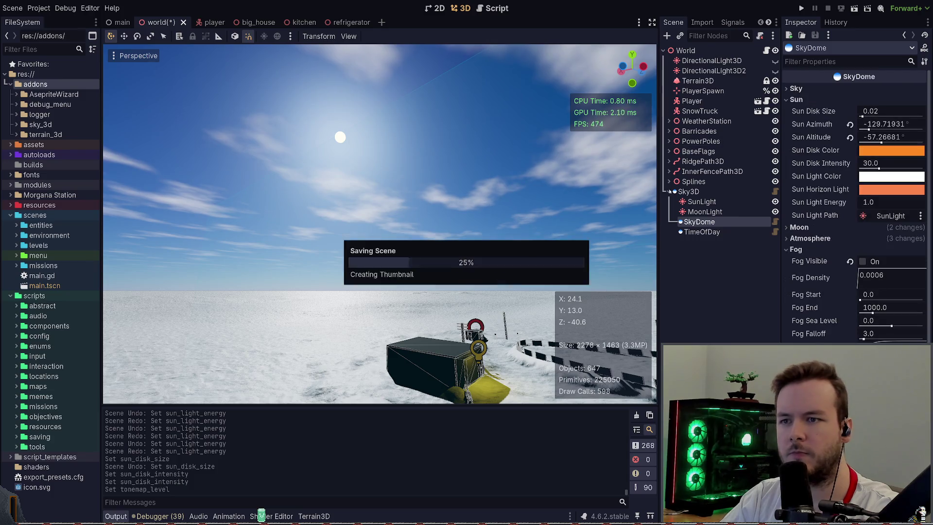
click(709, 191)
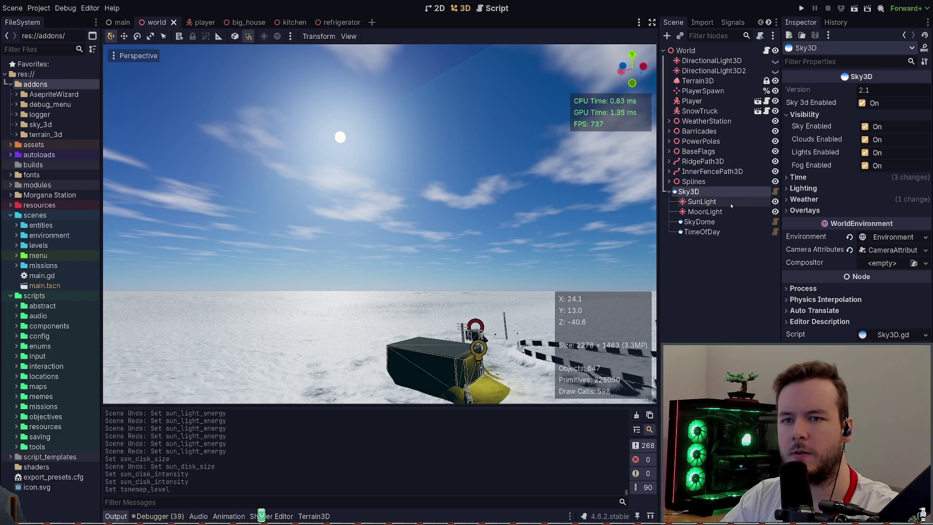
Drag Sky3D's Current Time slider down to 7.67 for a low early-morning sun
click(798, 176)
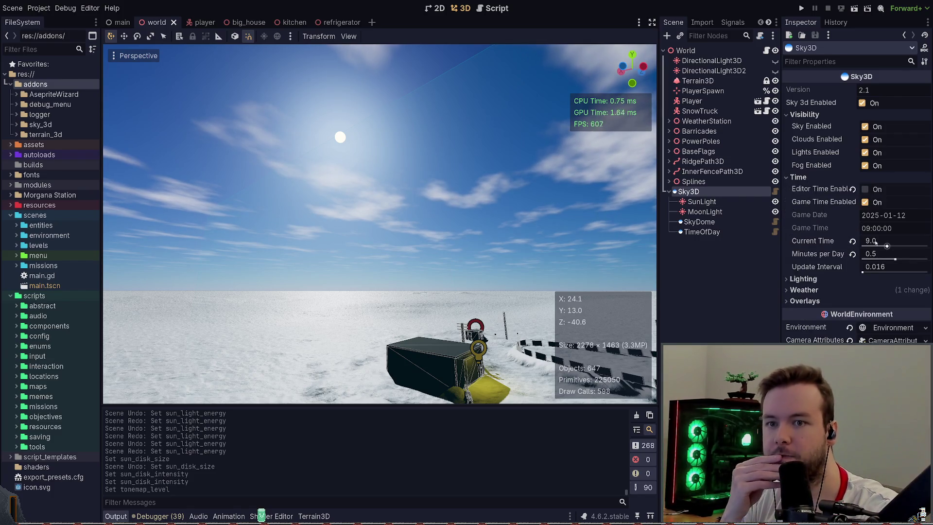
drag(887, 246, 881, 246)
drag(883, 246, 880, 245)
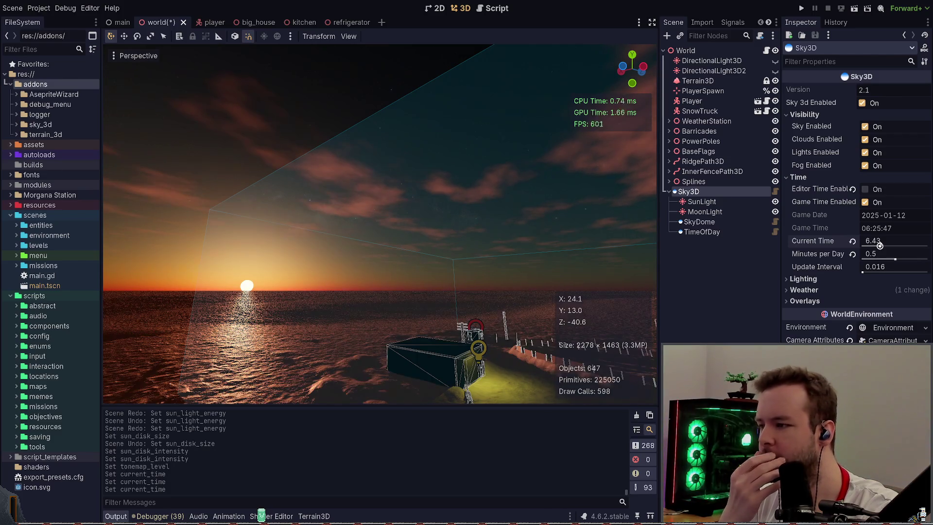
mouse_move(879, 245)
mouse_down()
mouse_move(925, 246)
mouse_move(863, 245)
mouse_move(884, 238)
mouse_up()
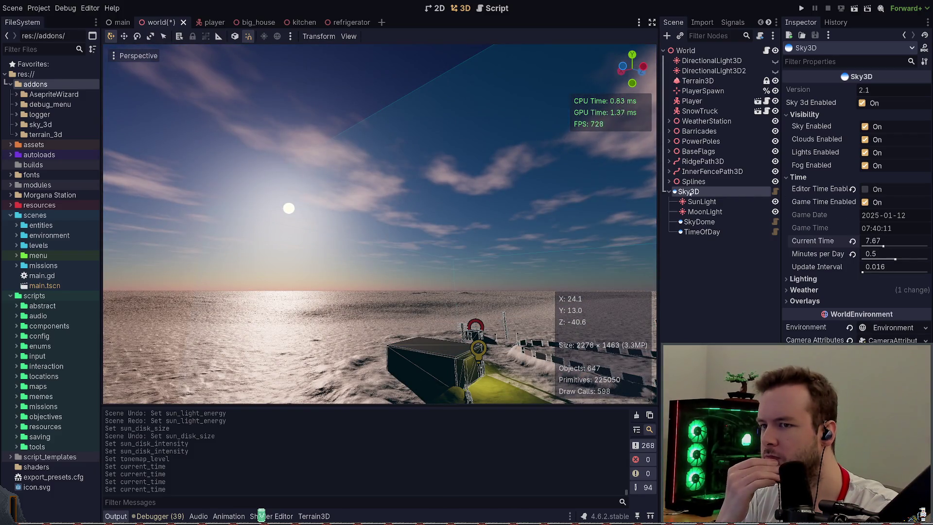
Compare the night and day sky by toggling SunLight and MoonLight visibility, leaving SunLight on
click(774, 202)
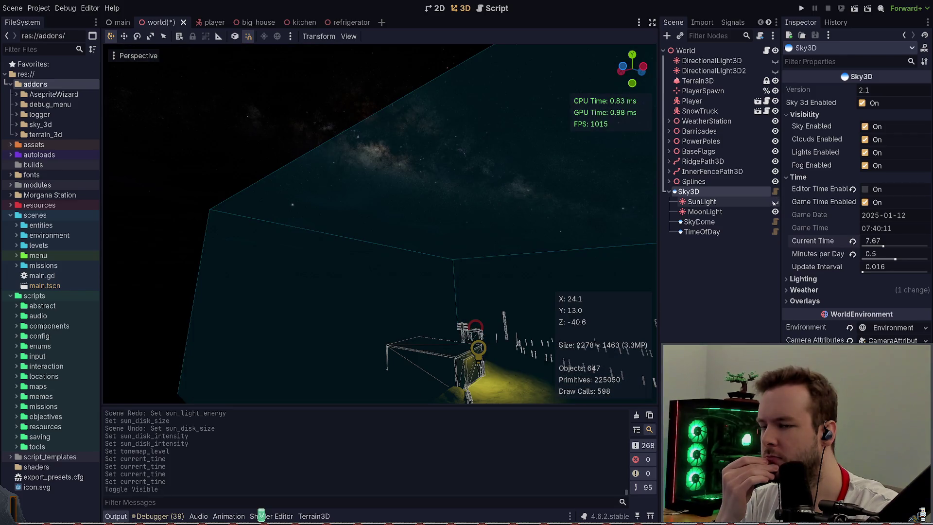
click(775, 202)
click(774, 212)
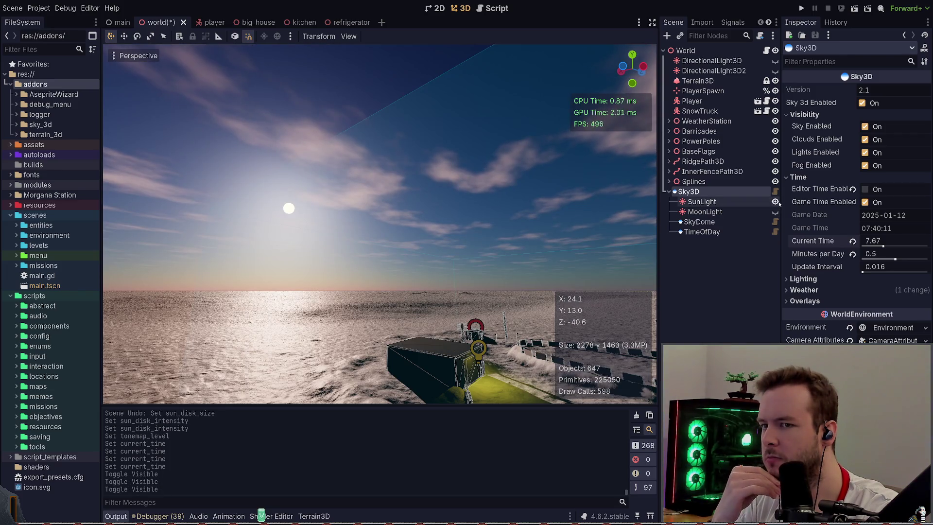
click(775, 202)
click(775, 202)
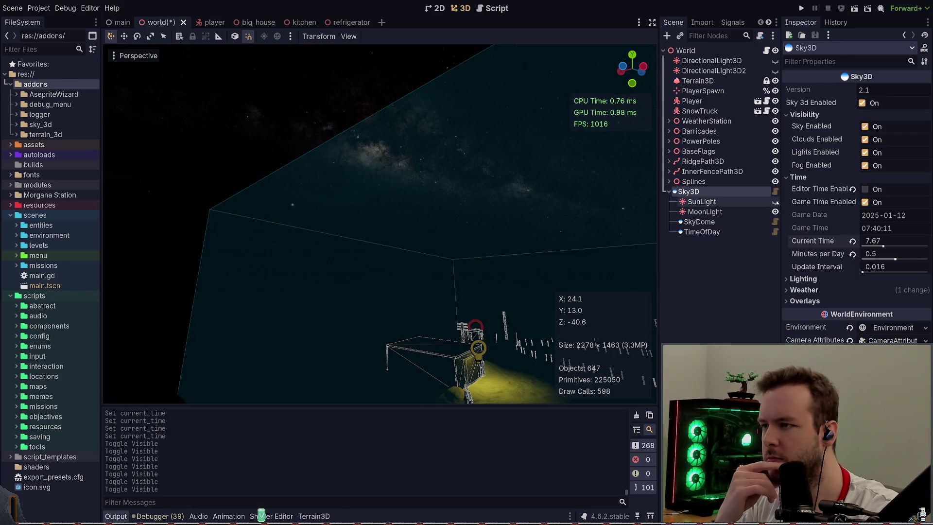
click(775, 202)
click(775, 202)
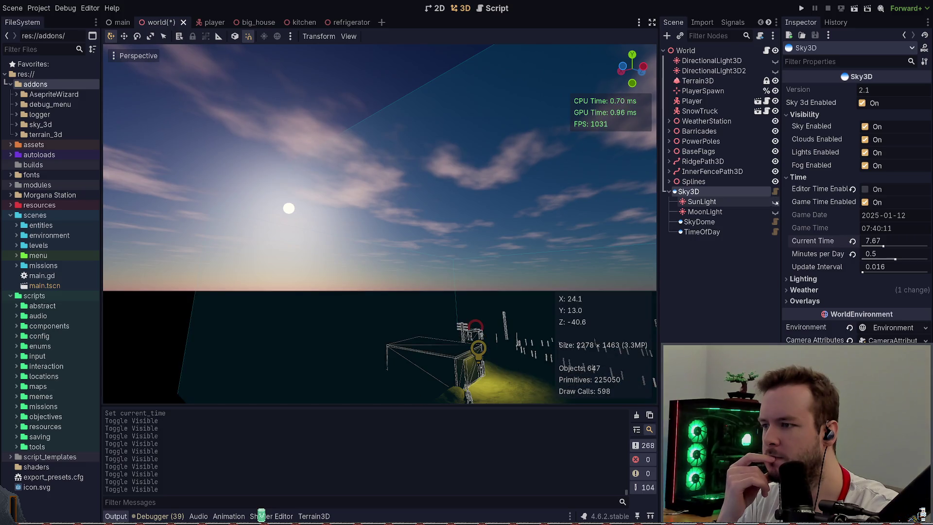
click(775, 202)
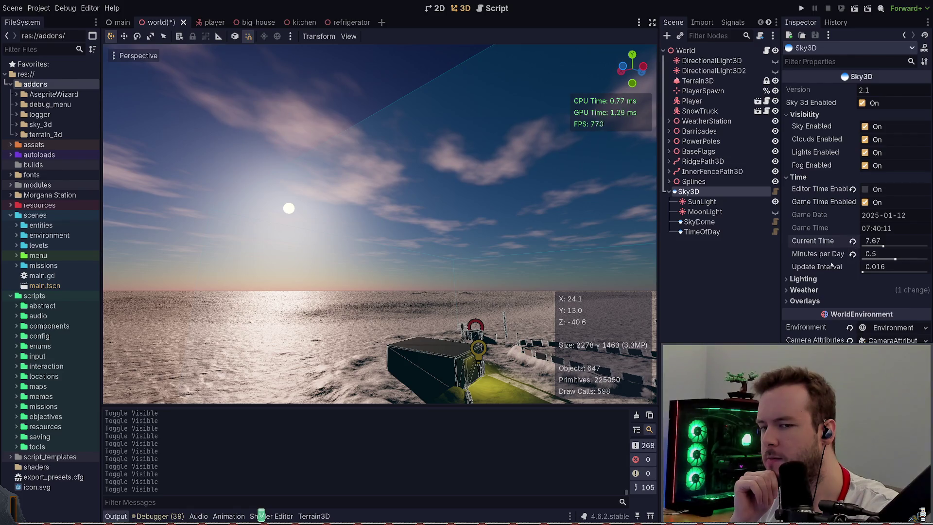
Look through the Lighting, Weather and Overlays sections, then clear the WorldEnvironment's Environment resource
click(813, 279)
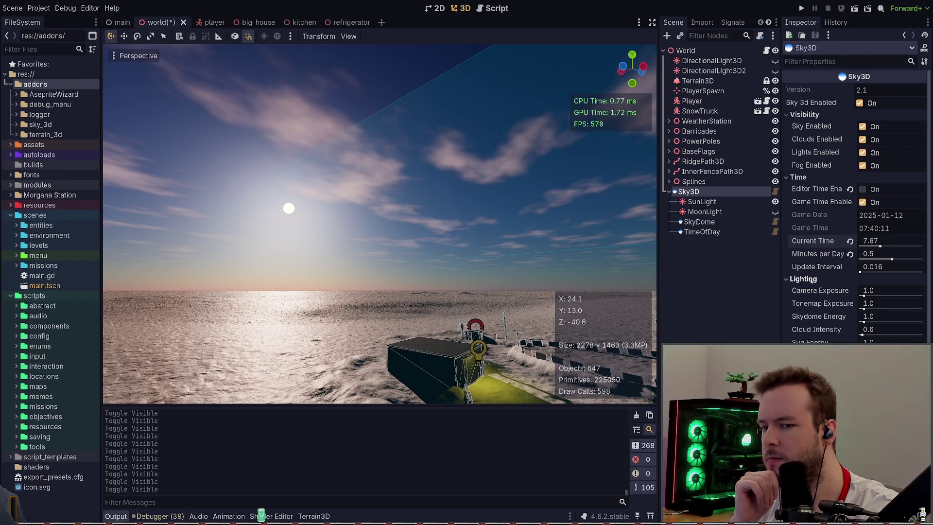
click(813, 279)
click(804, 290)
click(804, 290)
click(808, 300)
click(809, 301)
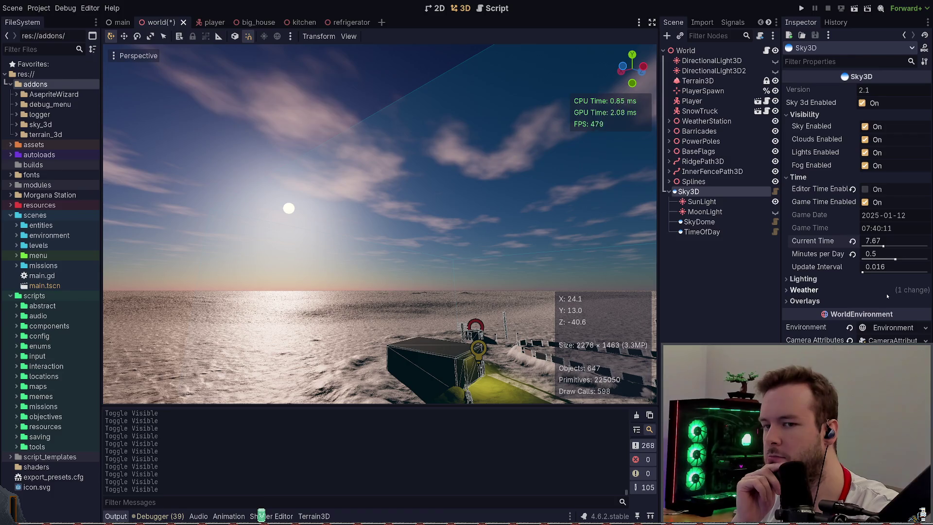
click(840, 327)
scroll(853, 299, down, 2)
scroll(853, 300, down, 1)
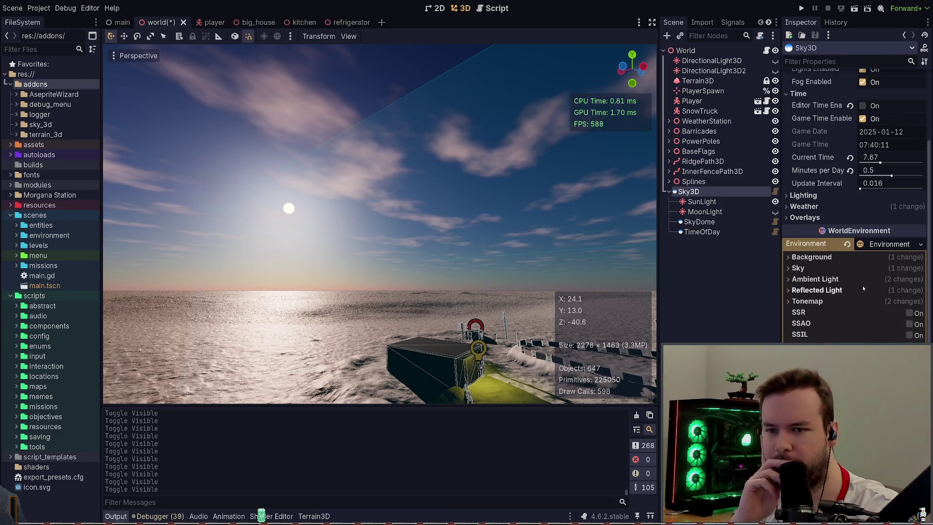
scroll(834, 285, up, 3)
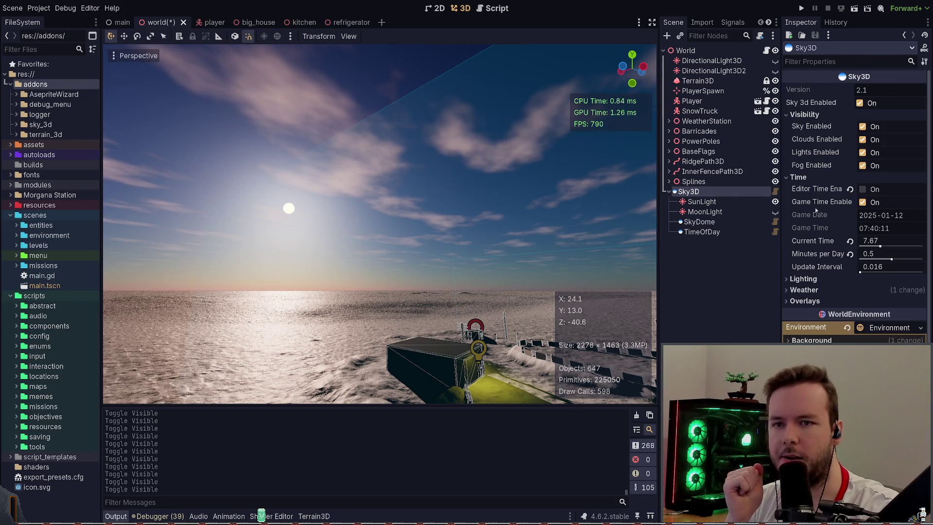
scroll(813, 241, down, 3)
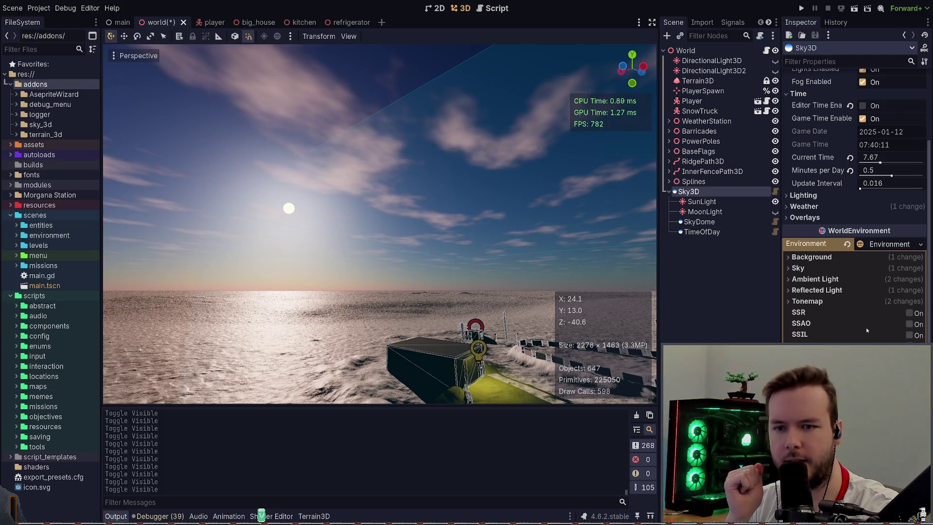
click(848, 245)
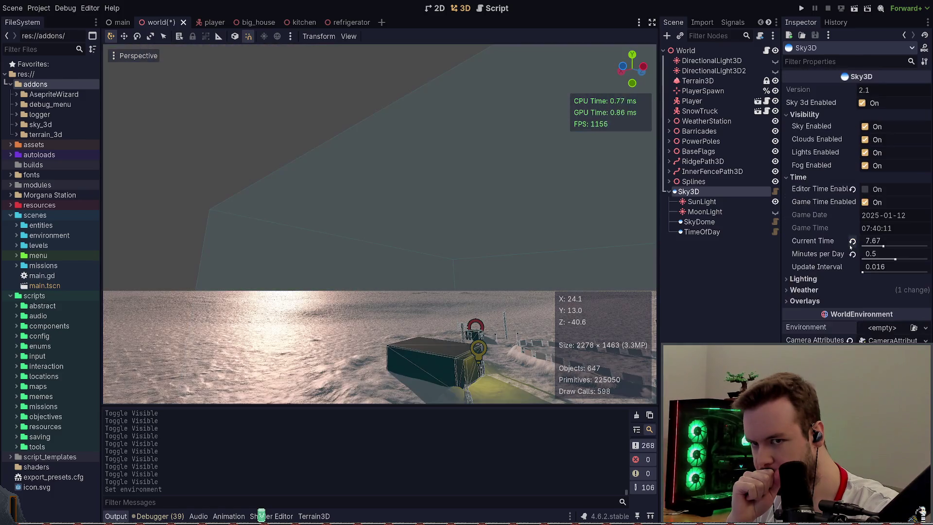
Compare default.tres and eery.tres in the Environment slot, ending on the embedded Environment resource
key(ctrl+z)
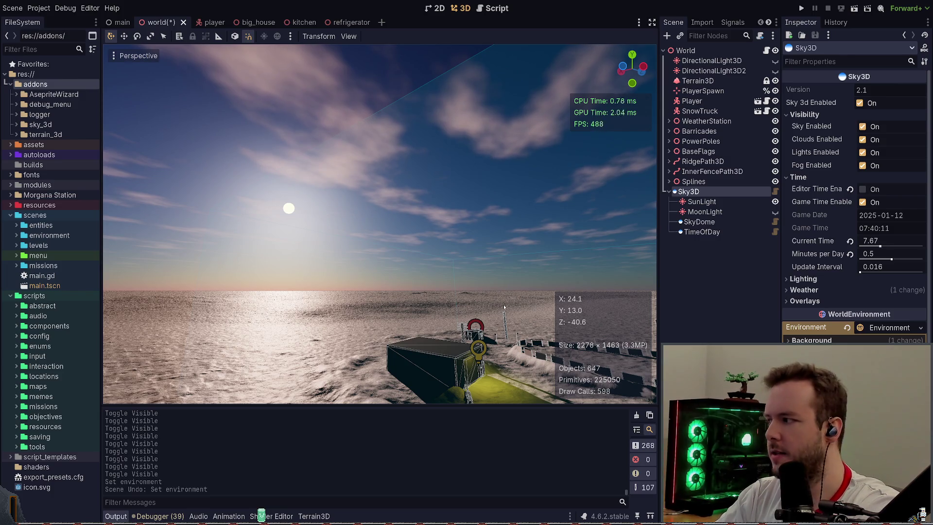
key(ctrl+shift+z)
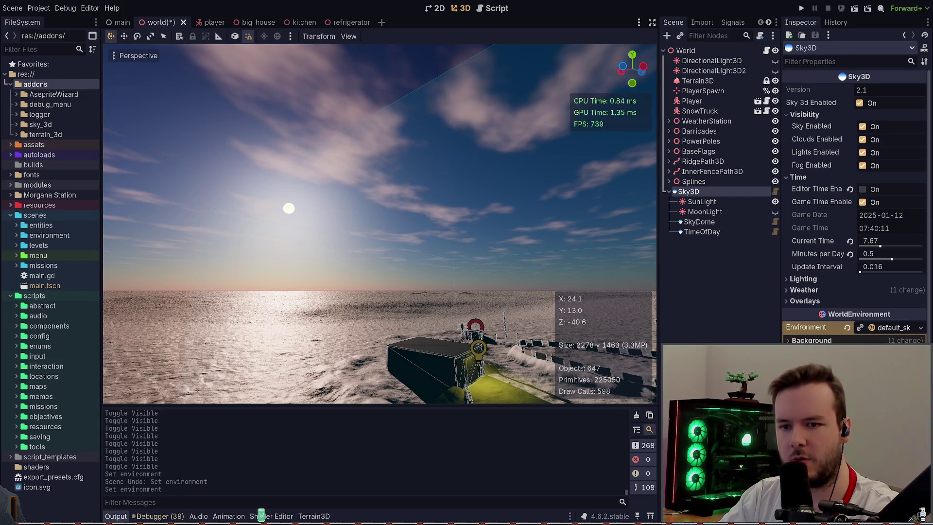
key(ctrl+shift+z)
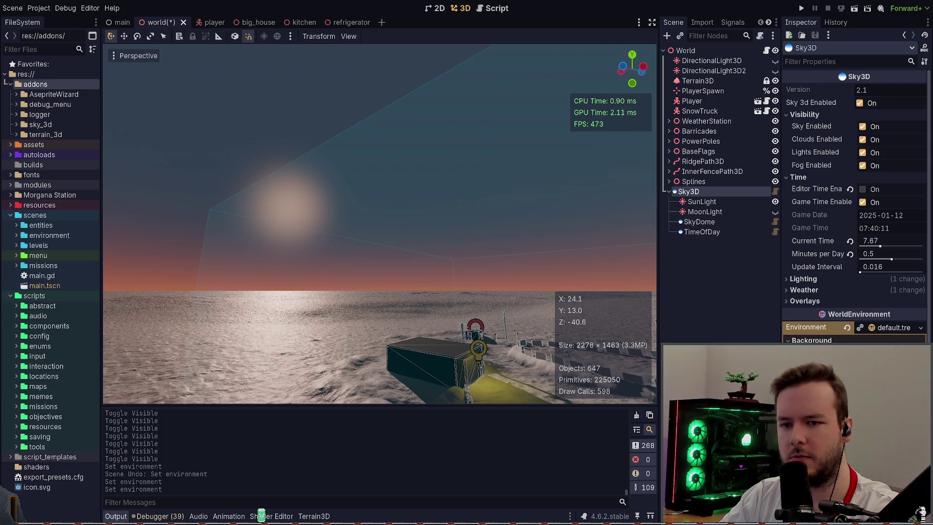
key(ctrl+shift+z)
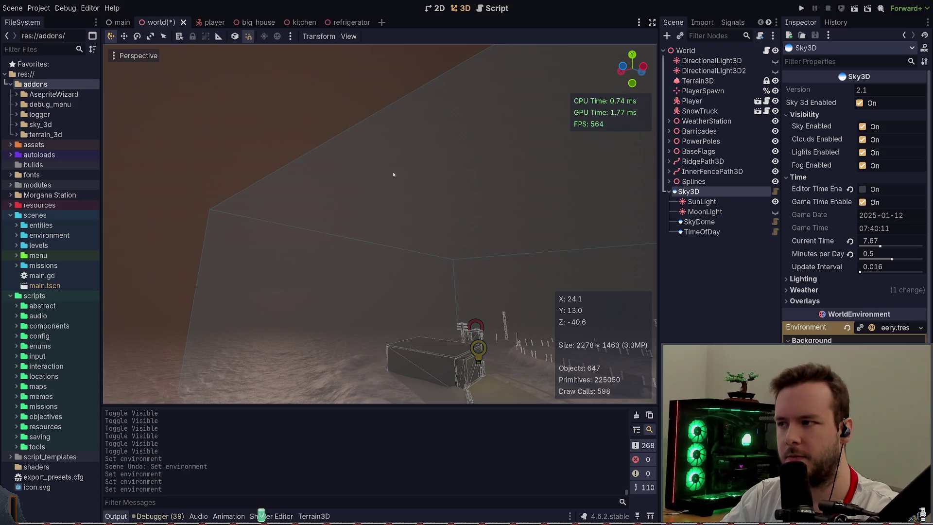
key(ctrl+shift+z)
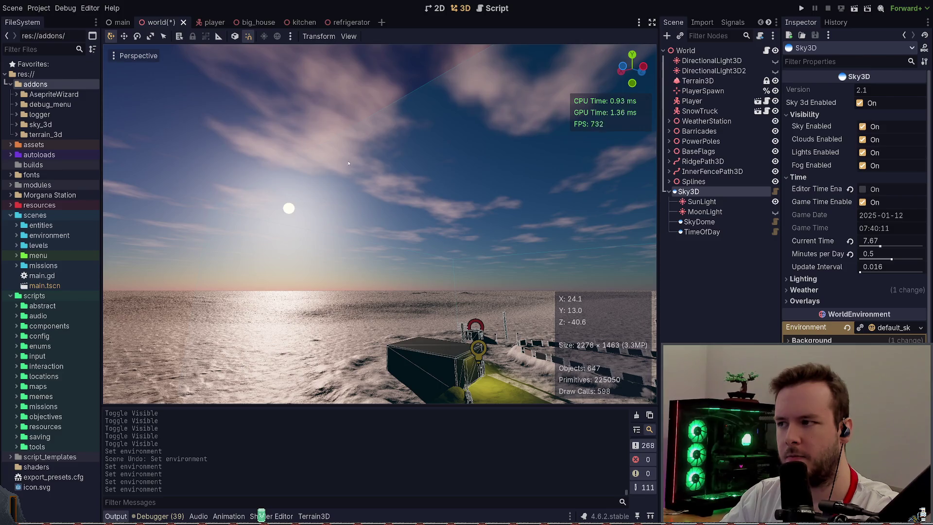
key(ctrl+shift+z)
scroll(855, 292, down, 2)
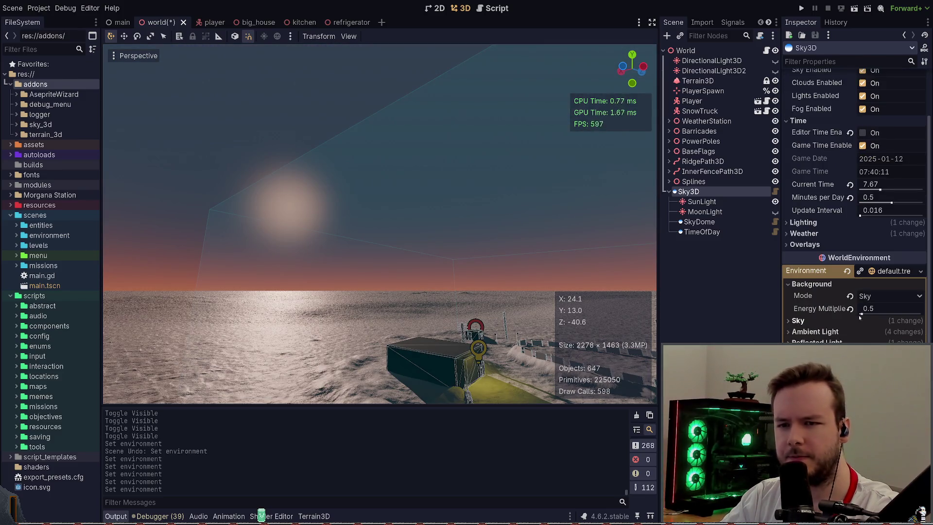
key(ctrl+shift+z)
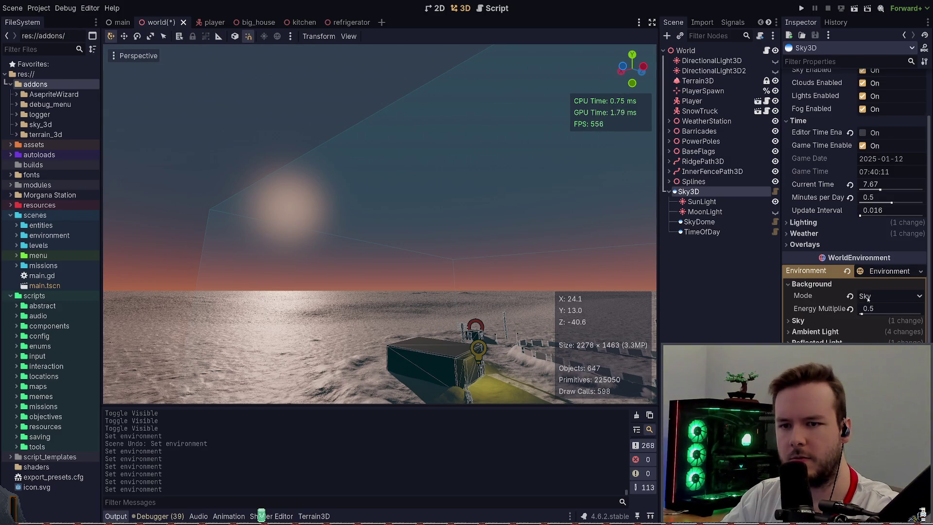
Keep the background mode and reset Background Energy Multiplier to 1.0, saving the scene
click(849, 295)
key(ctrl+z)
key(ctrl+s)
click(821, 285)
click(821, 285)
drag(861, 313, 860, 313)
click(849, 309)
key(ctrl+z)
key(ctrl+shift+z)
key(ctrl+s)
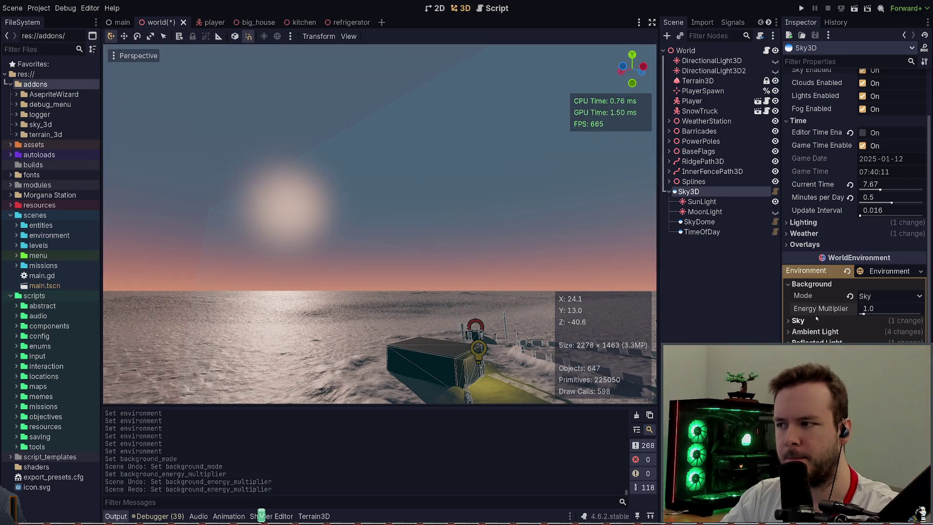
Inspect the dusk.tres sky resource and Ambient Light settings, and hide MoonLight
click(816, 284)
click(815, 295)
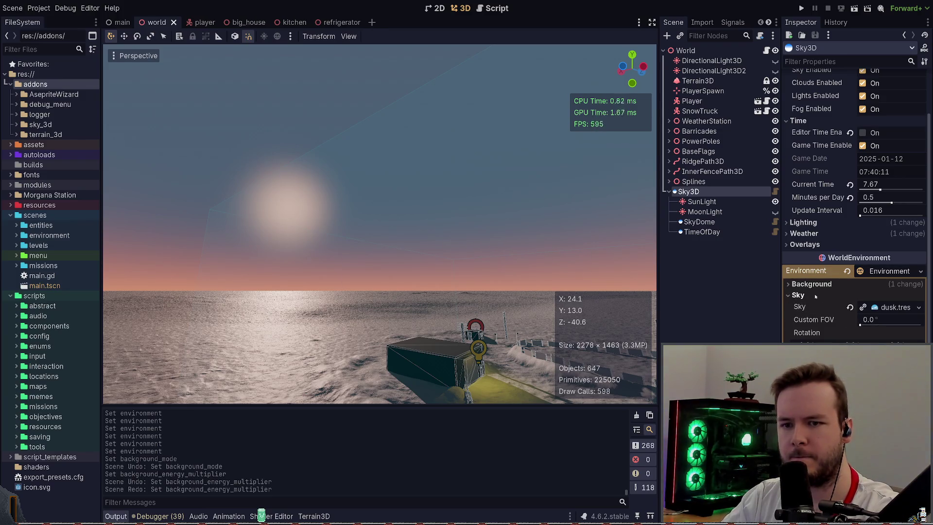
click(893, 307)
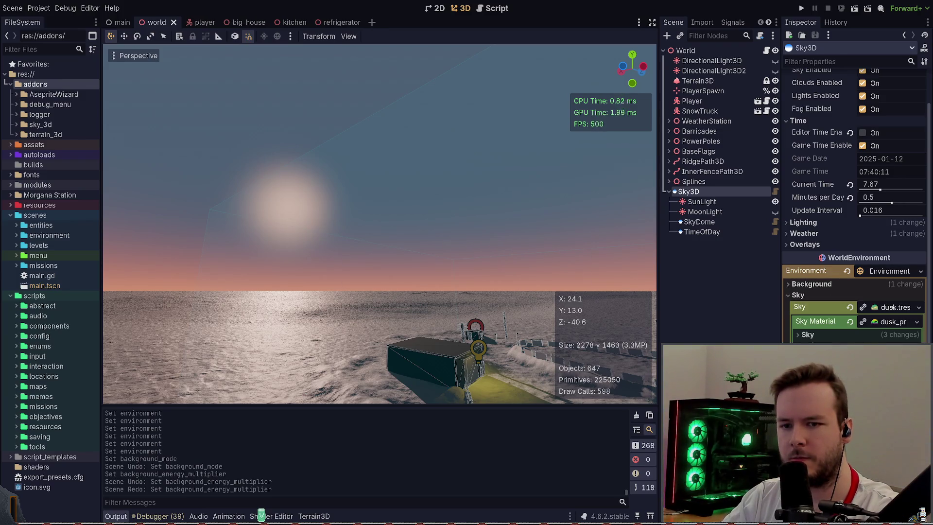
click(889, 322)
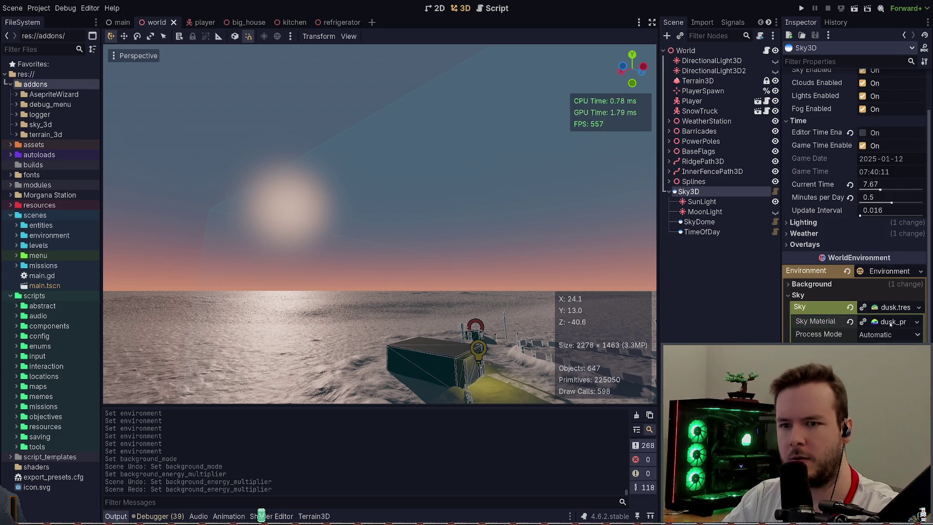
click(825, 296)
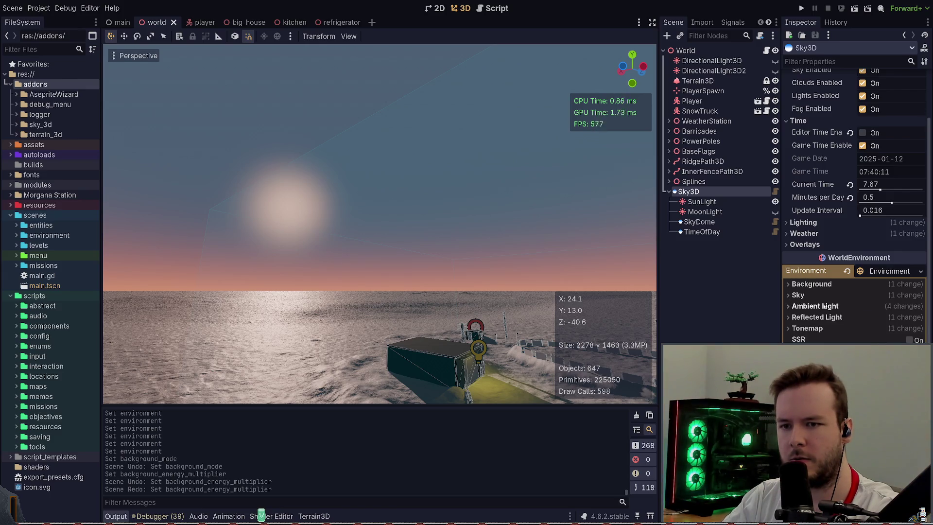
click(824, 306)
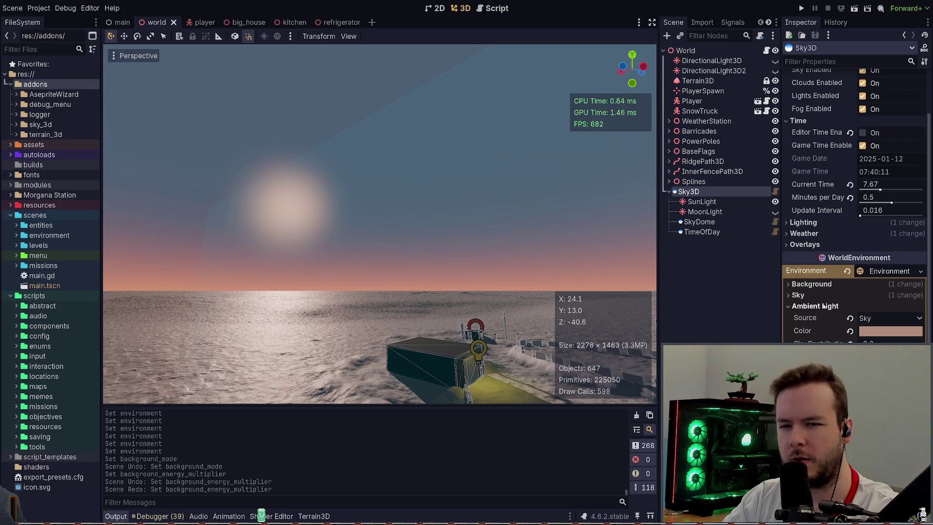
click(775, 212)
double_click(775, 211)
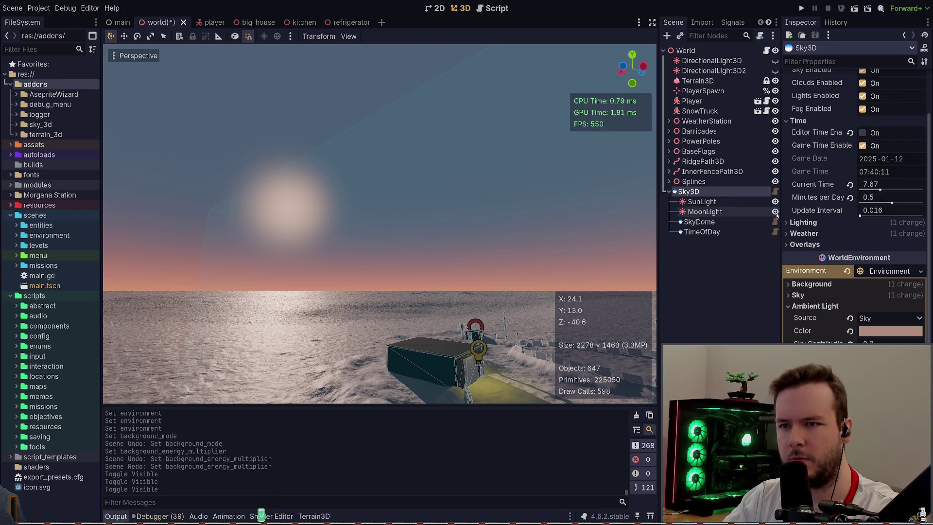
click(775, 212)
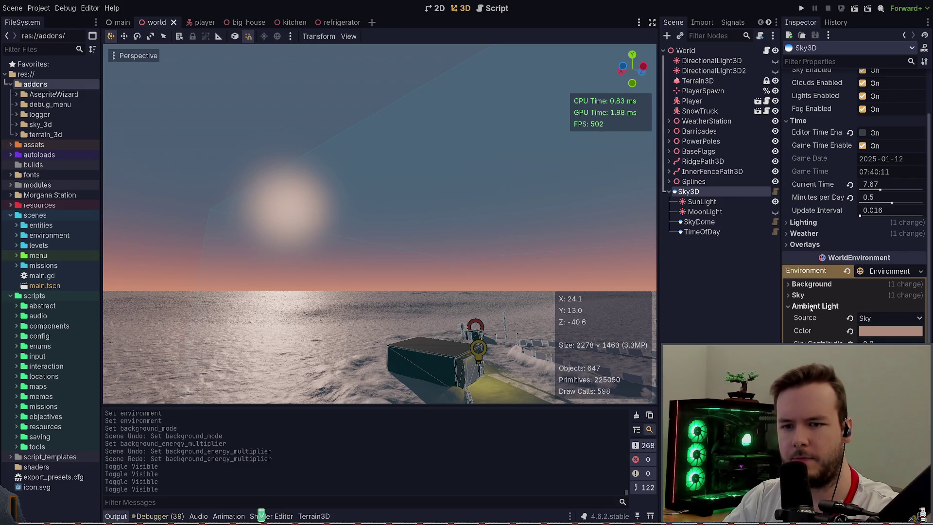
Test reverting the ambient light colour, keep the original colour, and save the world scene
click(849, 332)
key(ctrl+z)
key(ctrl+shift+z)
key(ctrl+z)
key(ctrl+shift+z)
key(ctrl+z)
key(ctrl+s)
click(818, 306)
click(820, 328)
click(820, 328)
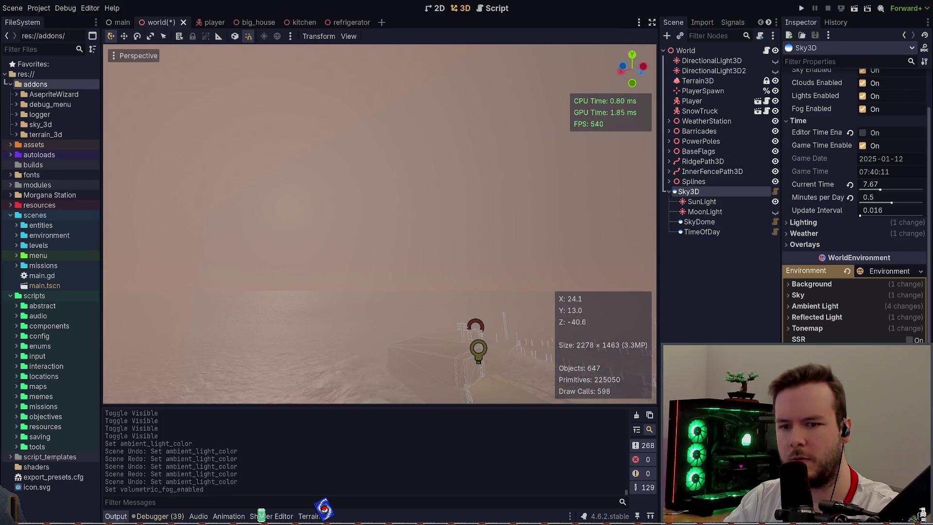
key(ctrl+s)
scroll(825, 232, up, 2)
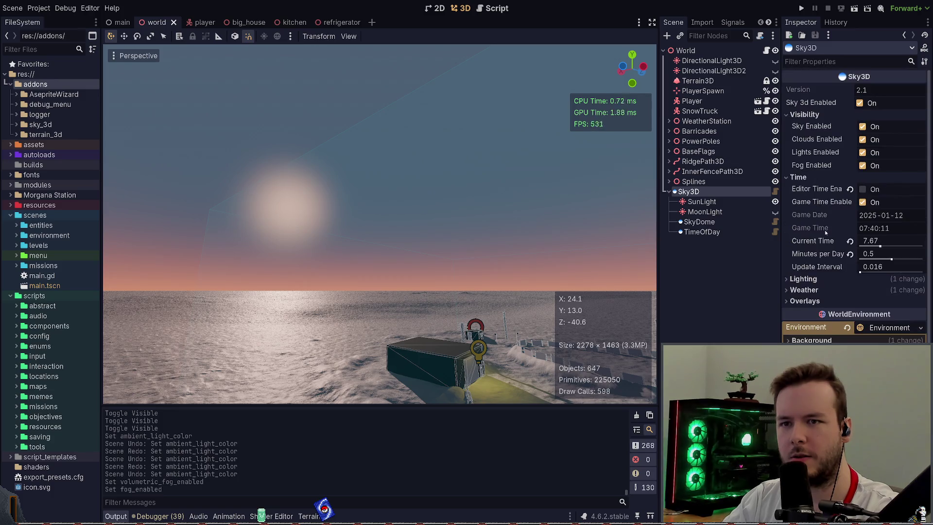
Run Sky3D editor time briefly, then turn it off and reset Current Time to 8.0
click(861, 189)
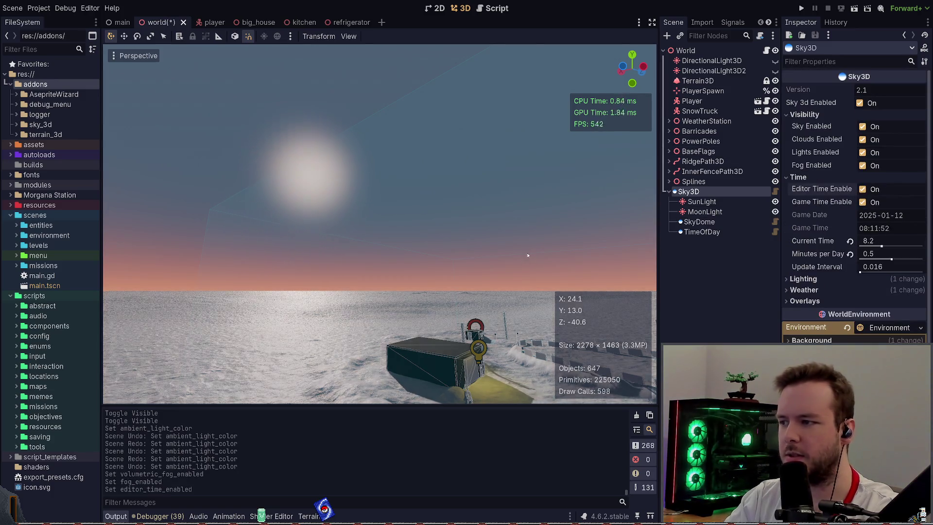
mouse_move(379, 223)
mouse_down()
mouse_move(379, 170)
mouse_move(379, 209)
mouse_move(399, 208)
mouse_move(418, 231)
mouse_move(359, 190)
mouse_move(359, 169)
mouse_move(360, 200)
mouse_move(376, 204)
mouse_move(376, 232)
mouse_up()
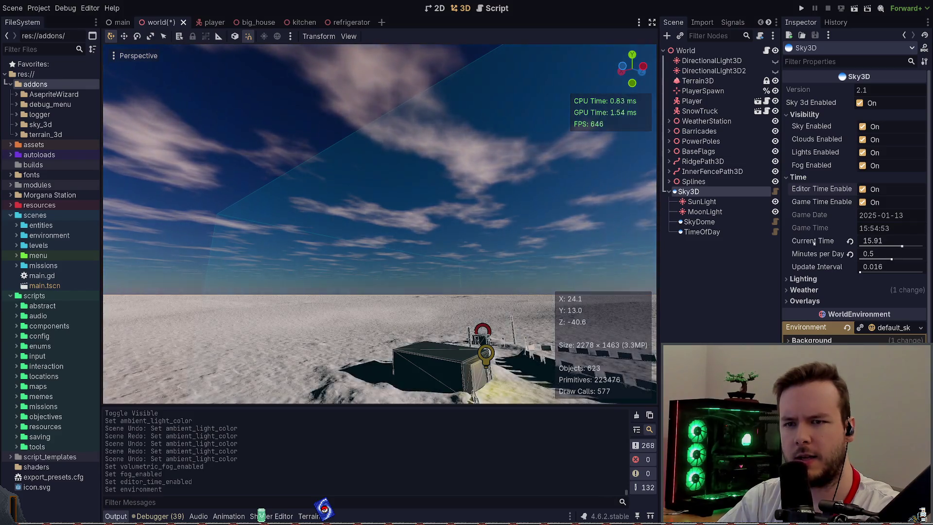
click(862, 189)
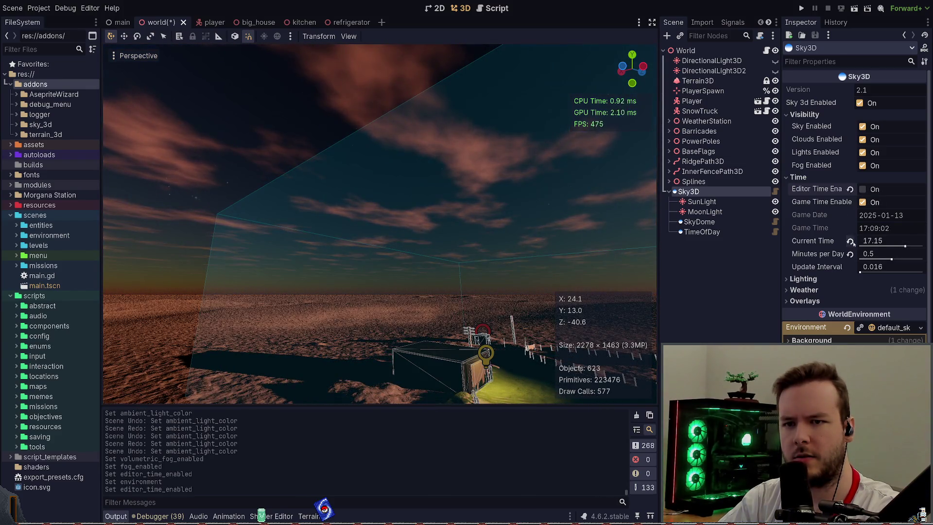
click(850, 242)
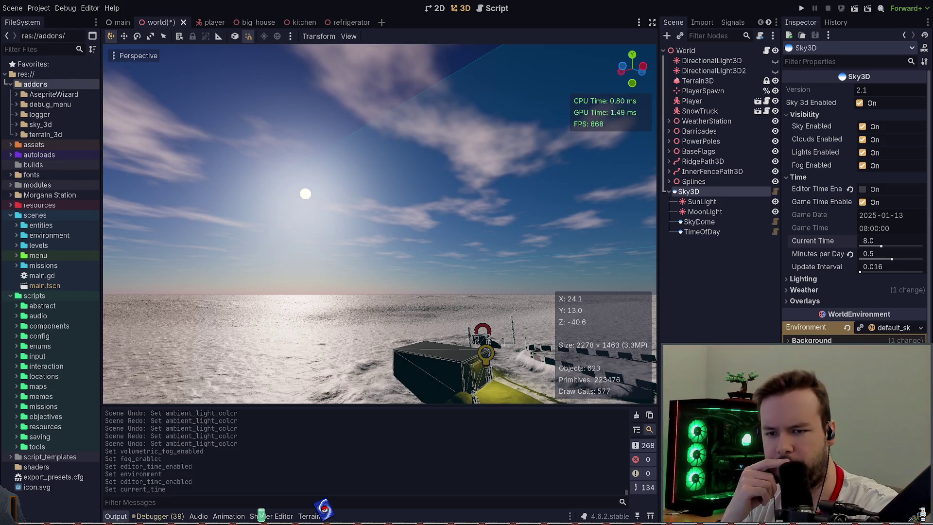
scroll(854, 204, down, 5)
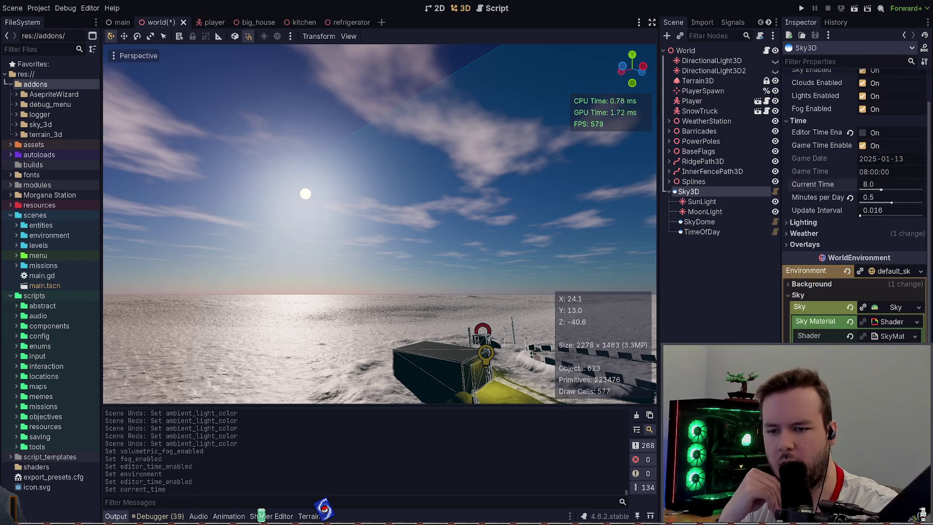
Browse the sky shader's General, Atmosphere, Sun Disk and Sun Mie groups and open SkyMaterial.gdshader
scroll(866, 343, down, 2)
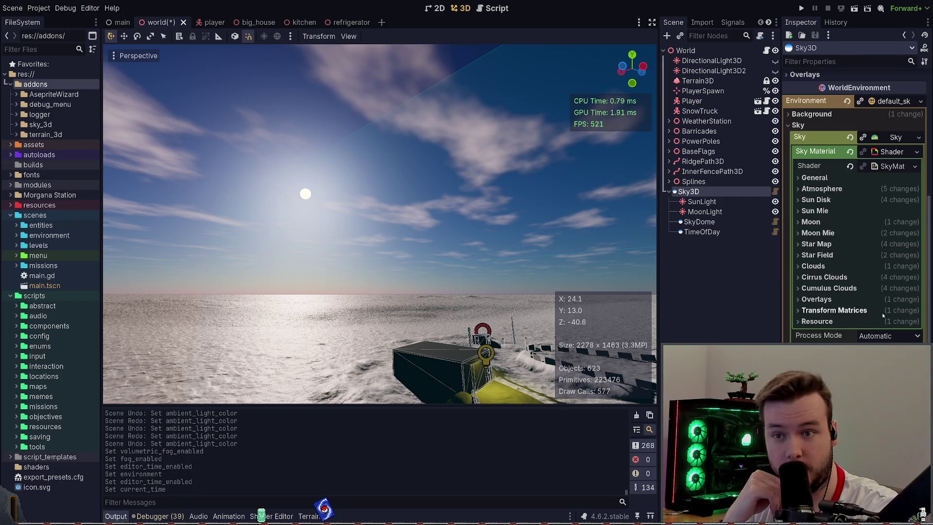
click(822, 178)
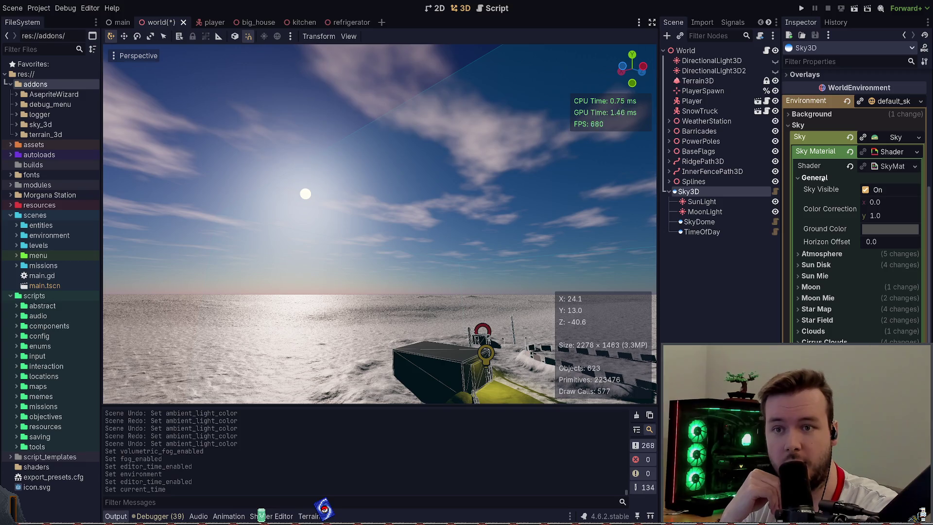
click(821, 179)
click(822, 190)
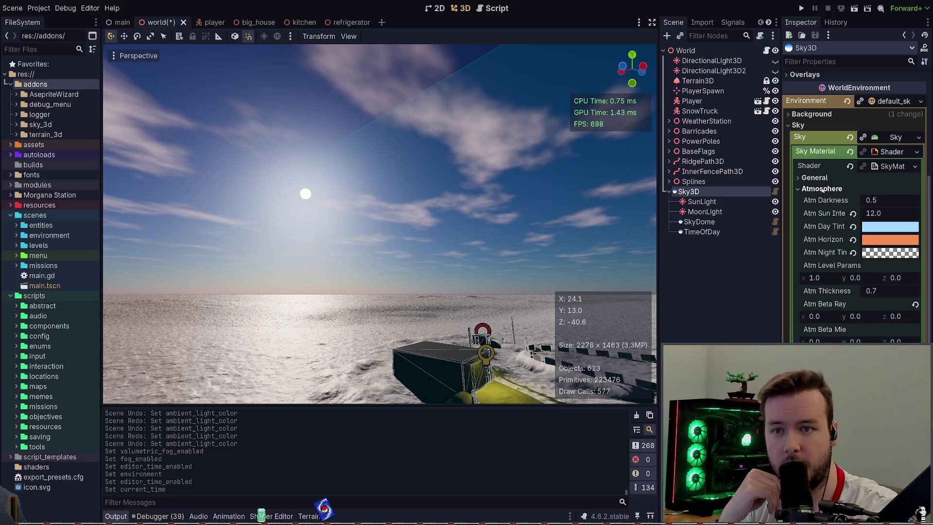
click(822, 189)
click(825, 201)
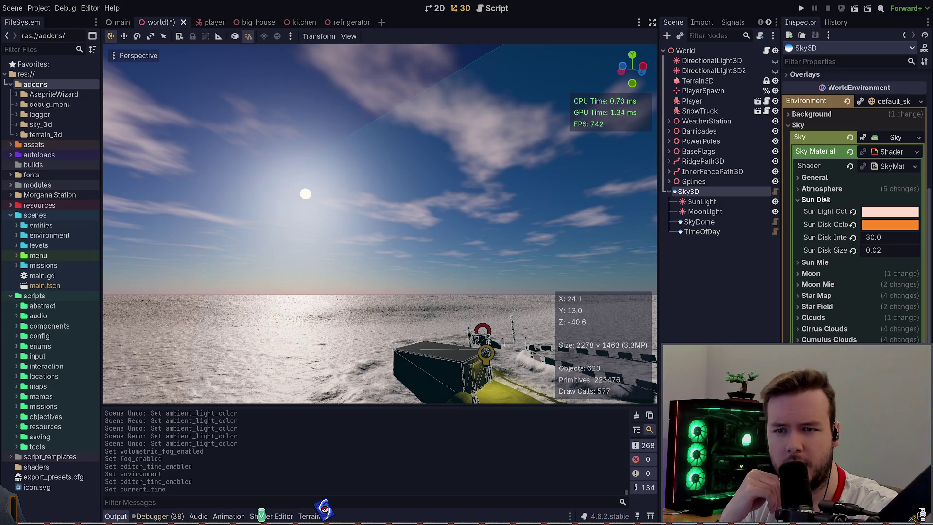
click(825, 200)
click(822, 211)
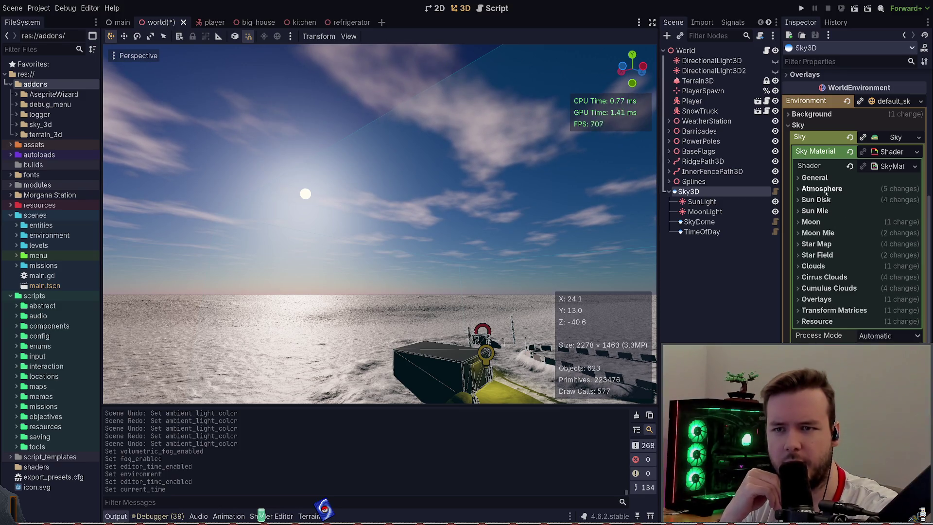
click(890, 166)
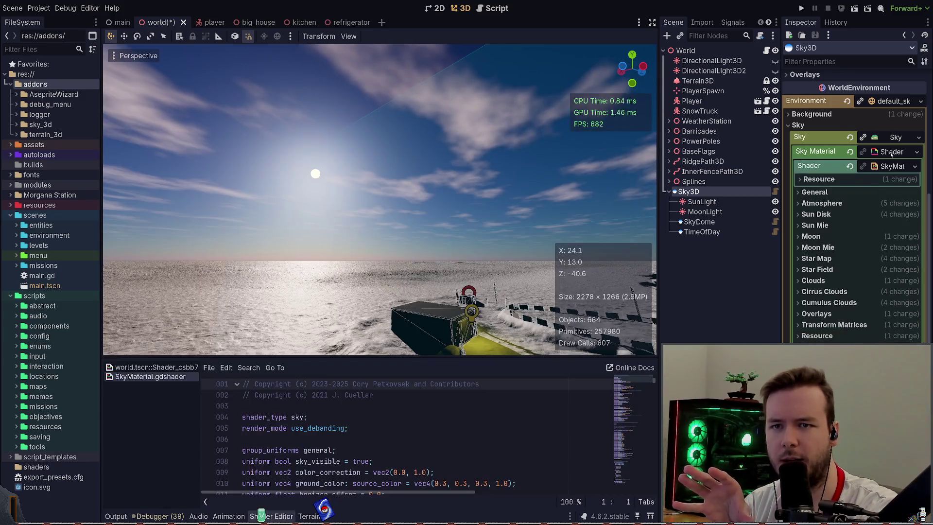
Test a 0.015 sun disk size in the sky material, undoing it back to 0.02
scroll(808, 221, up, 5)
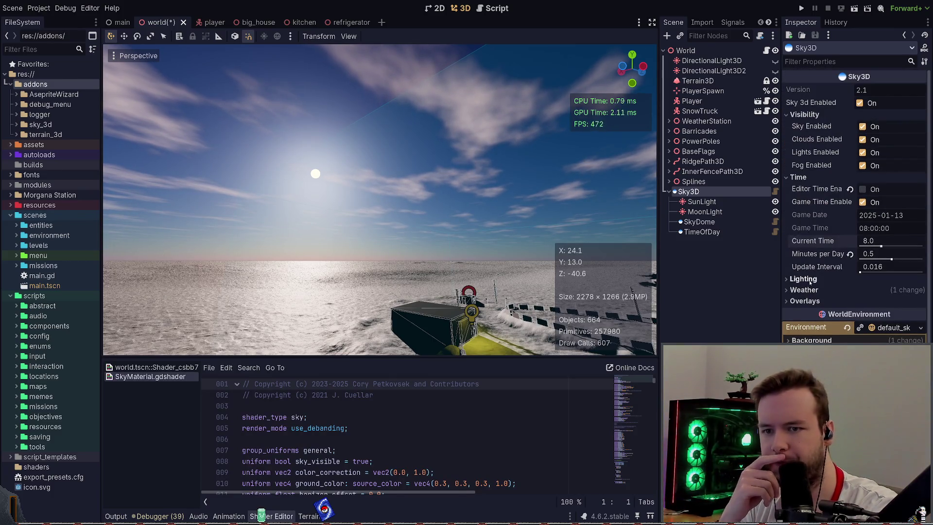
scroll(826, 242, down, 2)
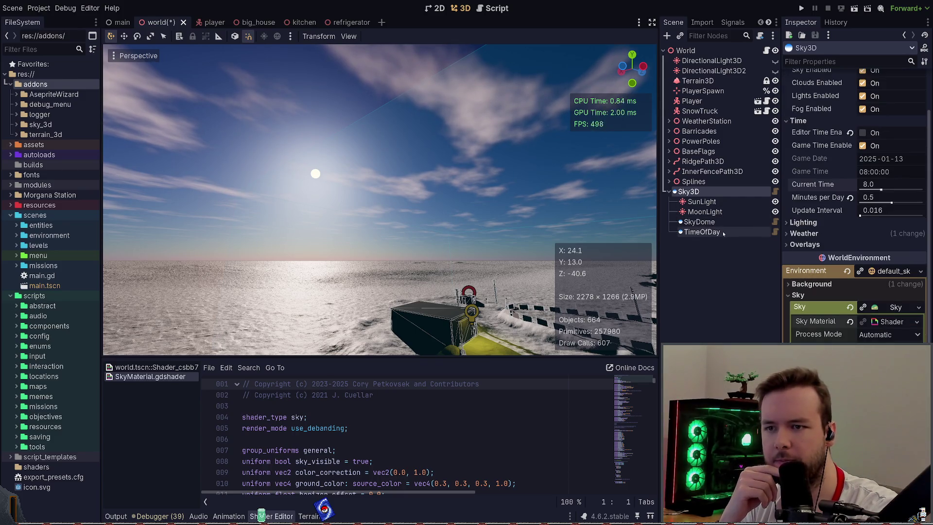
scroll(886, 279, down, 2)
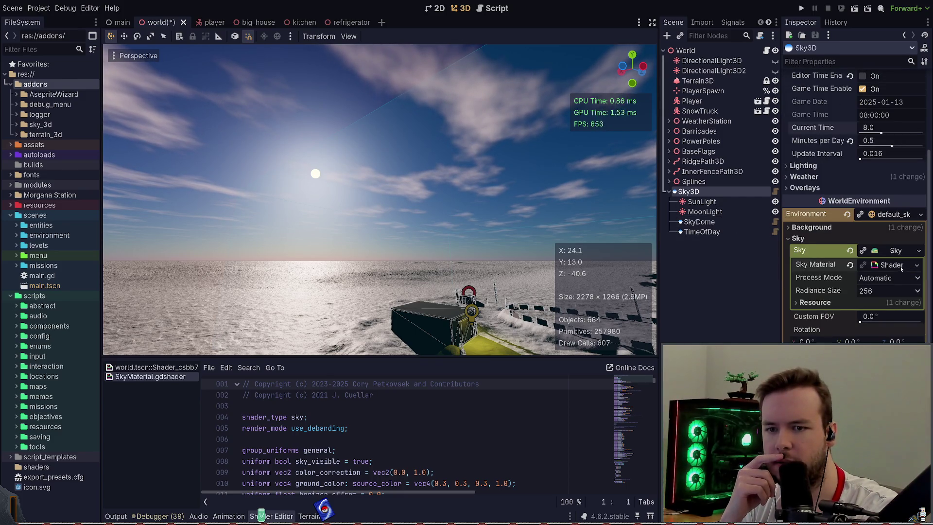
click(901, 266)
scroll(856, 296, down, 2)
click(832, 271)
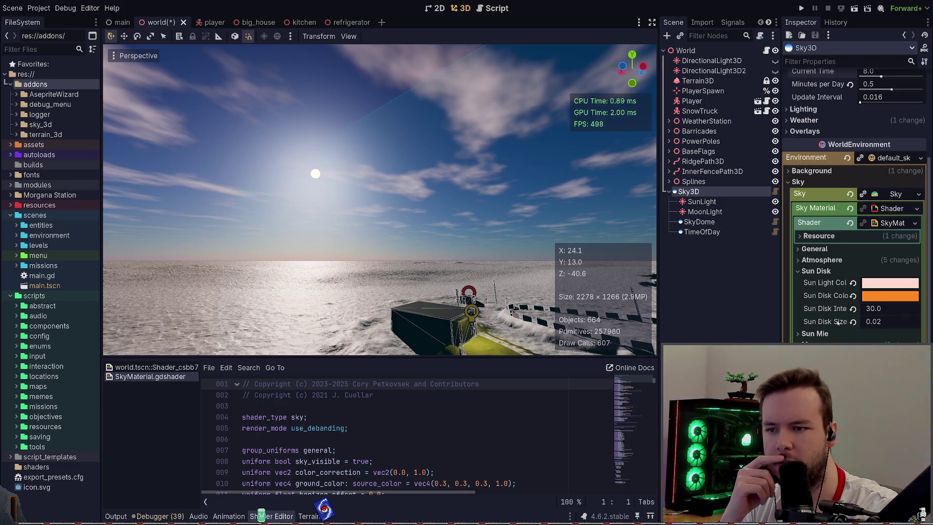
mouse_move(873, 324)
mouse_down()
mouse_move(889, 324)
mouse_move(853, 323)
mouse_up()
key(ctrl+z)
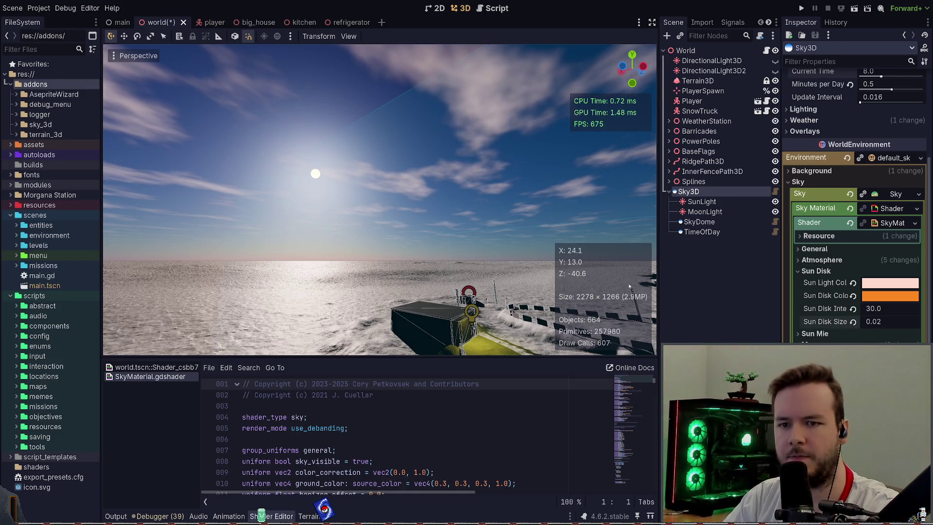
click(818, 261)
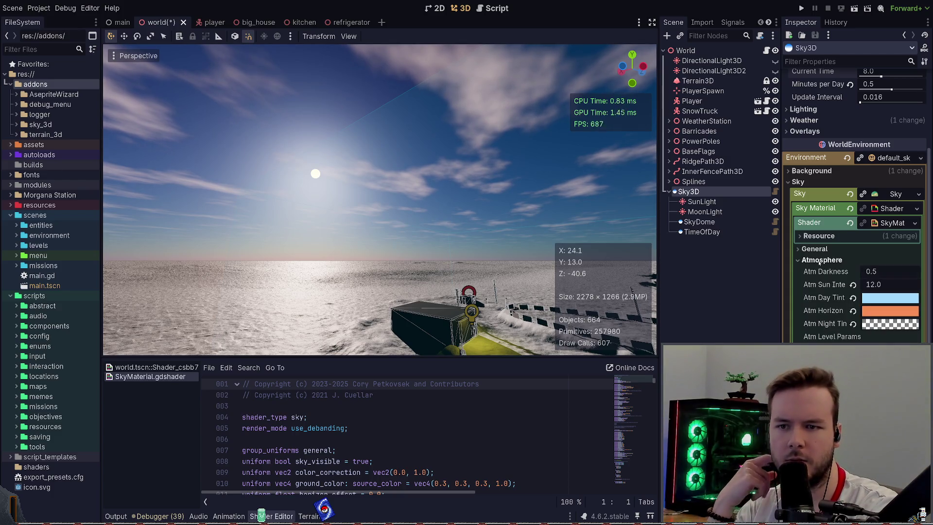
click(819, 261)
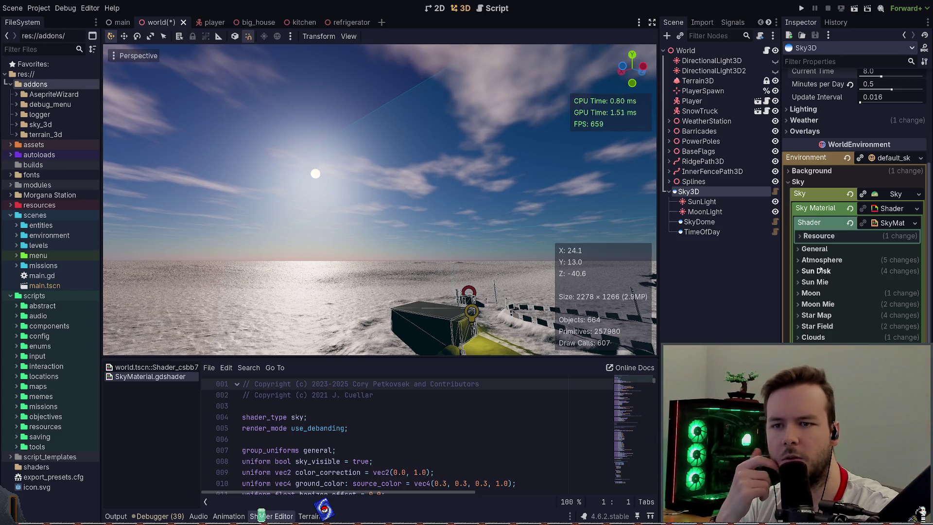
click(890, 223)
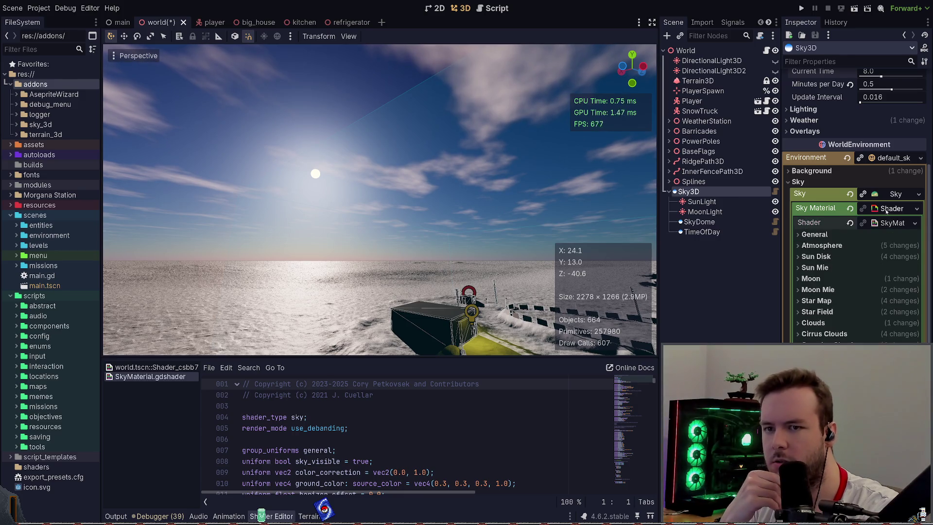
Try screen-space reflections on and off, and switch off screen-space ambient occlusion
click(890, 208)
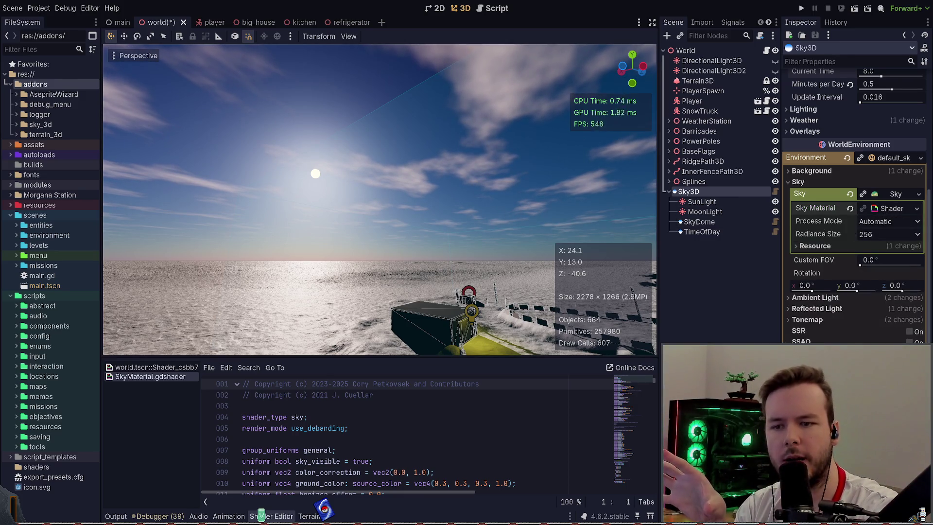
click(908, 331)
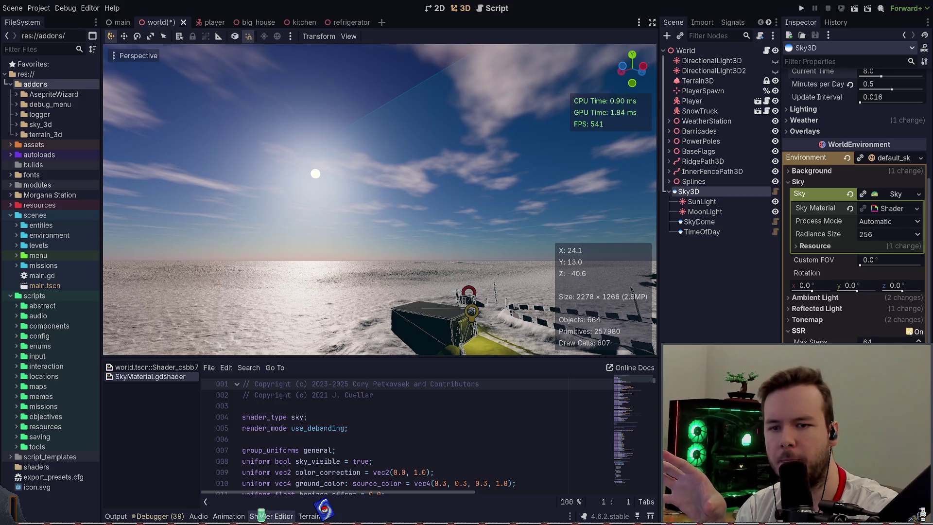
click(910, 332)
click(909, 341)
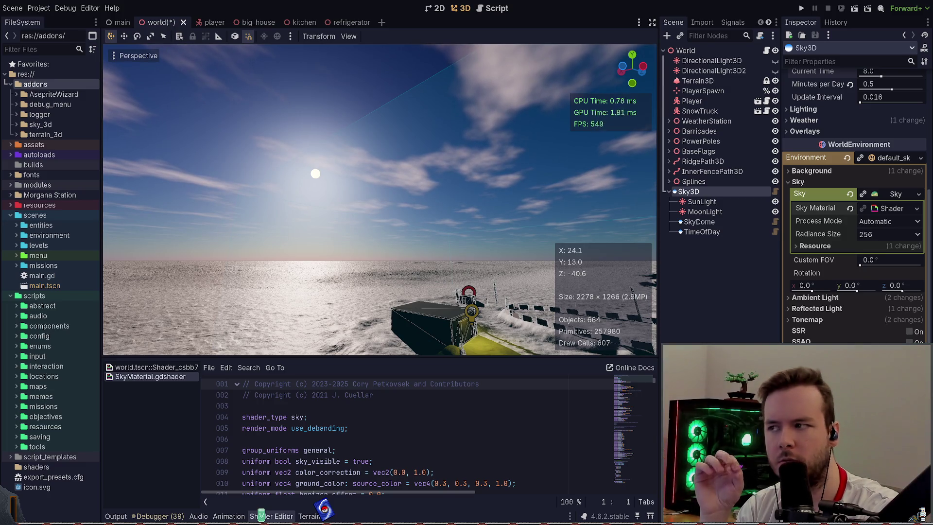
Set the tonemap mode to AgX and compare it repeatedly against ACES
click(870, 320)
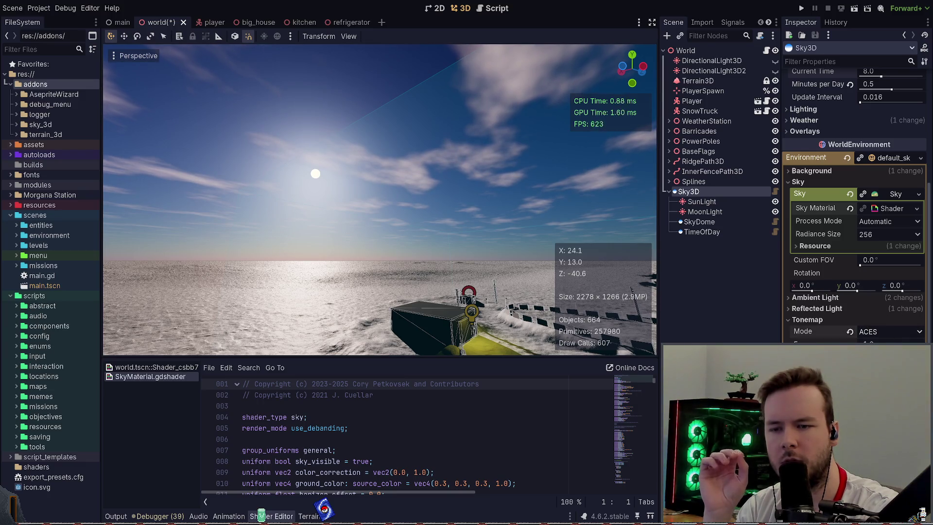
click(889, 389)
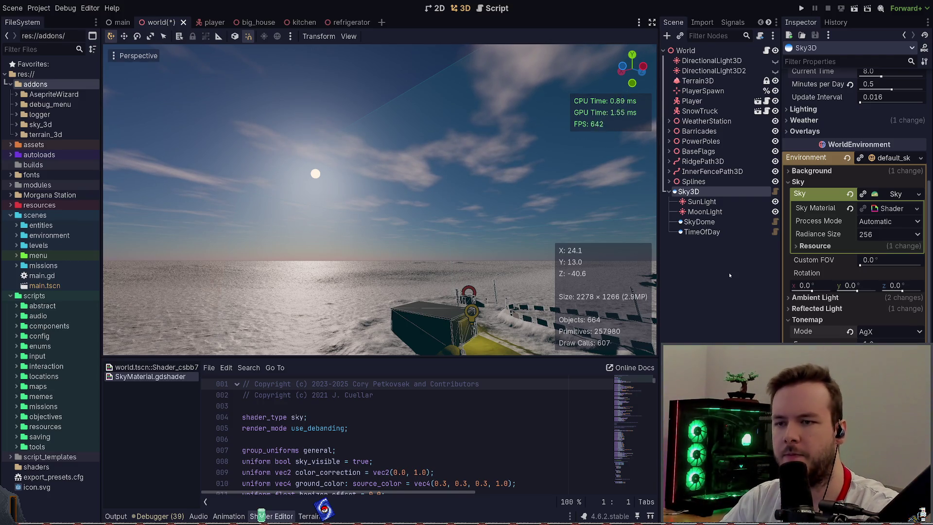
key(ctrl+z)
key(ctrl+shift+z)
key(ctrl+z)
key(ctrl+shift+z)
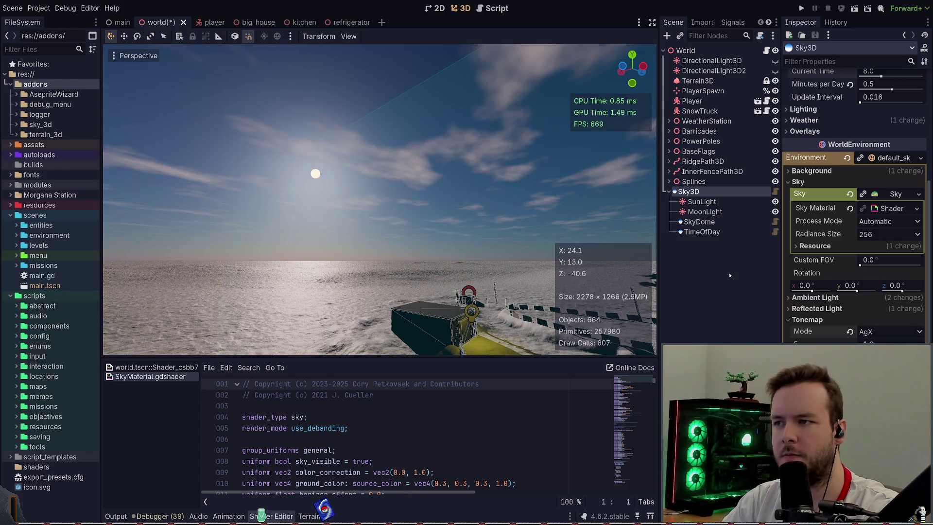
key(ctrl+z)
key(ctrl+shift+z)
key(ctrl+z)
key(ctrl+shift+z)
Save and run the game, walking the dark interior past the table, lit window and Terminals wall
click(799, 8)
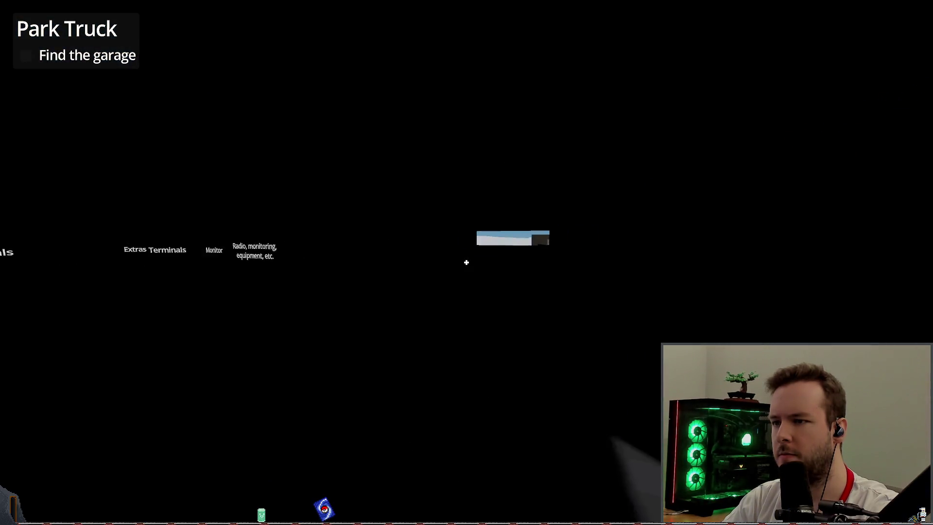
key(w)
key(s)
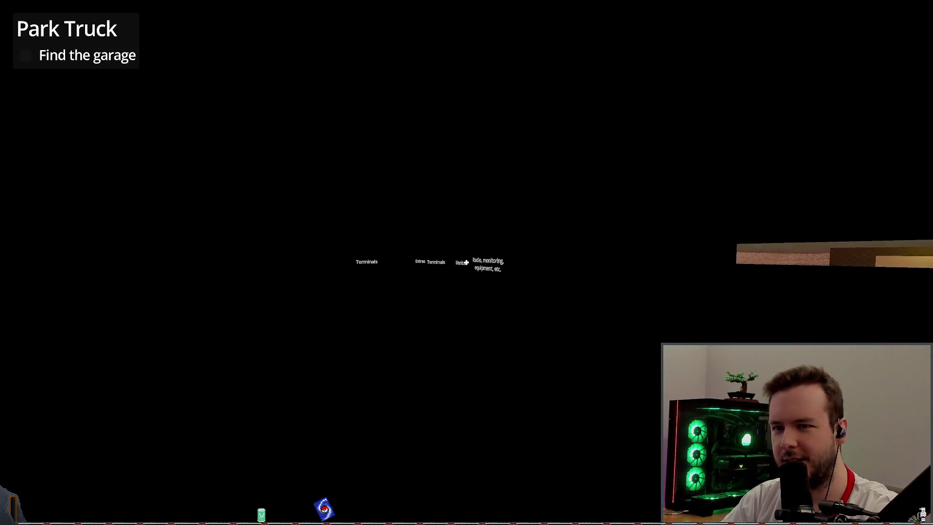
key(w)
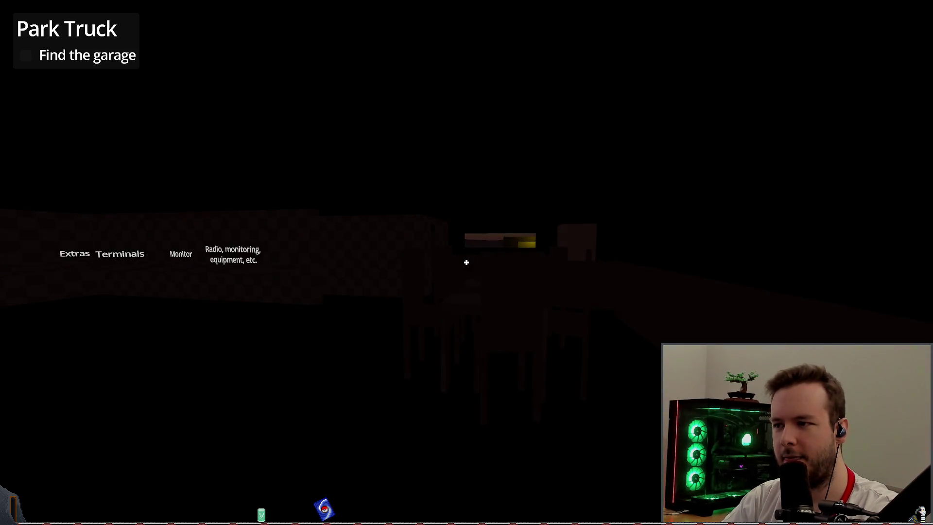
key(s)
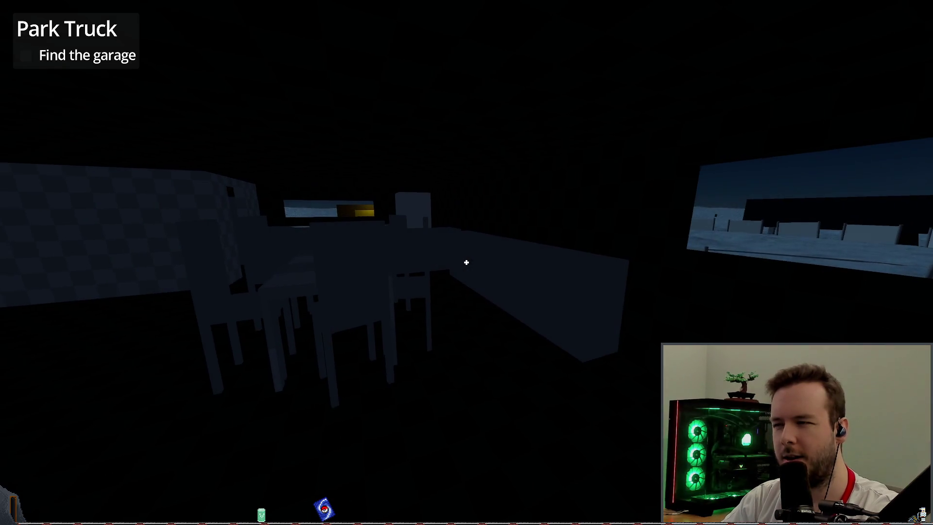
key(a)
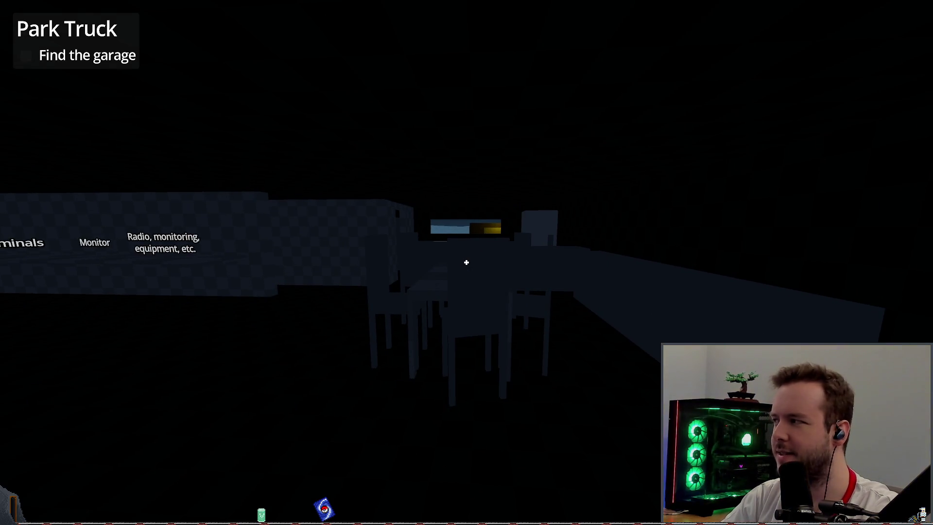
key(w)
key(a)
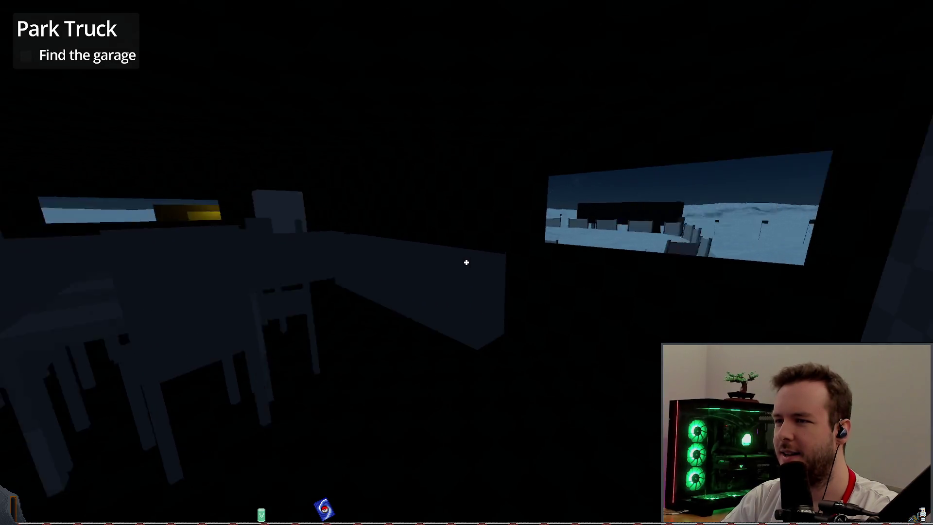
key(d)
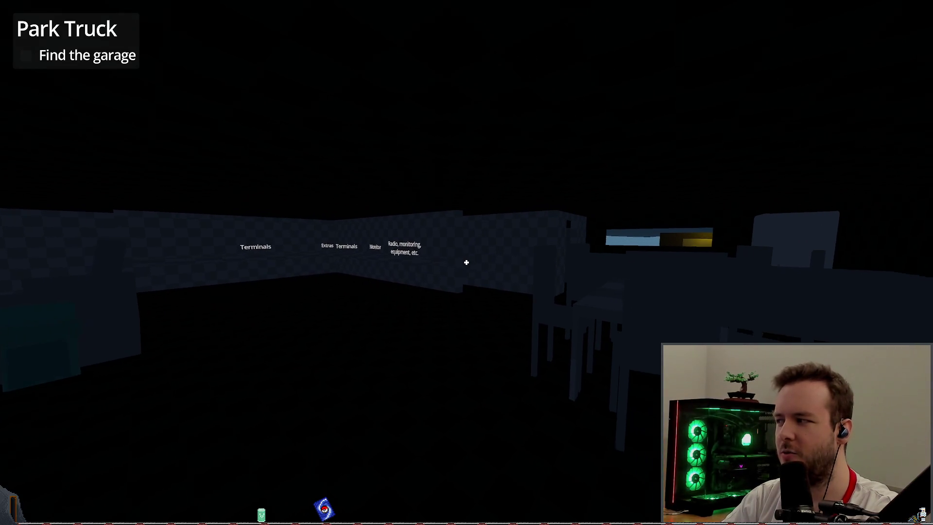
key(d)
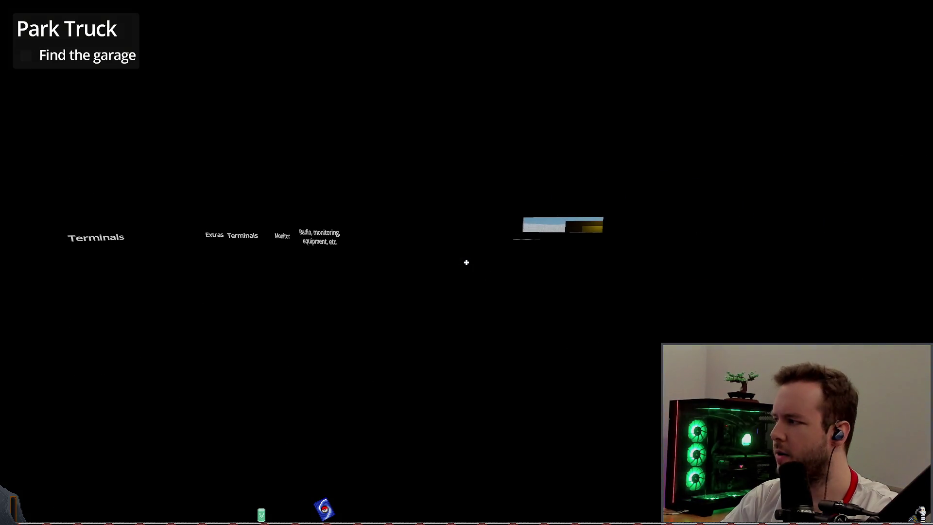
key(alt+Tab)
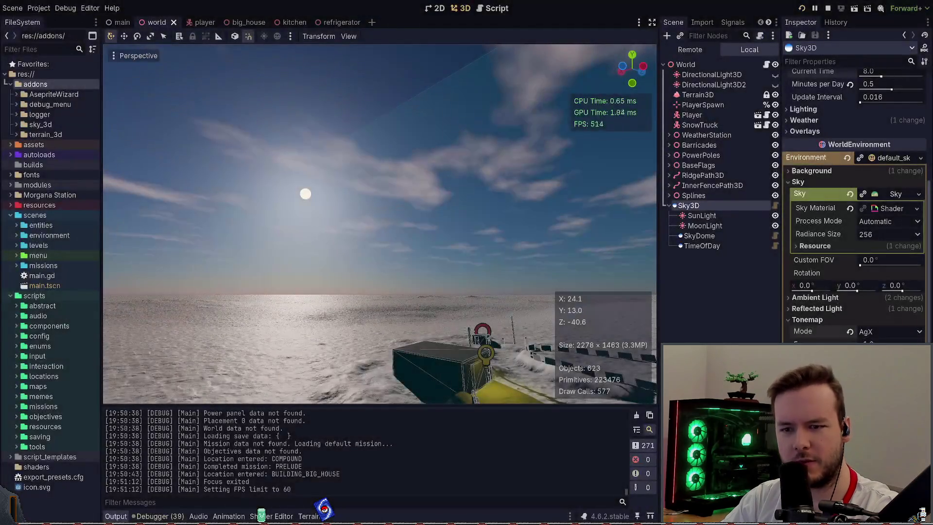
Return to the running game and walk toward the labelled wall
scroll(855, 204, down, 3)
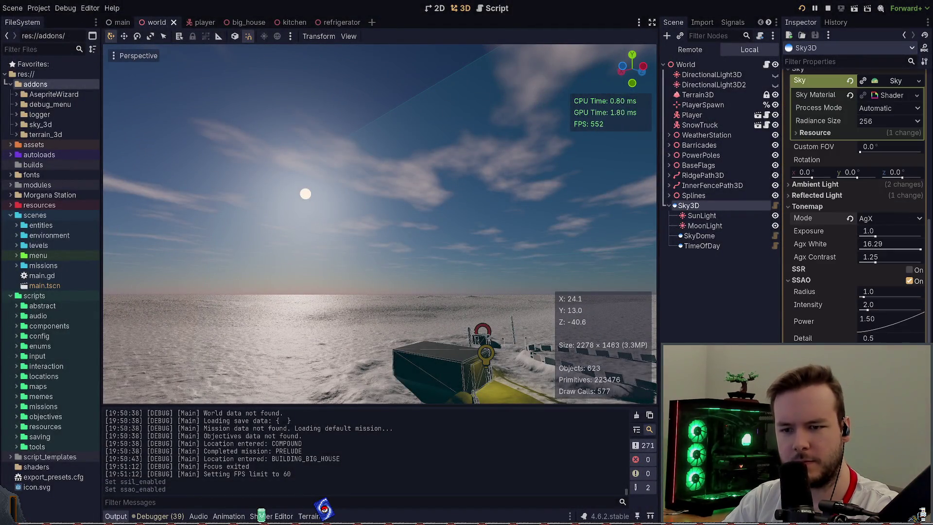
key(alt+Tab)
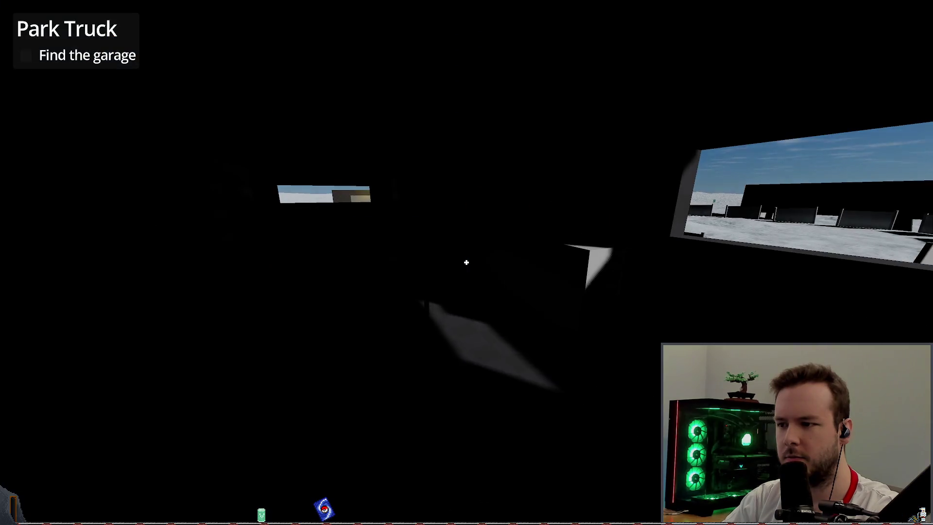
key(w)
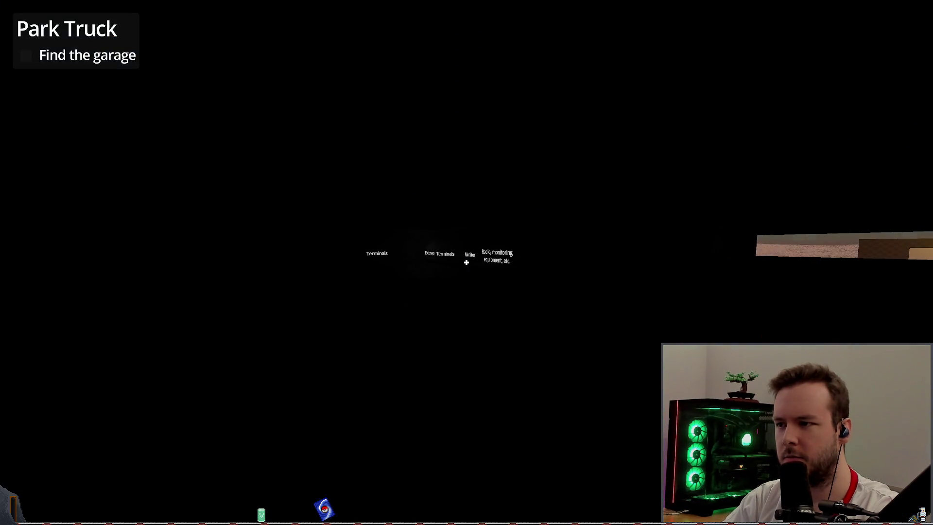
key(w)
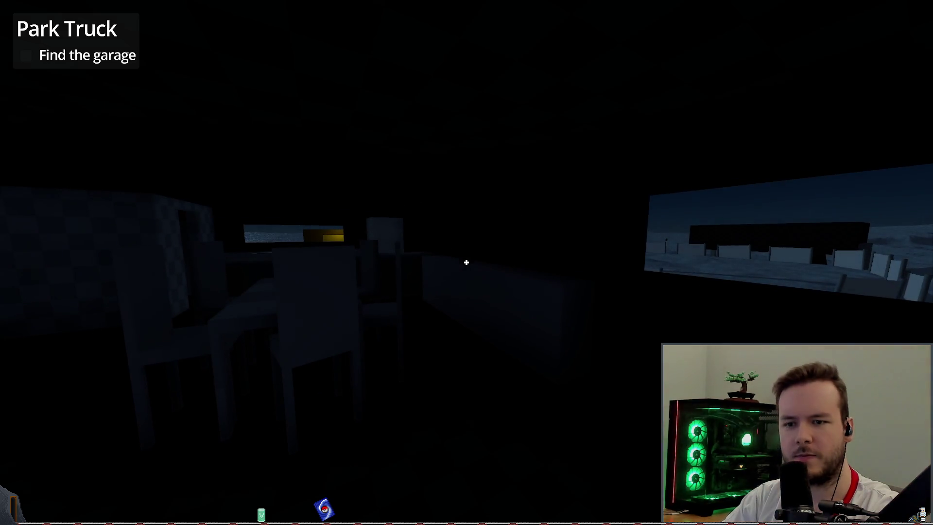
Turn off screen-space ambient occlusion and toggle SDFGI global illumination in the editor
key(alt+Tab)
click(909, 281)
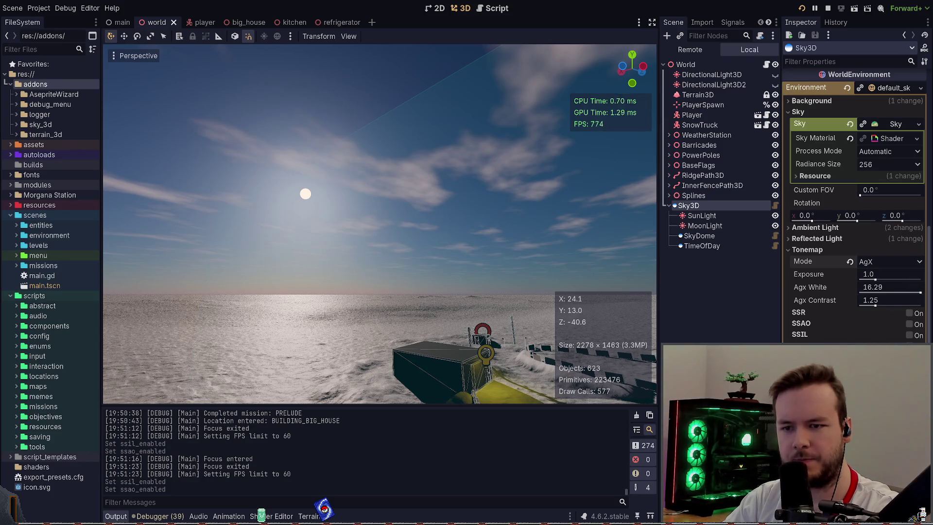
click(909, 346)
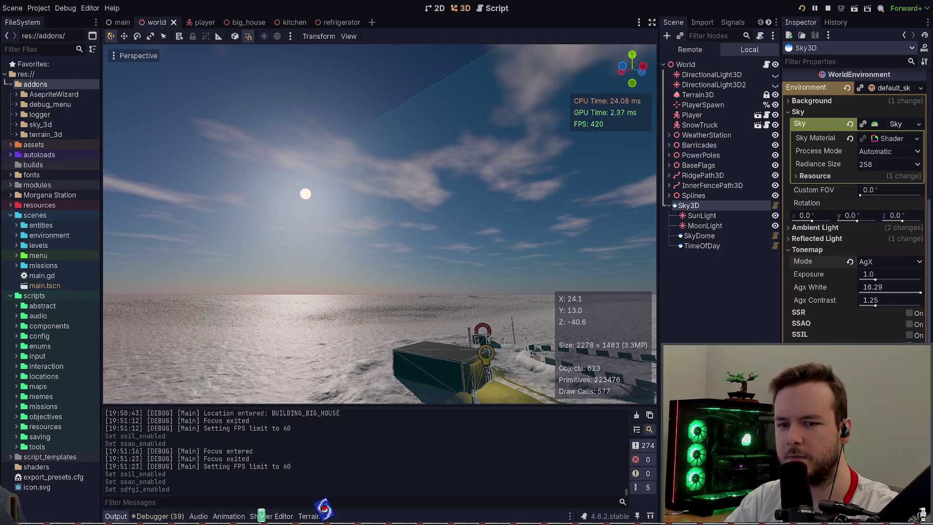
Recheck the lighting around the desks, labelled wall and sunset window, then collapse Tonemap settings
key(alt+Tab)
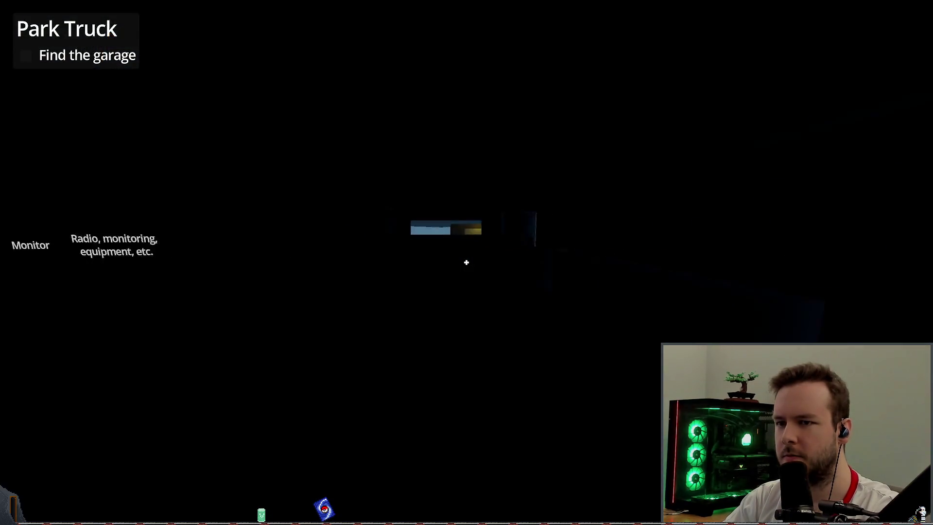
key(w)
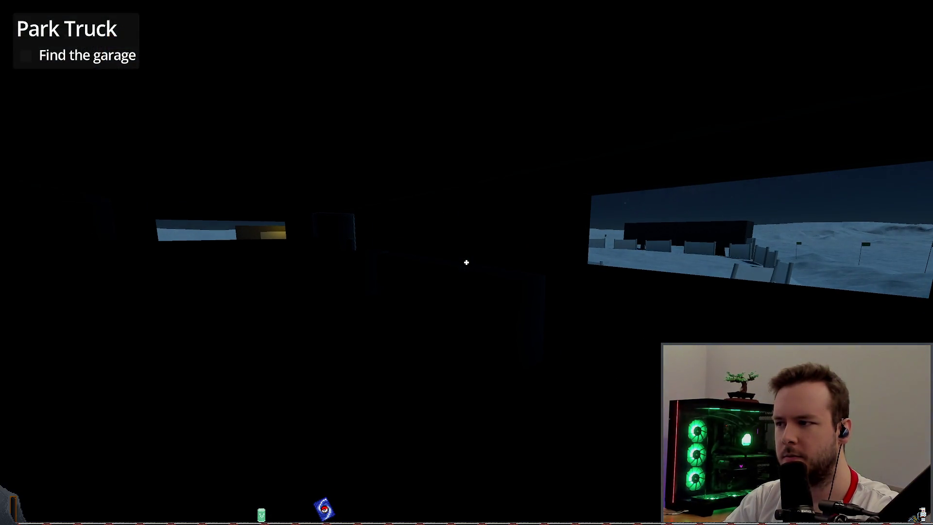
key(w)
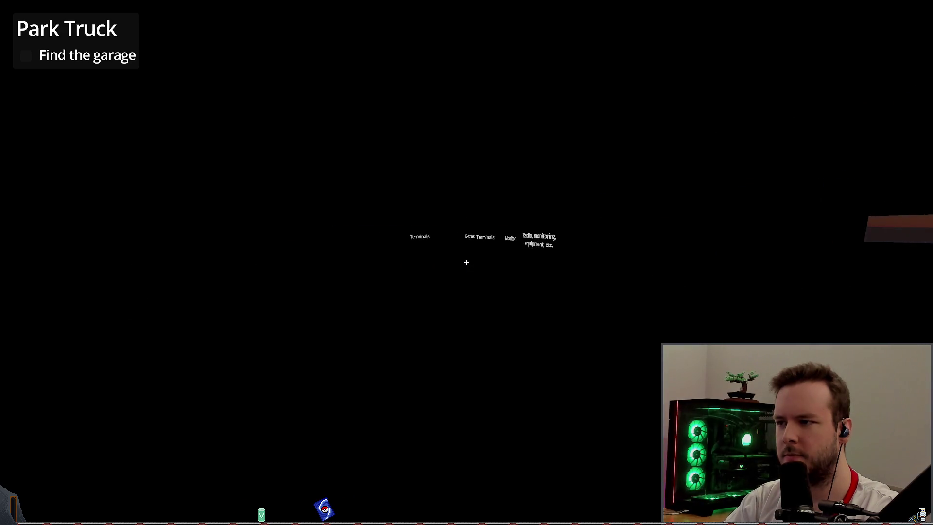
key(w)
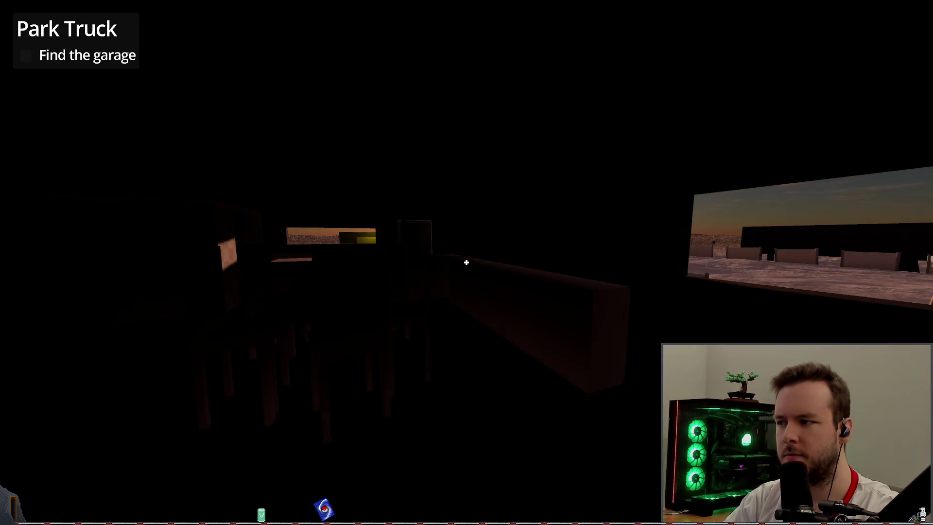
key(w)
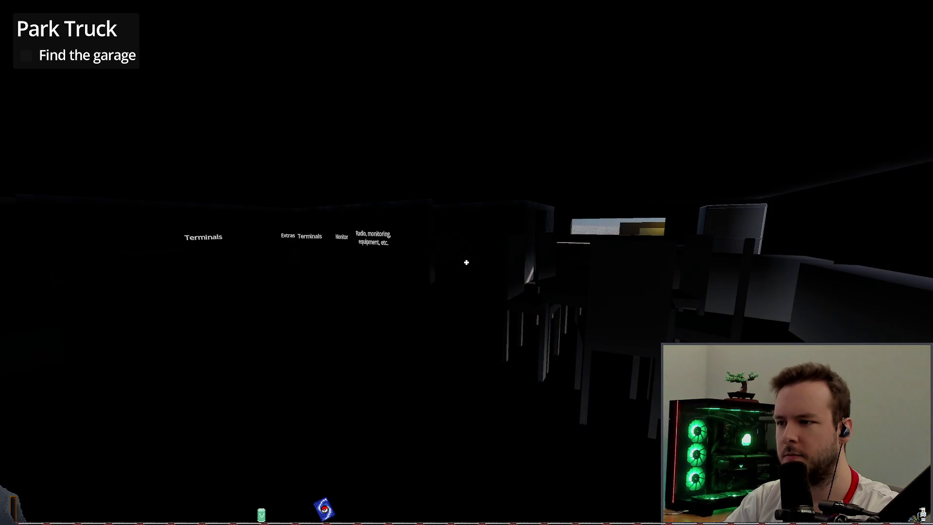
key(a)
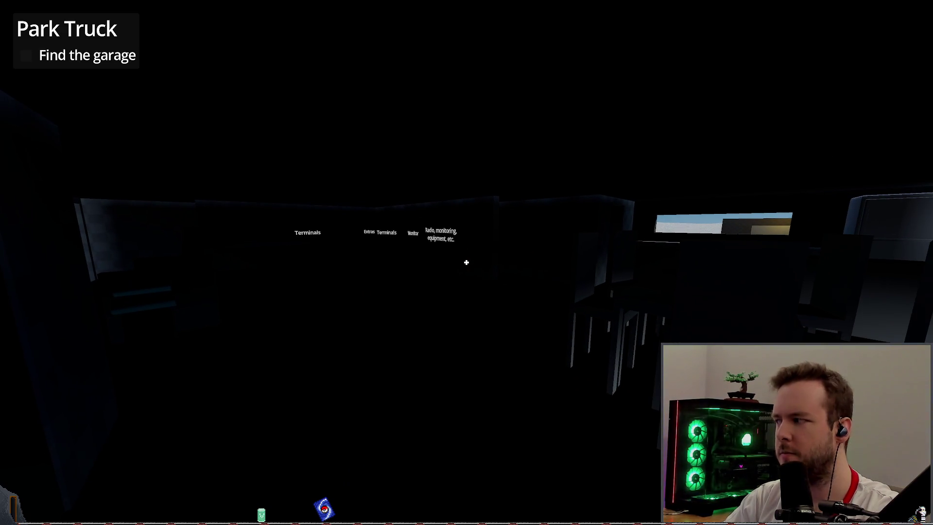
key(w)
key(a)
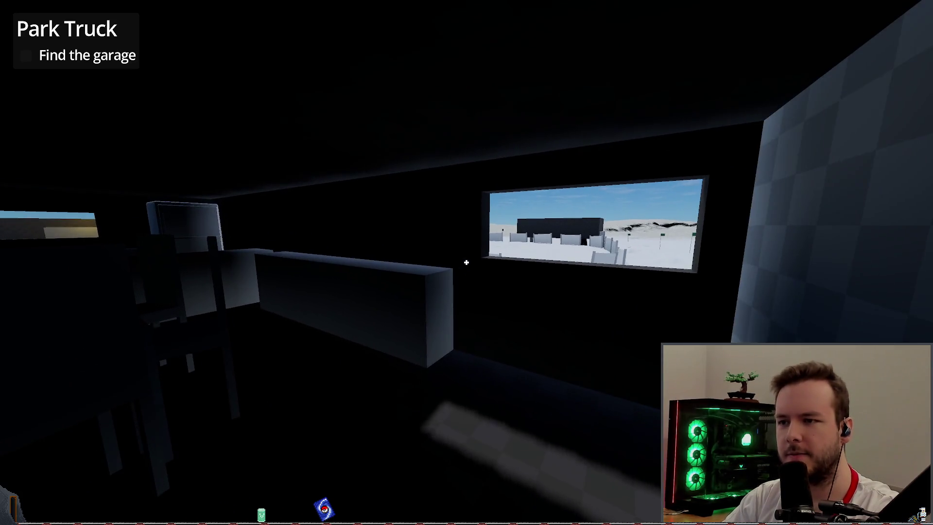
key(a)
key(d)
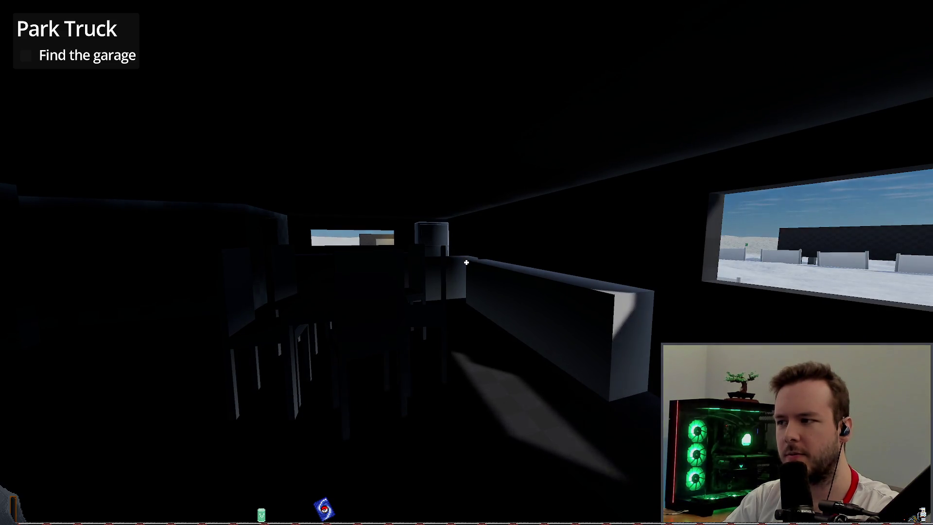
key(a)
key(s)
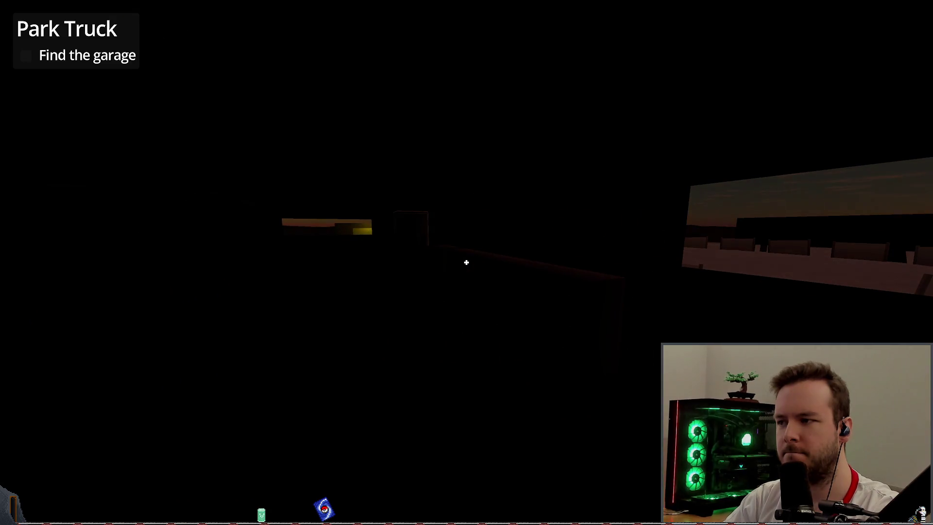
key(alt+Tab)
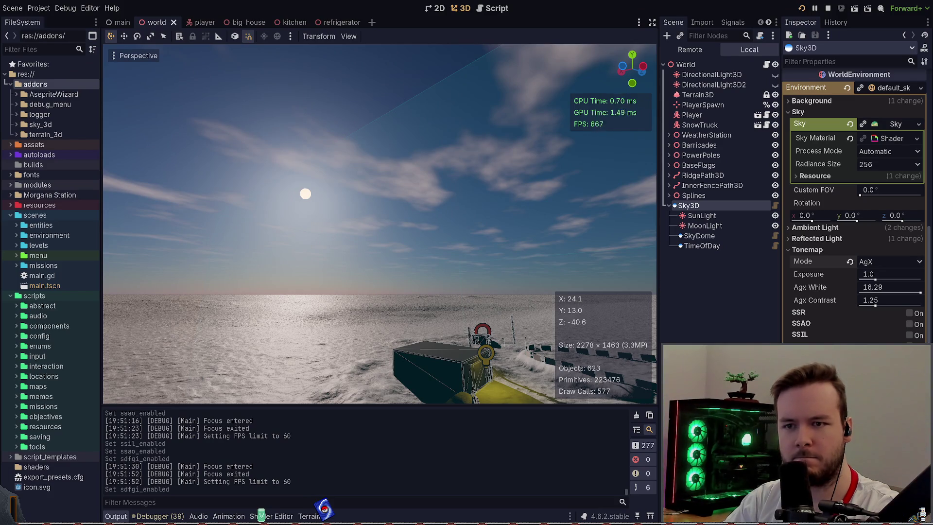
click(807, 249)
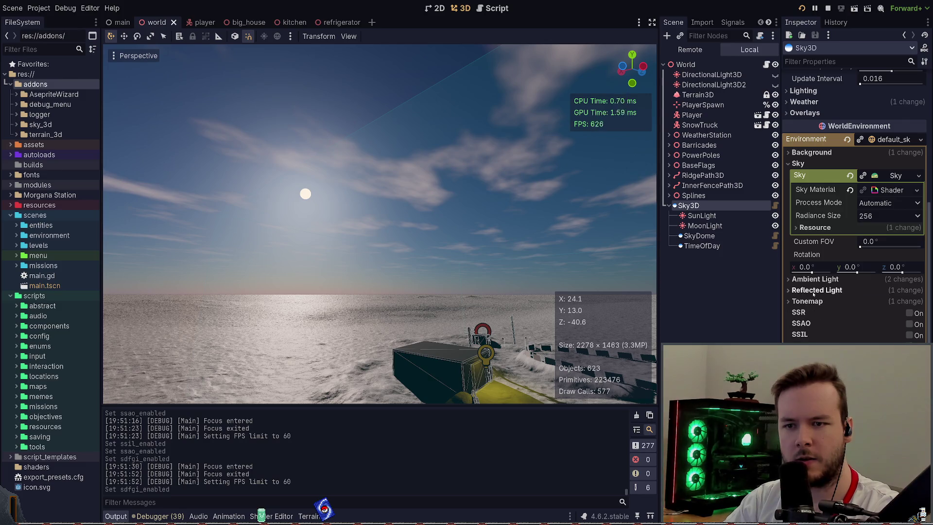
Review the Sky3D Ambient Light, TimeOfDay and SkyDome sun and fog settings
click(820, 280)
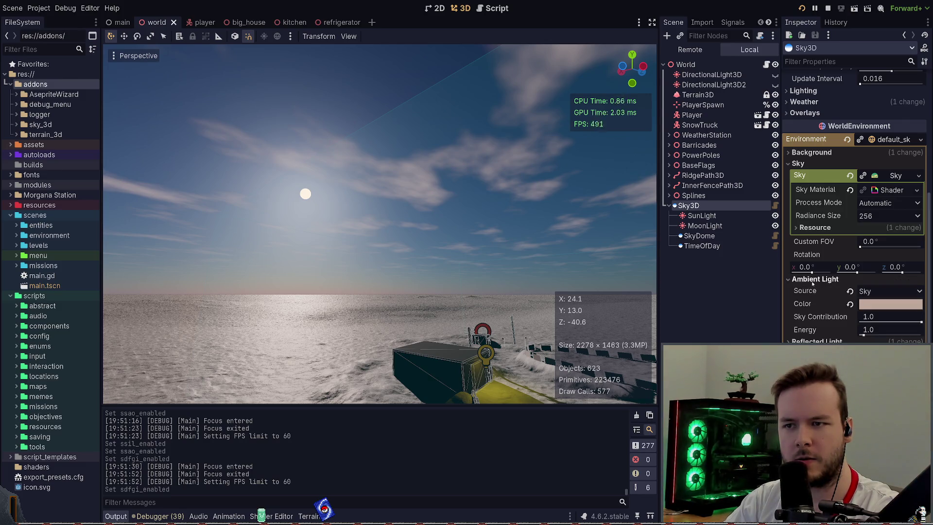
click(812, 281)
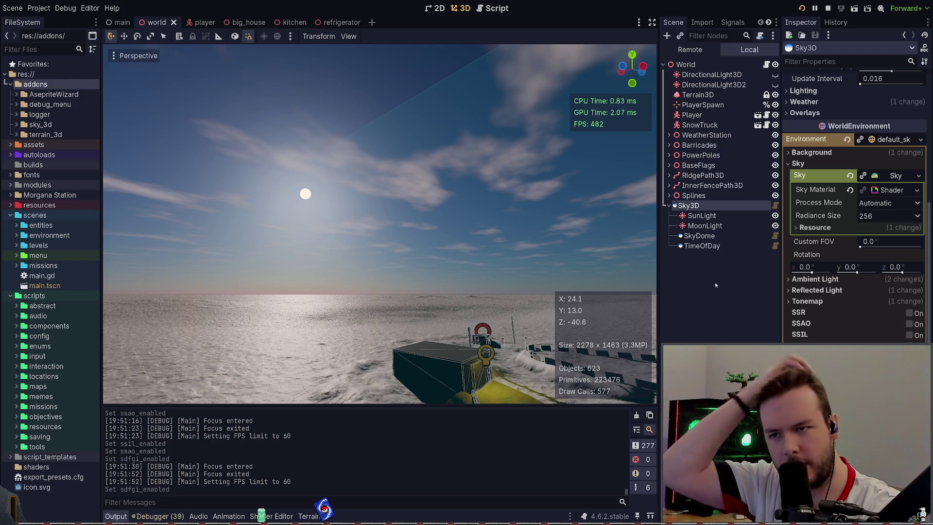
click(703, 245)
click(706, 236)
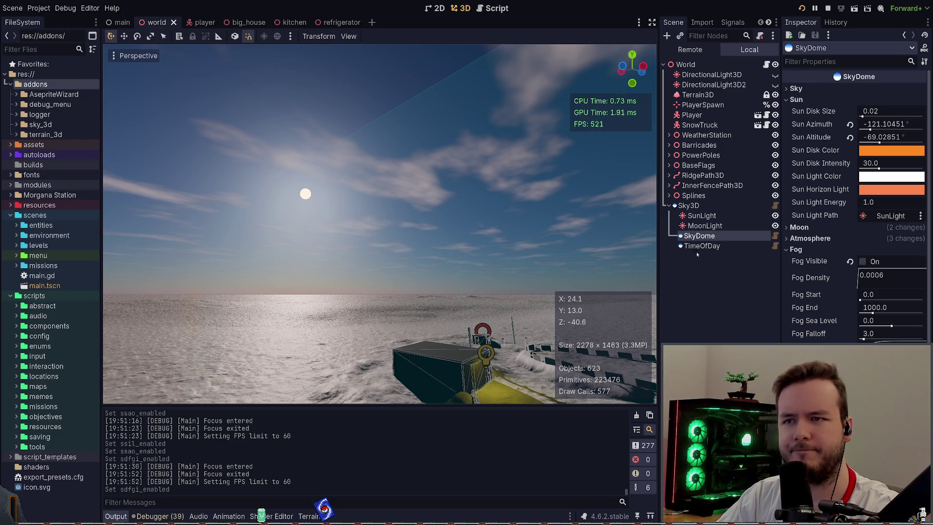
Delete the Sky3D node with its children, undo it, then redo the removal
click(714, 206)
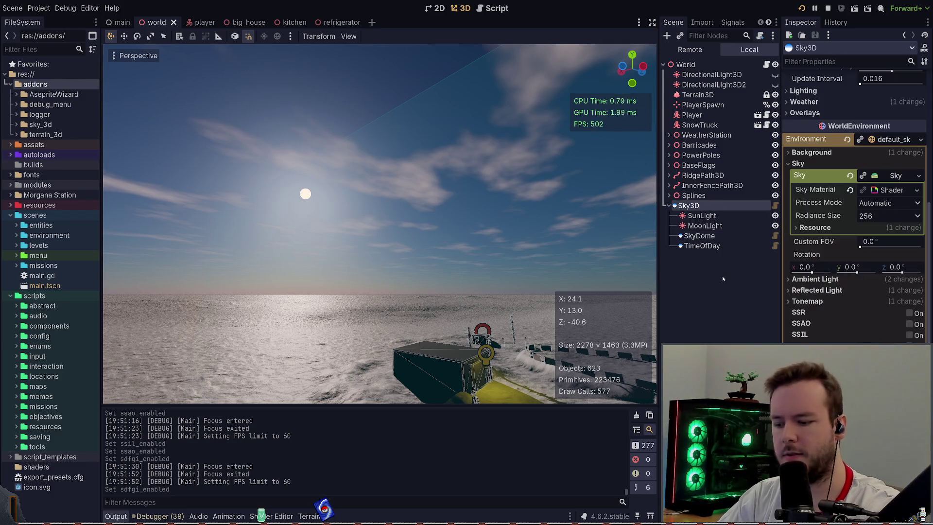
key(Delete)
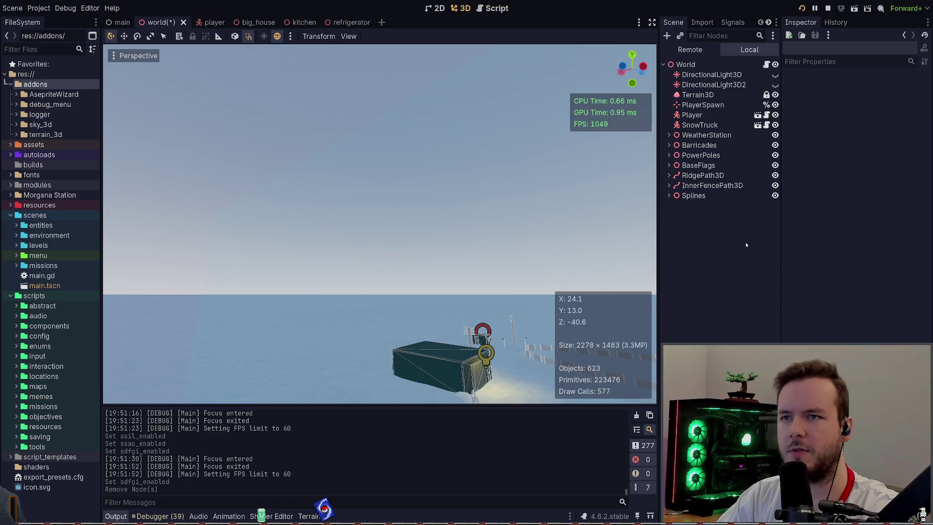
key(ctrl+z)
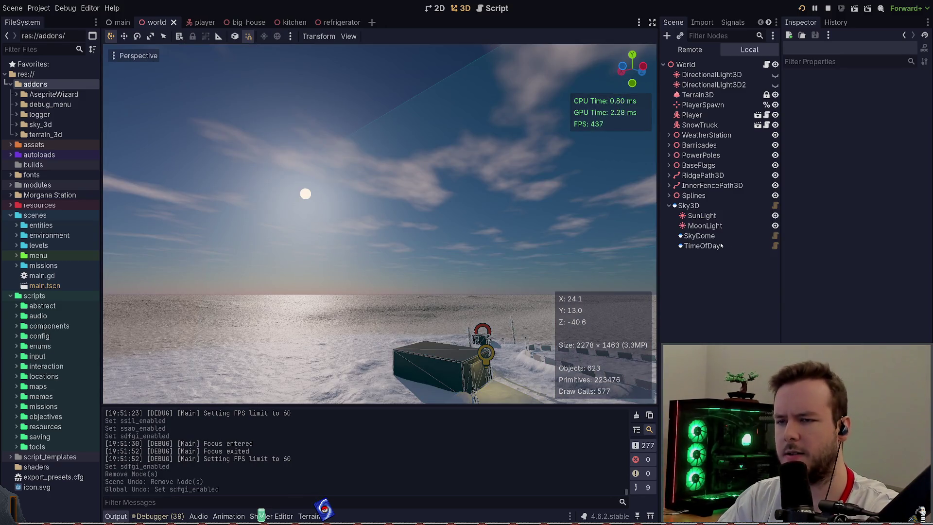
key(ctrl+shift+z)
key(ctrl+shift+z)
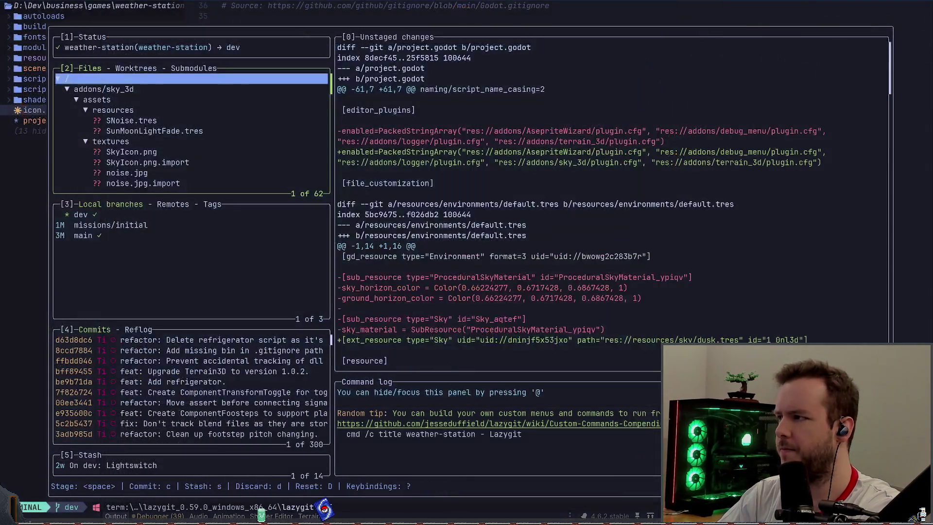
Delete the untracked default_sky3d.tres file in lazygit
key(Down)
key(Down)
key(Down)
key(Up)
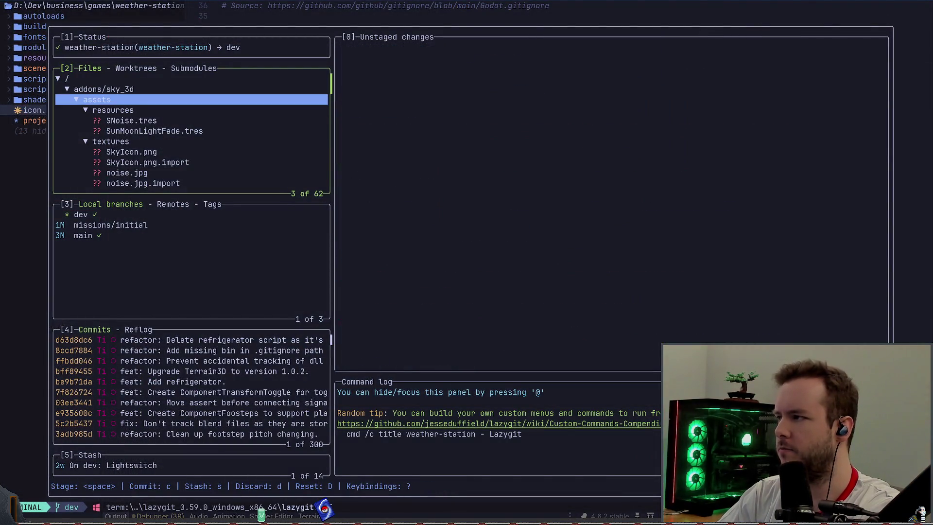
key(Up)
key(Return)
key(Down)
key(Down)
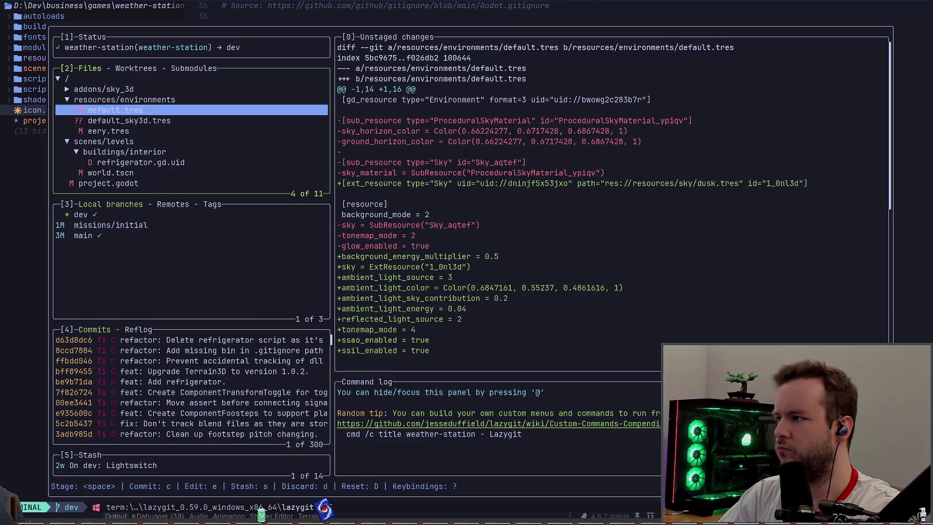
key(Down)
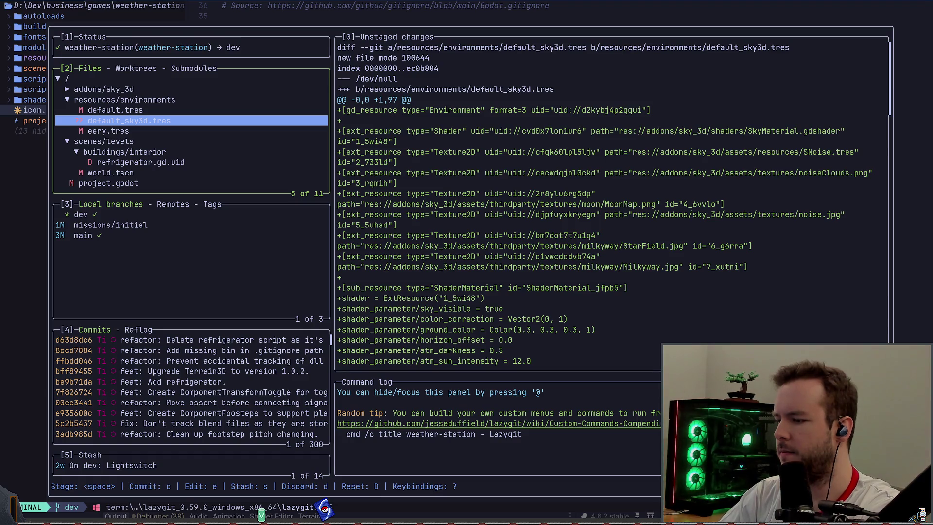
key(d)
key(Return)
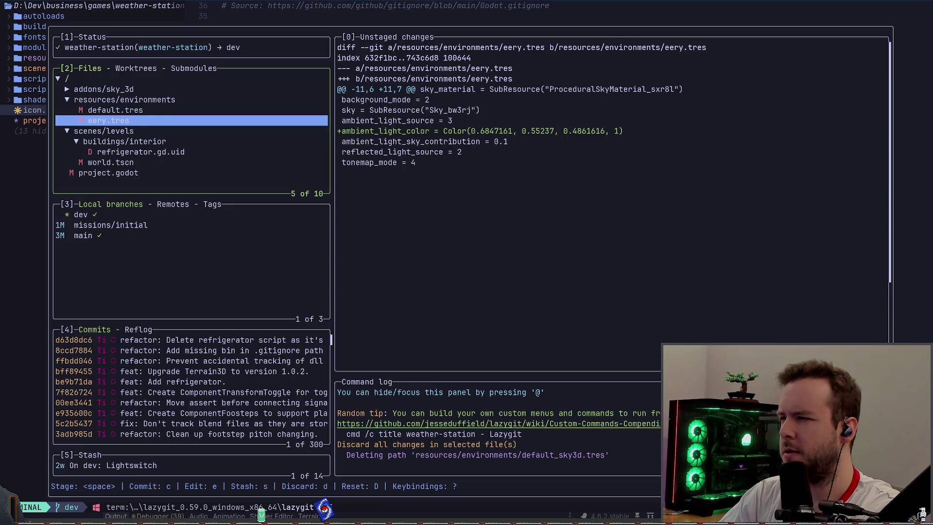
Review the default.tres and world.tscn diffs, then revert project.godot's changes
click(115, 110)
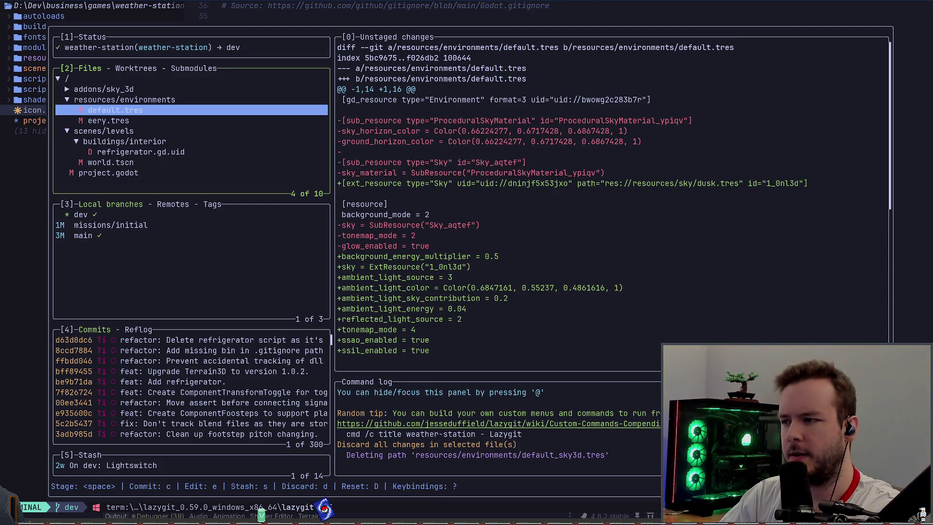
key(Up)
key(Up)
key(Down)
key(Down)
key(Down)
key(Down)
key(Down)
key(Down)
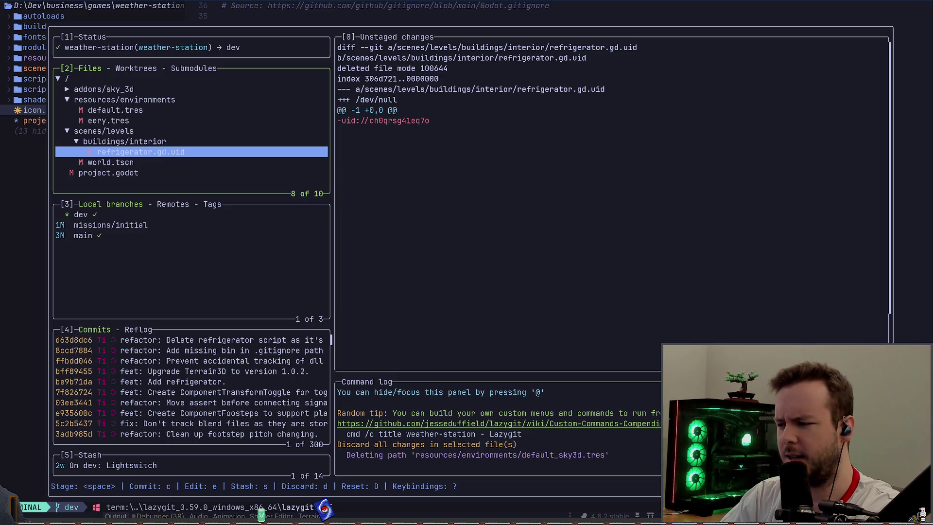
key(Down)
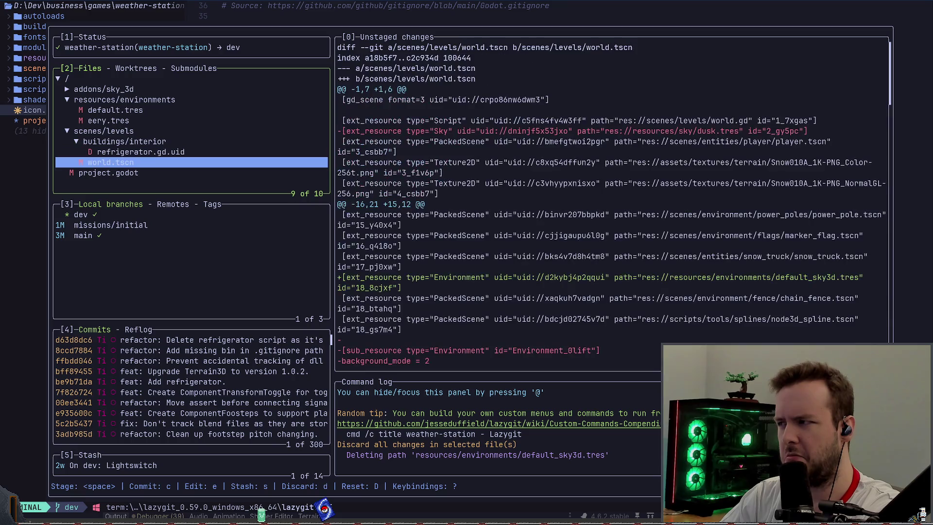
key(Down)
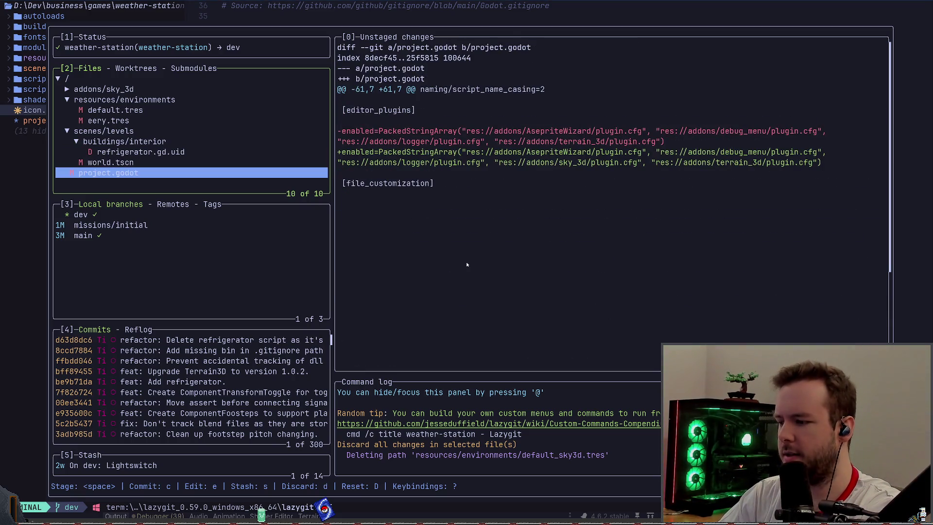
key(d)
key(Return)
Revert all changes to world.tscn and quit lazygit
key(Up)
key(Up)
key(Down)
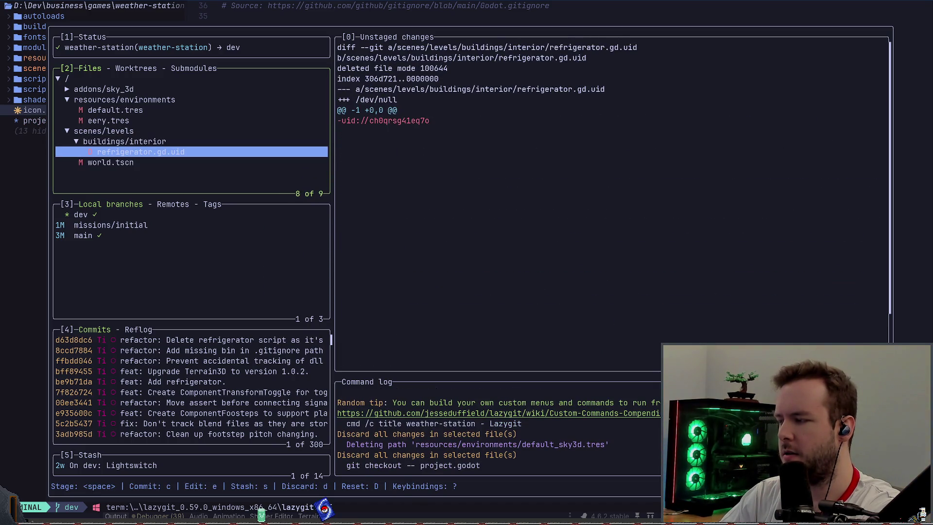
key(Up)
key(Up)
key(Up)
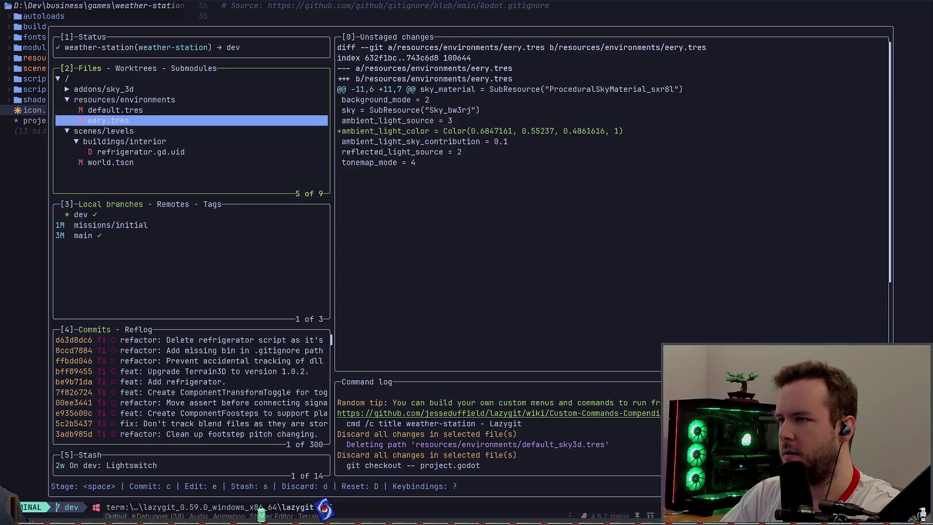
key(Up)
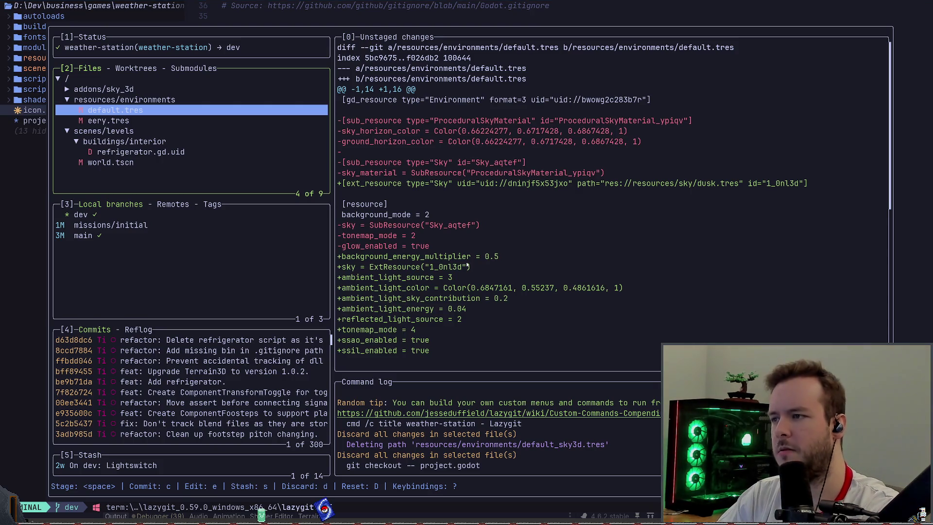
key(alt+Tab)
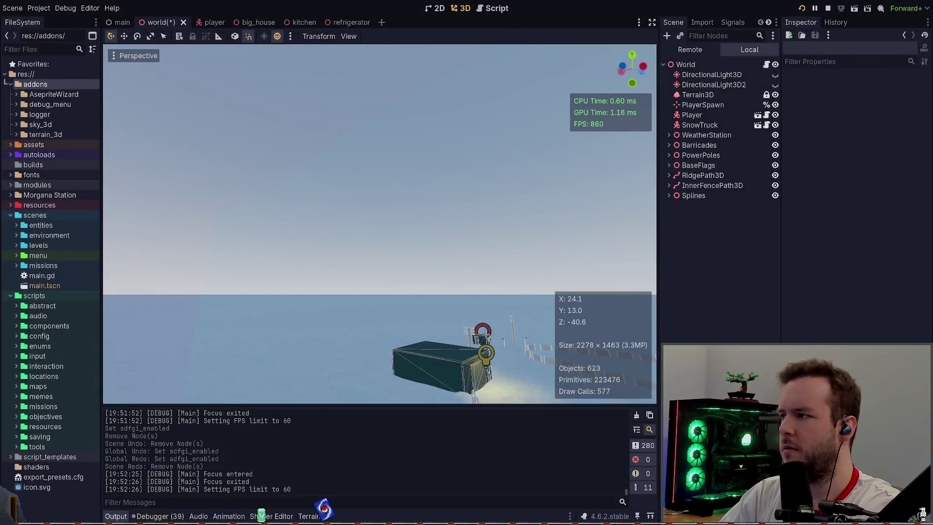
key(alt+Tab)
key(Down)
key(Down)
key(Down)
key(Down)
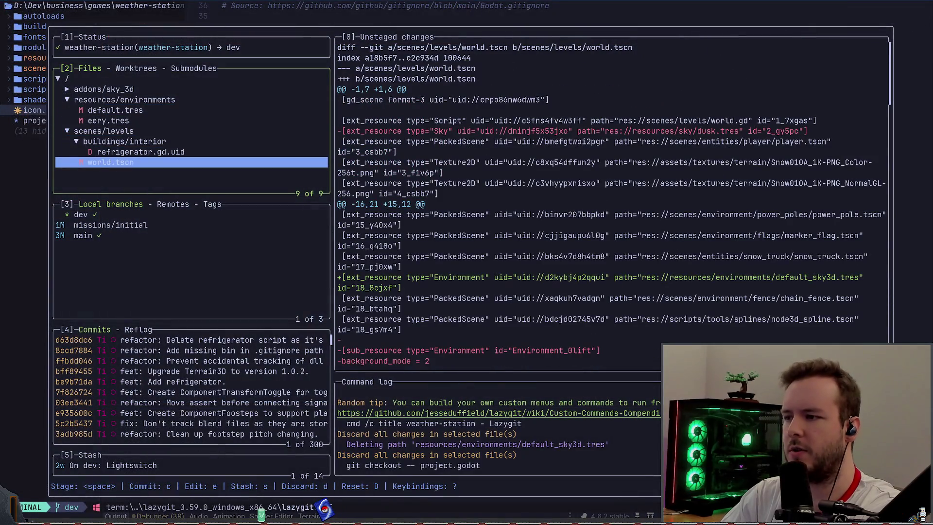
key(d)
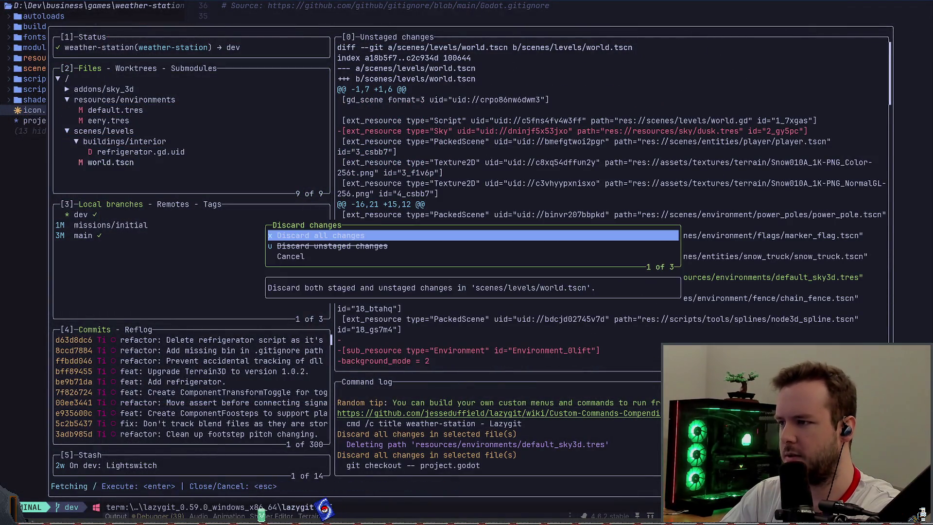
key(Return)
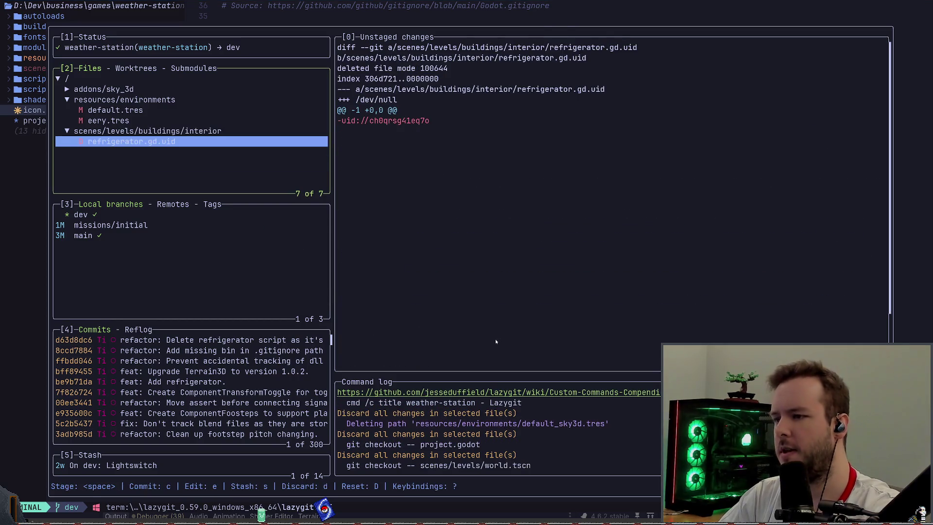
key(q)
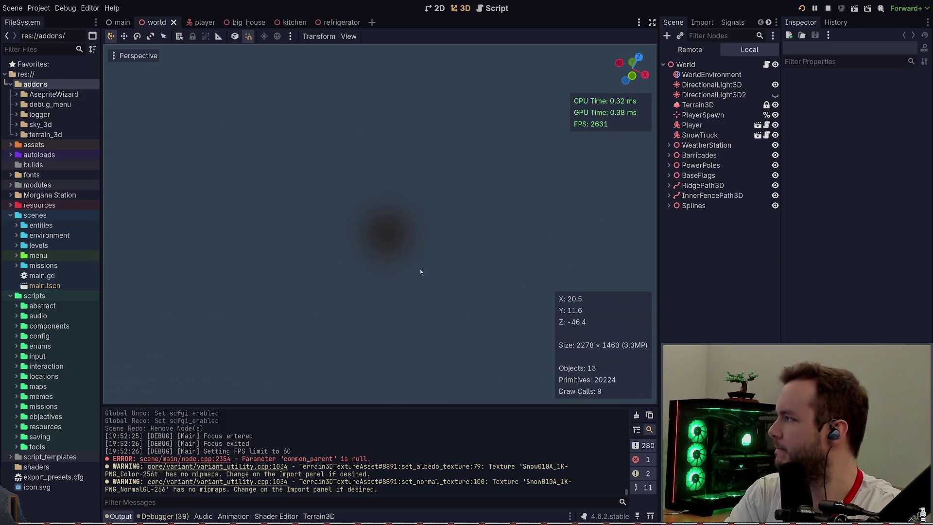
Load default.tres into the WorldEnvironment's Environment property to bring back the dusk sky
click(710, 75)
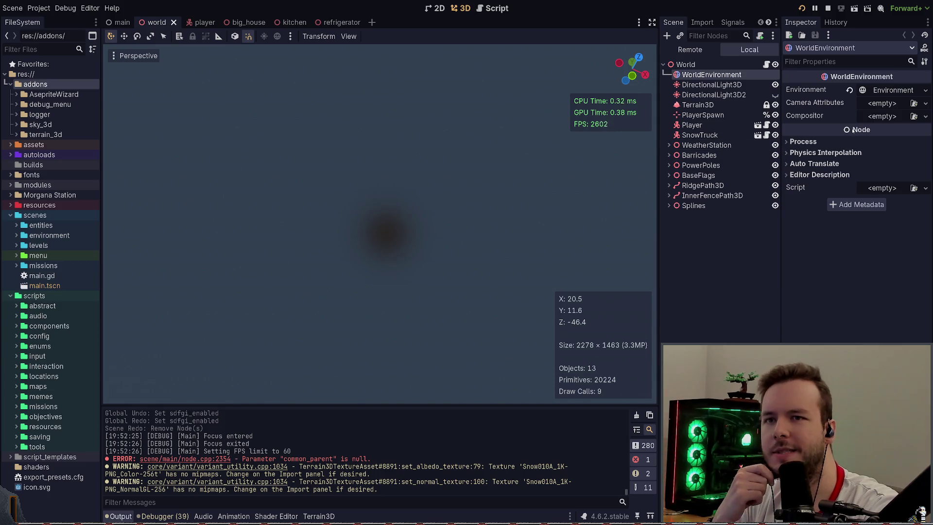
click(888, 90)
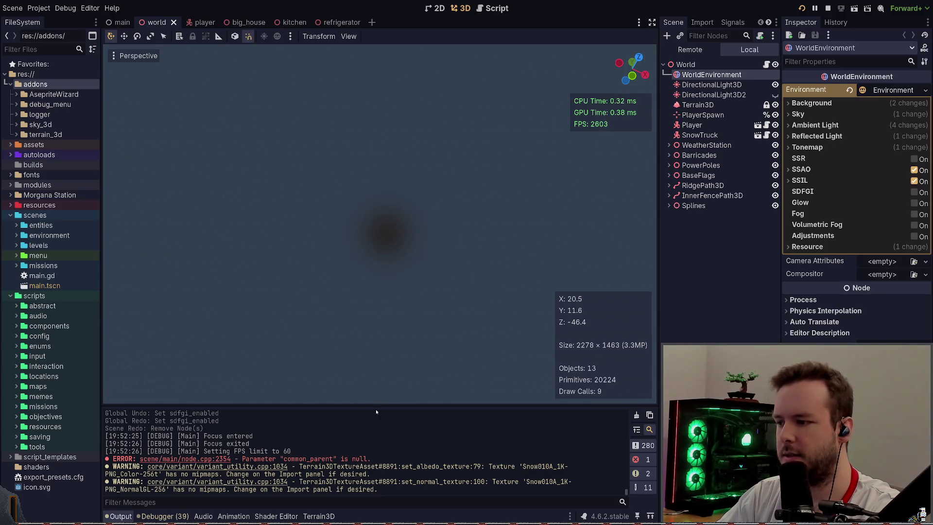
key(ctrl+z)
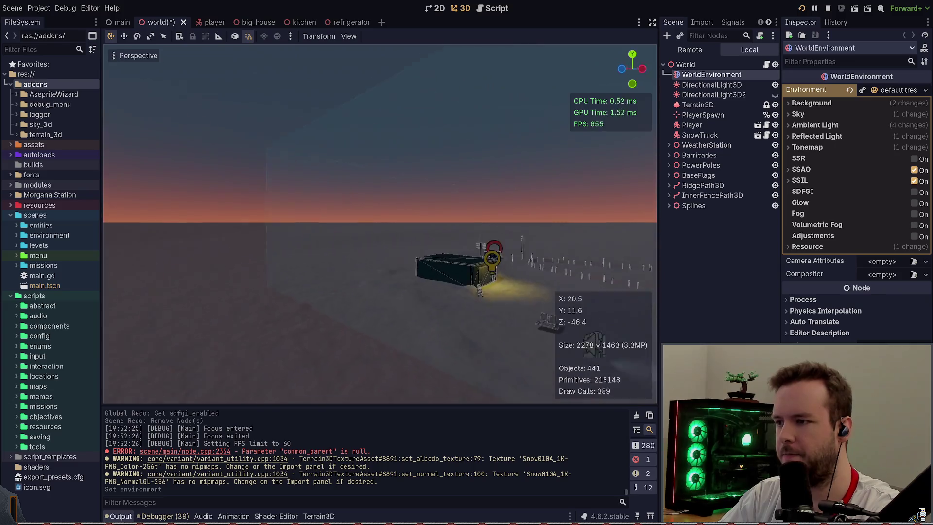
key(alt+Tab)
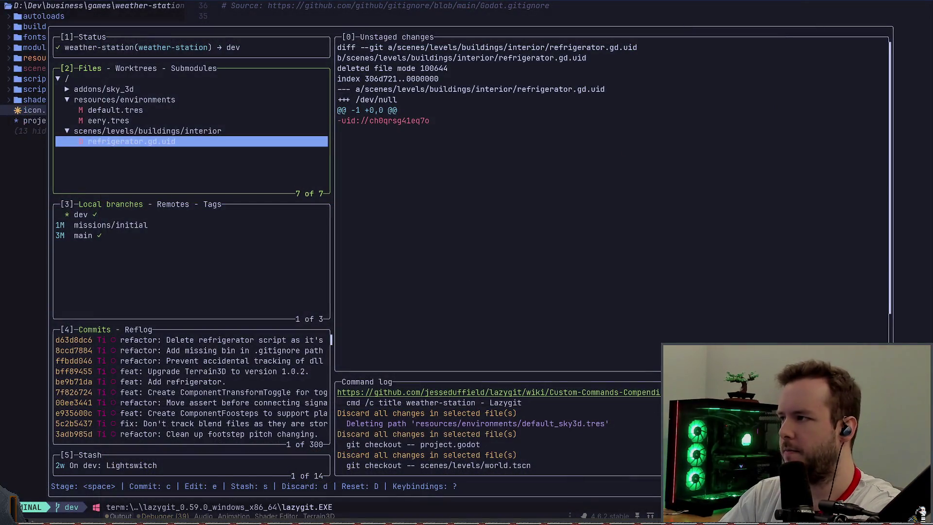
Refresh lazygit's file list and stage default.tres
key(Up)
key(q)
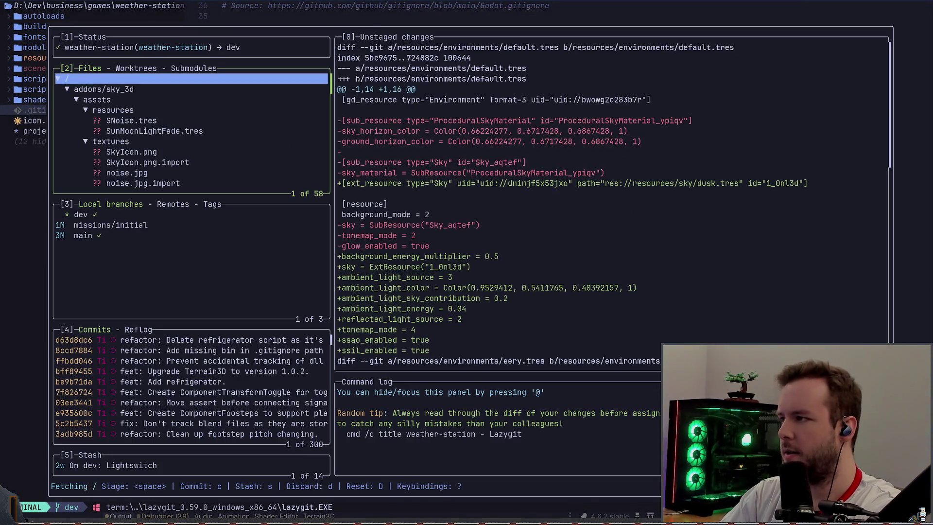
key(Down)
key(Return)
key(Down)
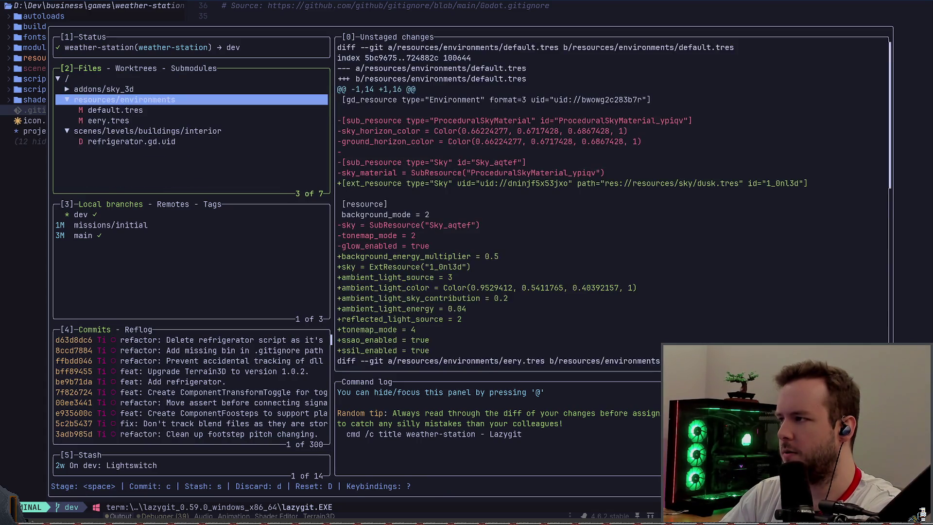
key(Down)
key(space)
key(Down)
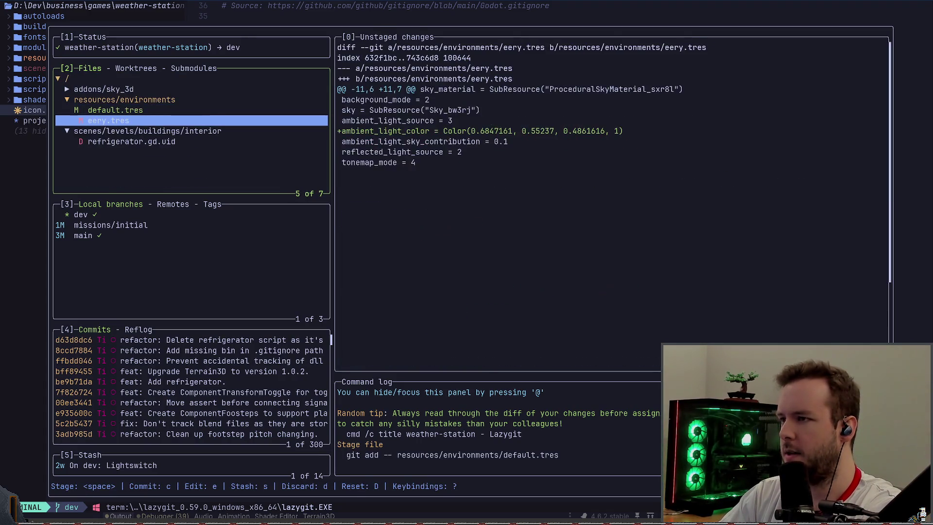
key(Up)
Commit default.tres as 'refactor: Save current environment as default.'
text(cfeat)
key(BackSpace)
key(BackSpace)
key(BackSpace)
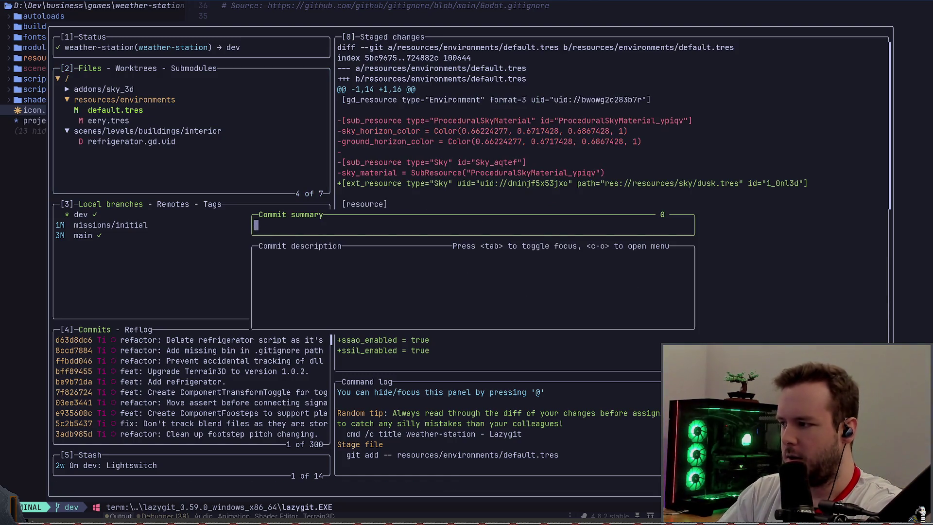
text(refactor:  )
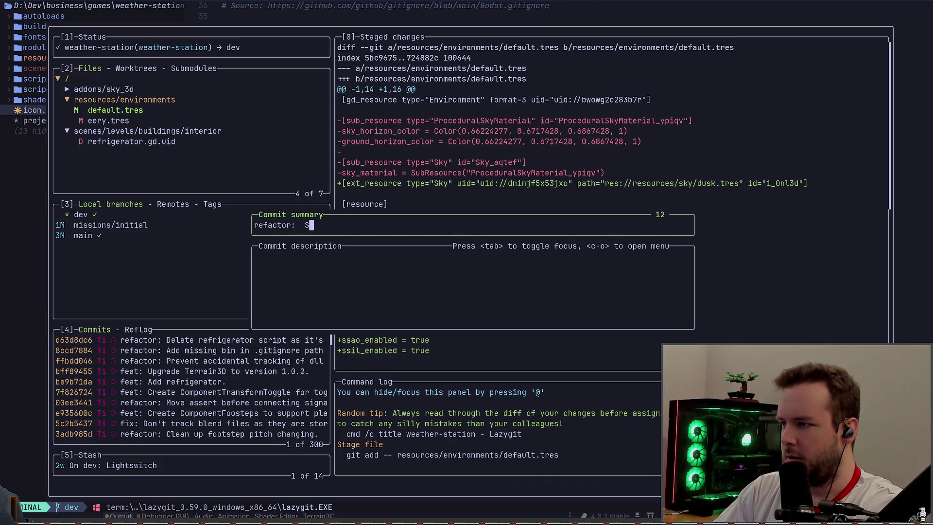
text(Save)
key(BackSpace)
key(BackSpace)
key(BackSpace)
text(Save curr)
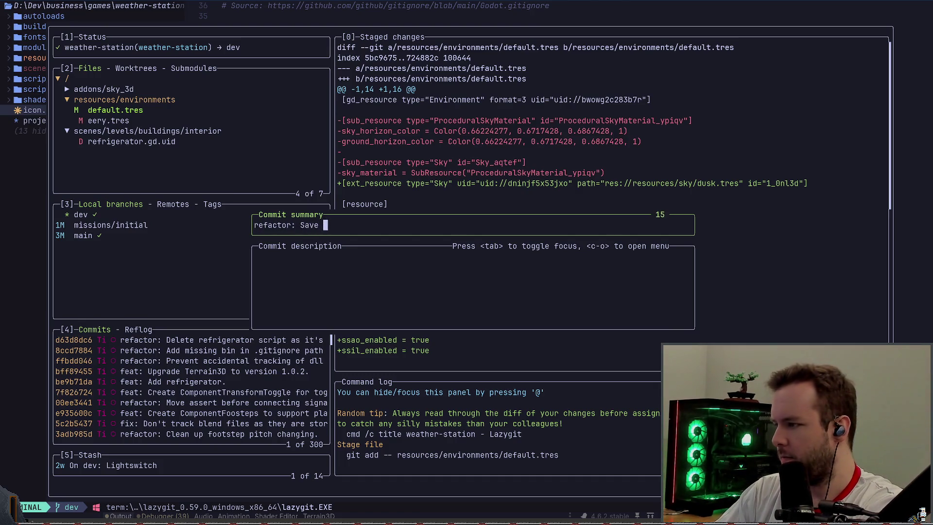
text(ent sk)
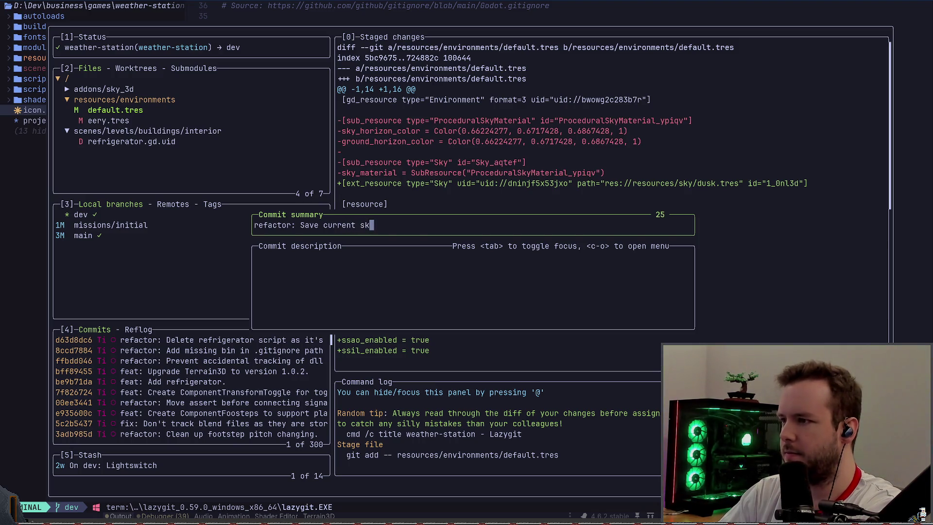
text( as deafult)
key(BackSpace)
key(BackSpace)
key(BackSpace)
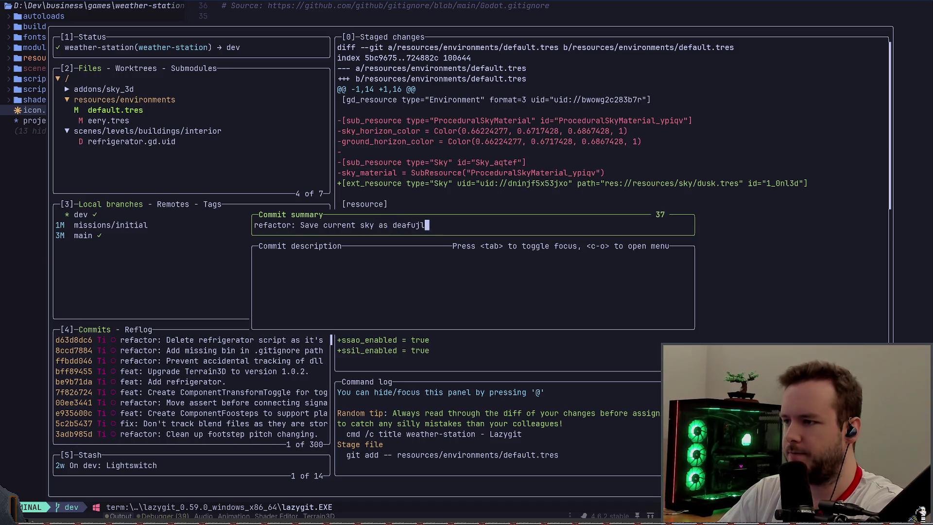
key(BackSpace)
key(BackSpace)
key(BackSpace)
text(environ)
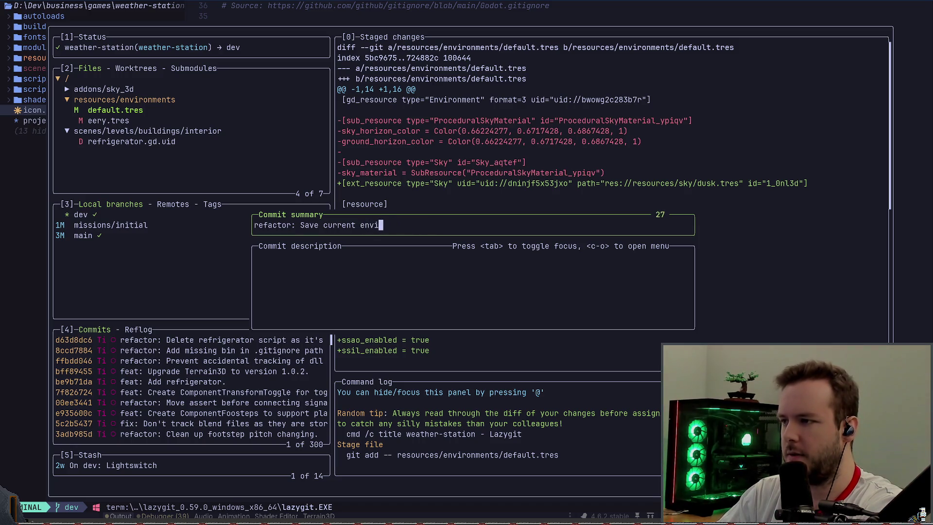
text(ment as default.)
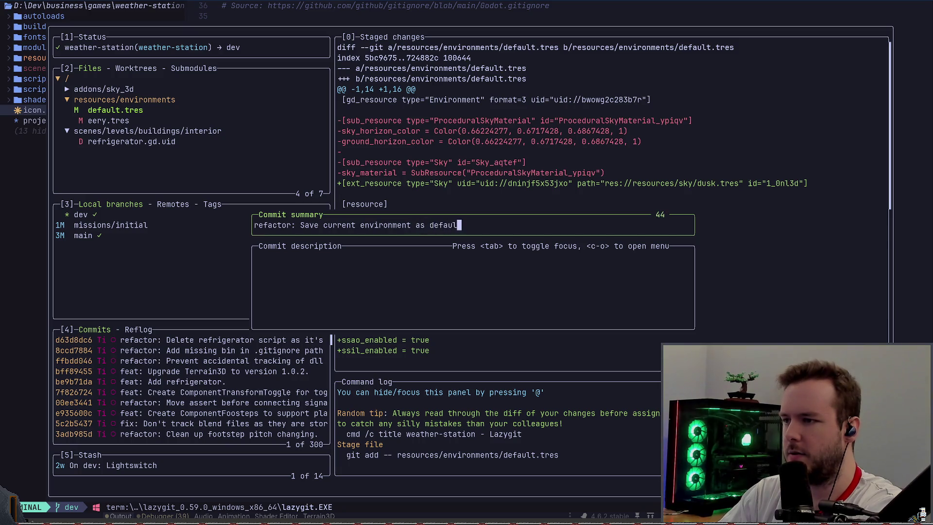
key(Return)
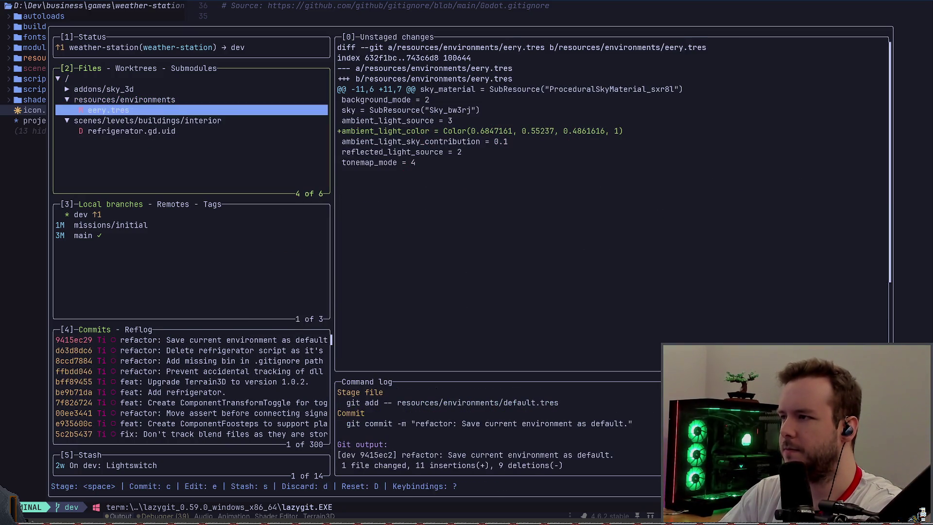
Discard all changes to eery.tres, then switch back to Godot
key(d)
key(Return)
key(Up)
key(Up)
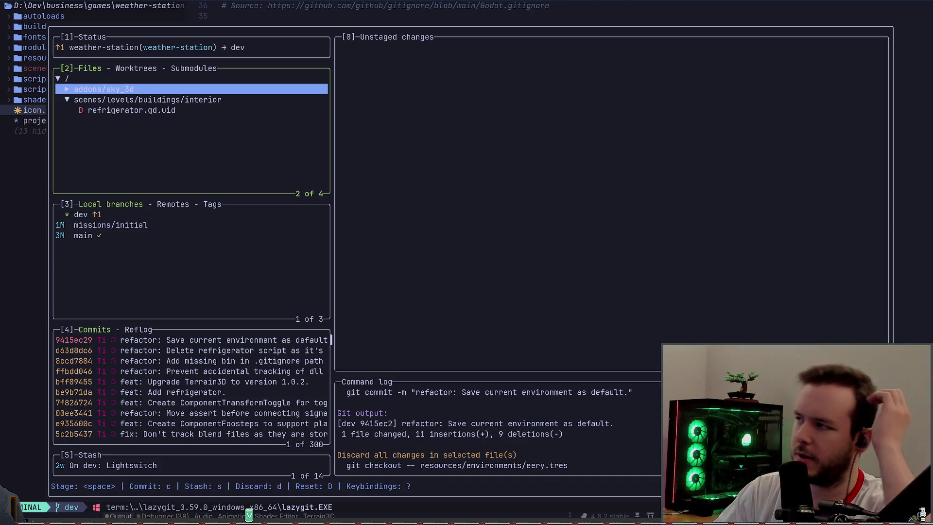
key(alt+Tab)
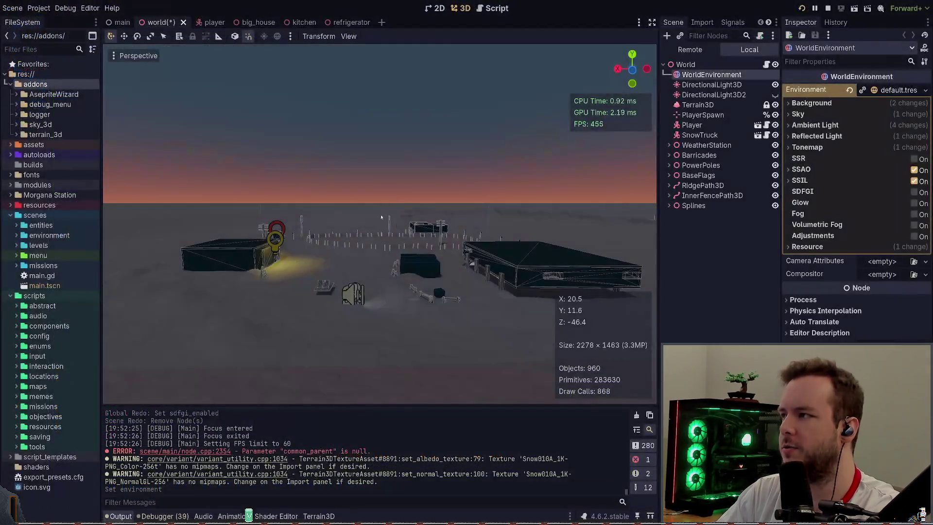
click(65, 128)
key(alt+Tab)
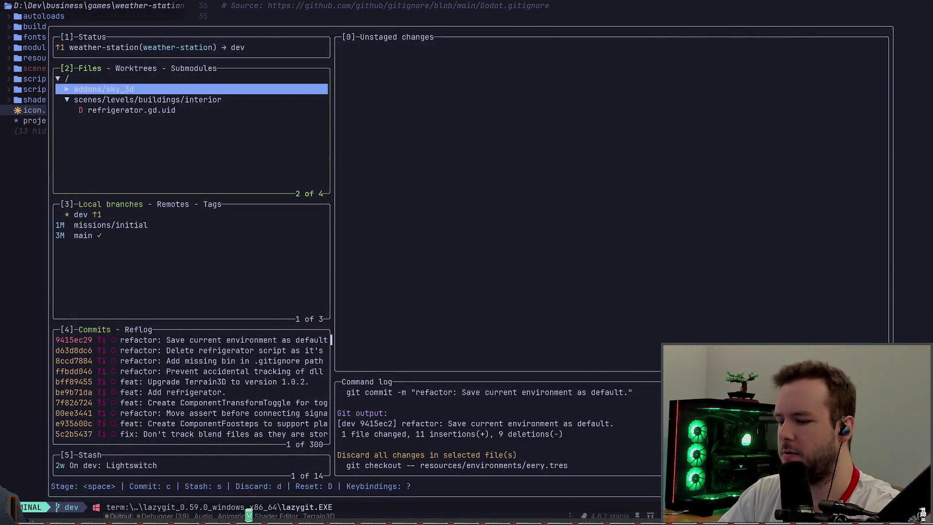
key(alt+Tab)
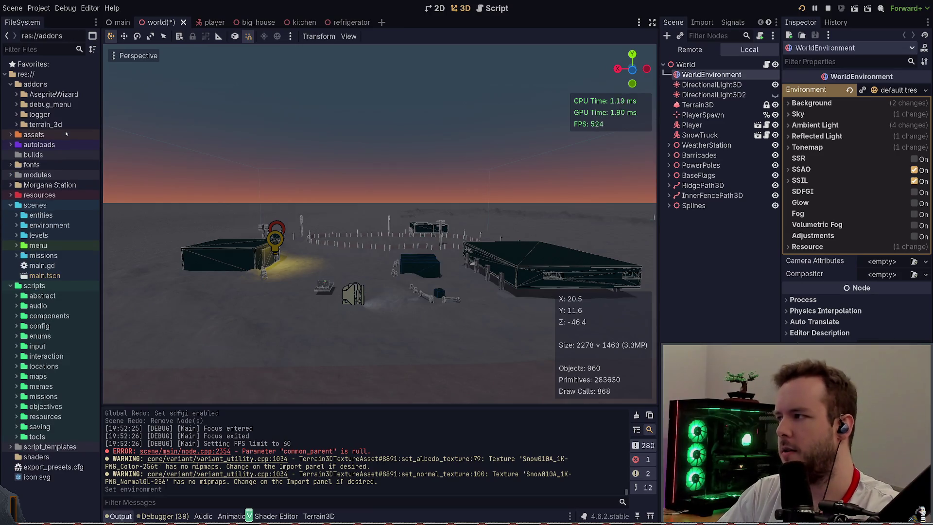
Stage the refrigerator.gd.uid deletion in lazygit
key(alt+Tab)
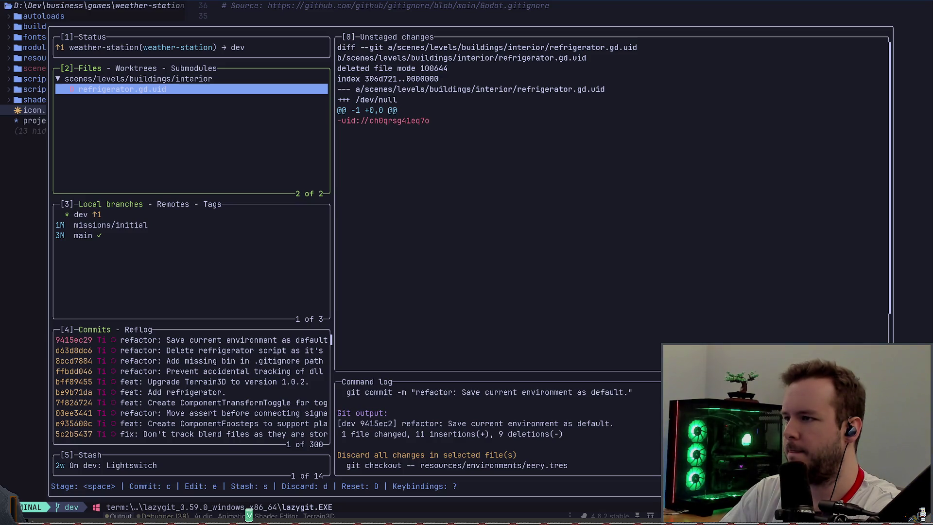
key(space)
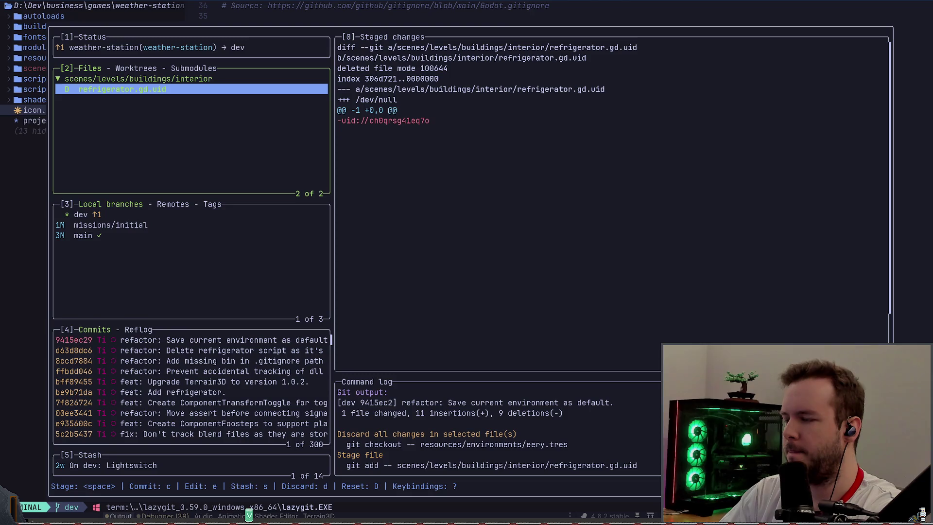
key(f)
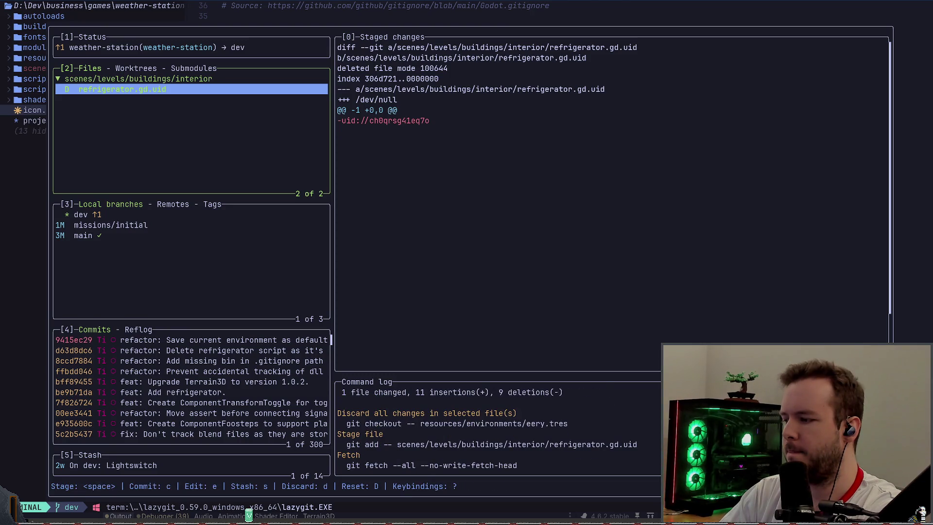
key(s)
key(Escape)
Commit it as 'refactor: Delete old uid for refrigerator.' and push the dev branch
text(c)
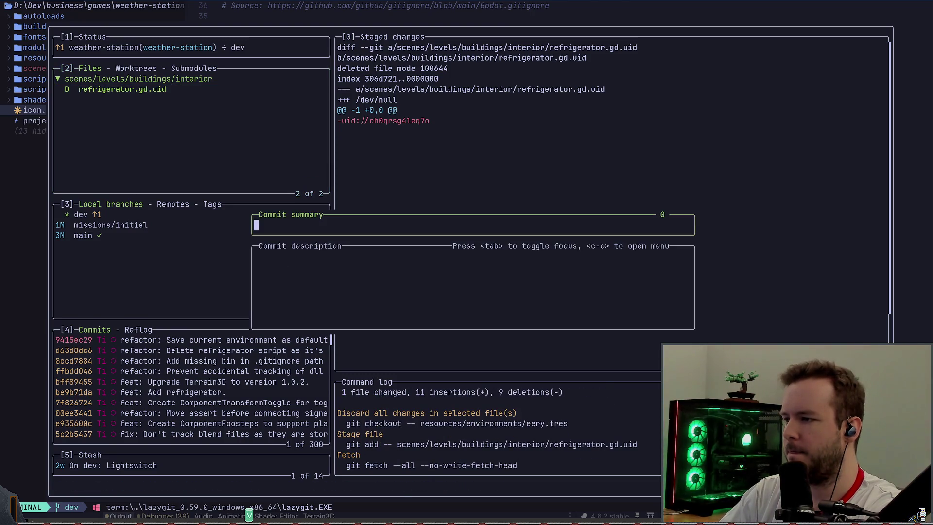
text(refacotR:)
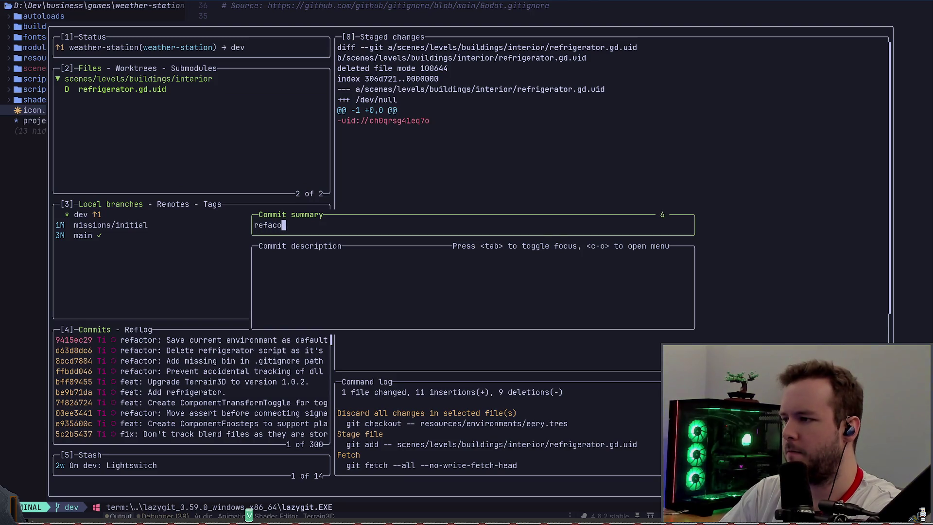
key(BackSpace)
key(BackSpace)
key(BackSpace)
text(tor: D)
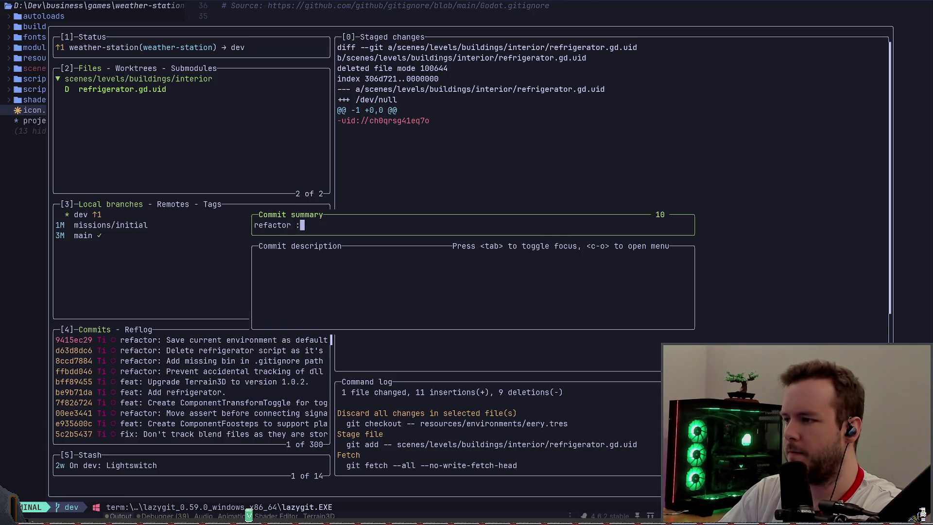
text(elete old u)
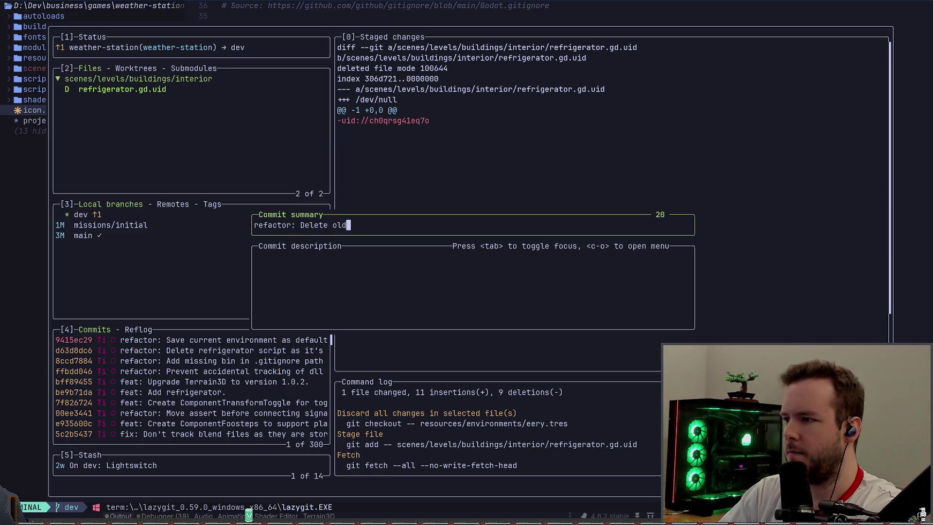
text(id for refrid)
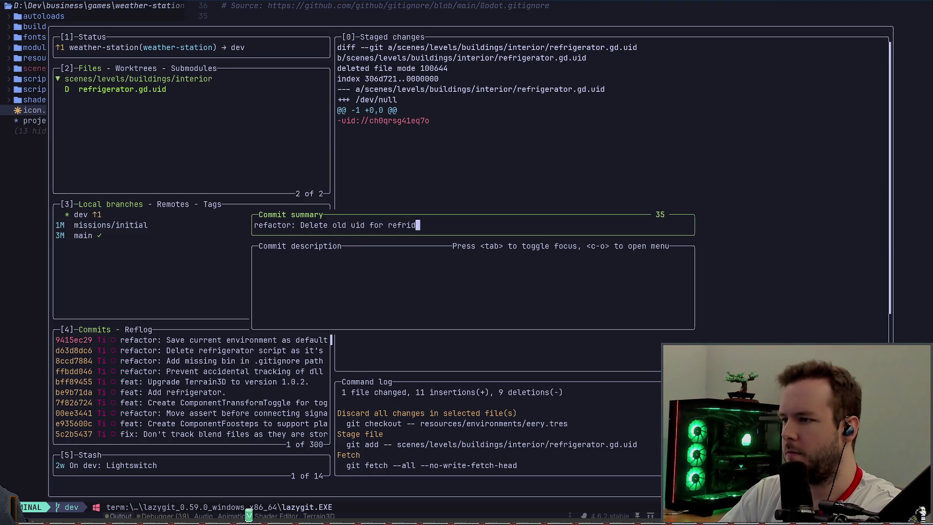
key(BackSpace)
text(gerator.)
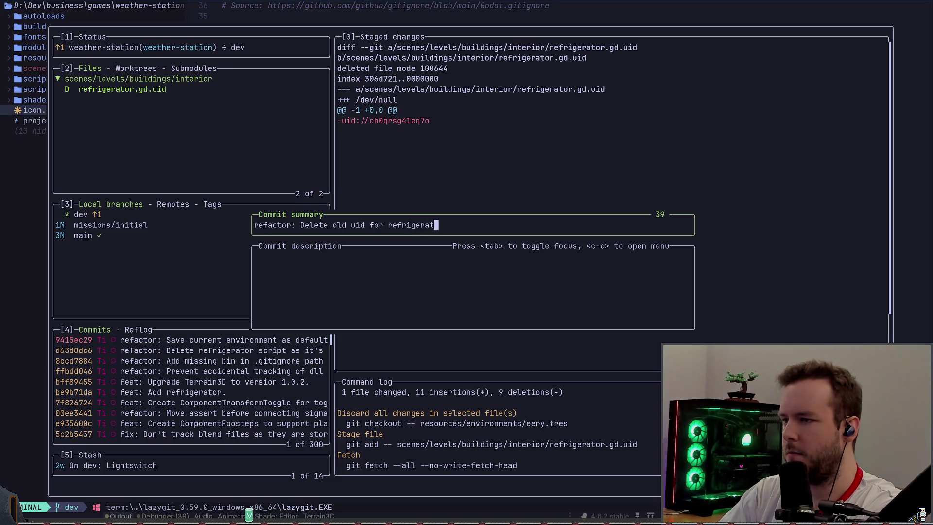
key(Return)
key(shift+p)
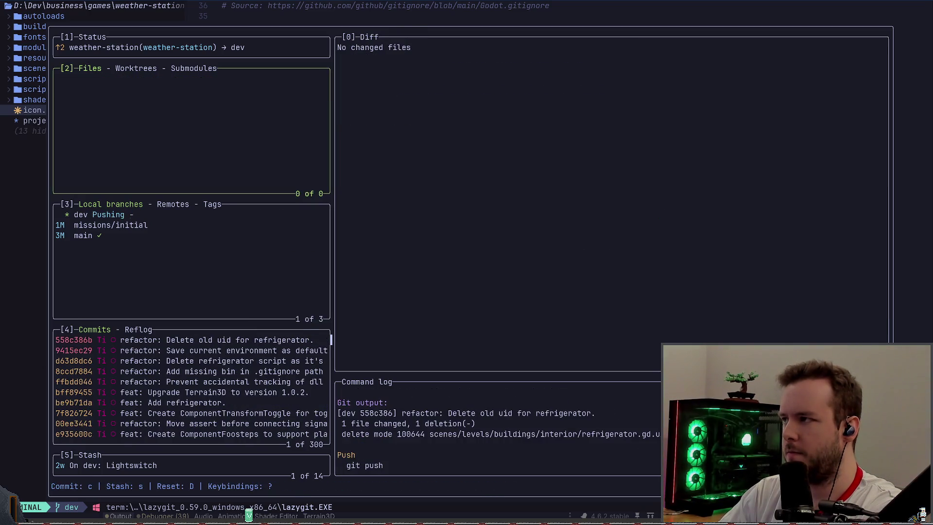
Close lazygit and save the world scene with WorldEnvironment deselected
key(q)
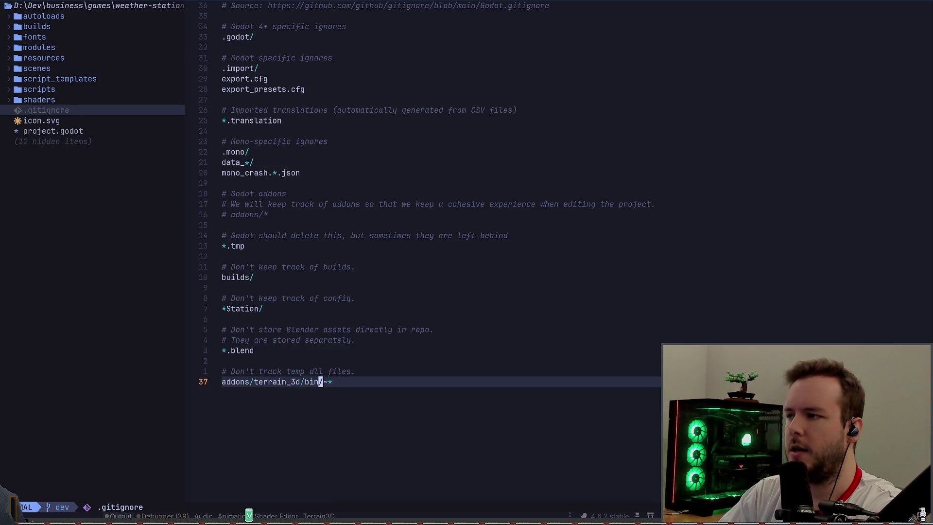
key(space)
key(b)
key(d)
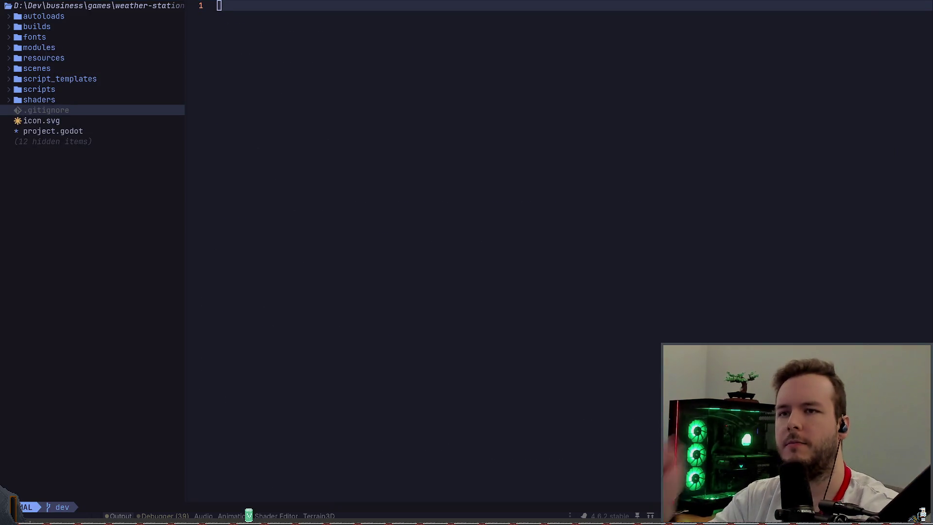
key(alt+Tab)
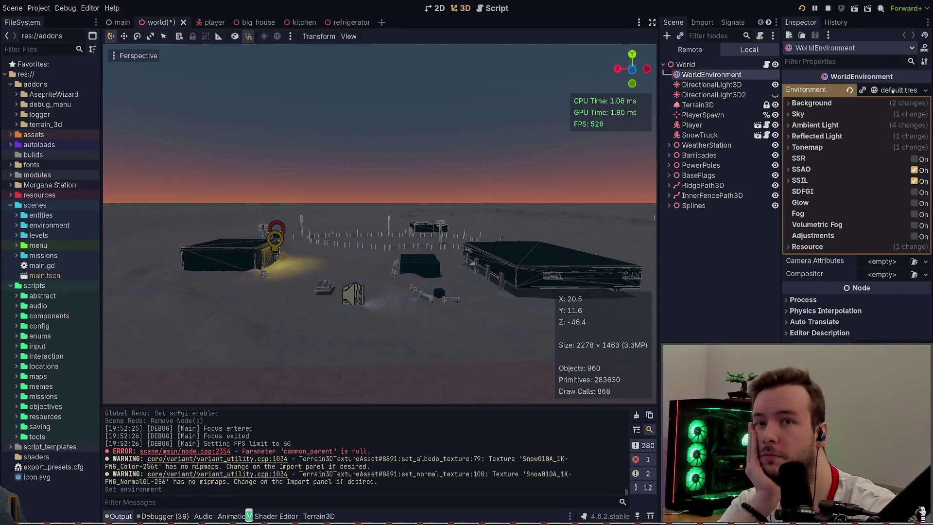
click(898, 90)
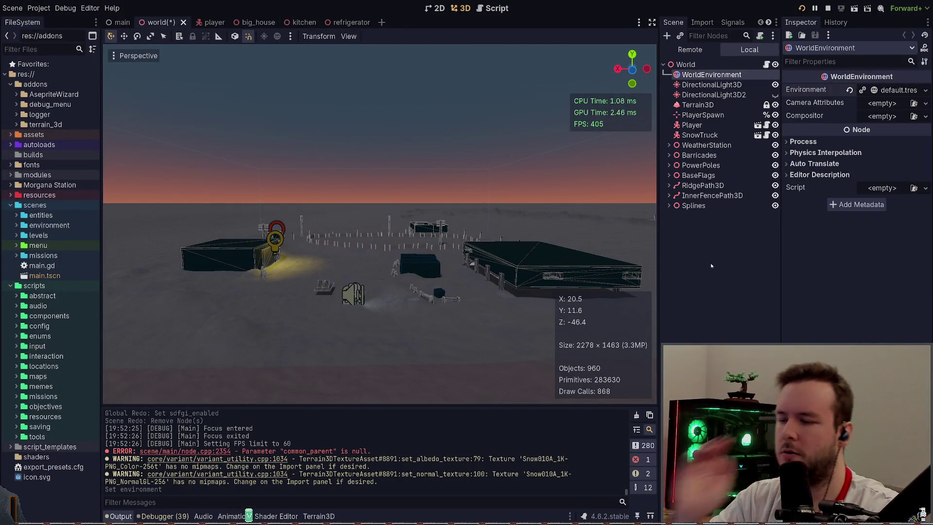
click(693, 254)
key(ctrl+s)
Check the debugger's errors and stack trace, then quit the game from its pause menu
drag(455, 307, 454, 335)
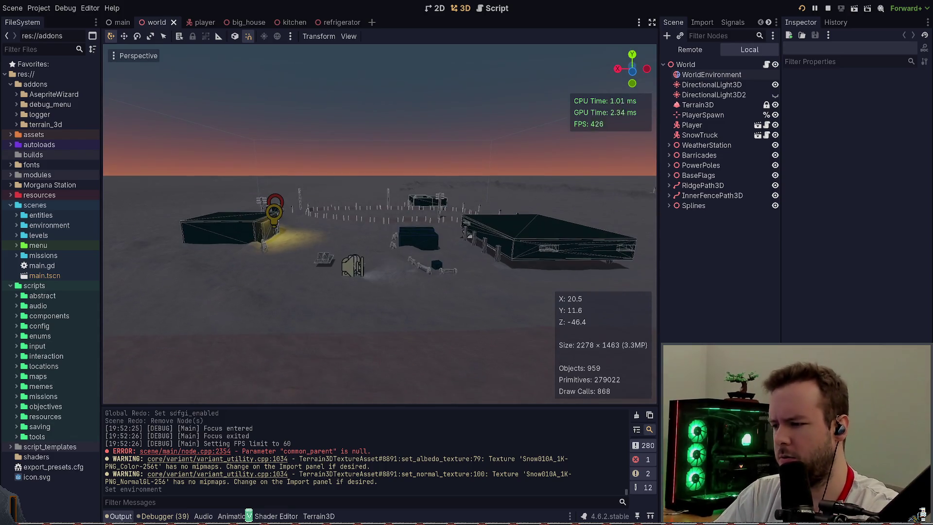
click(165, 516)
scroll(266, 462, down, 5)
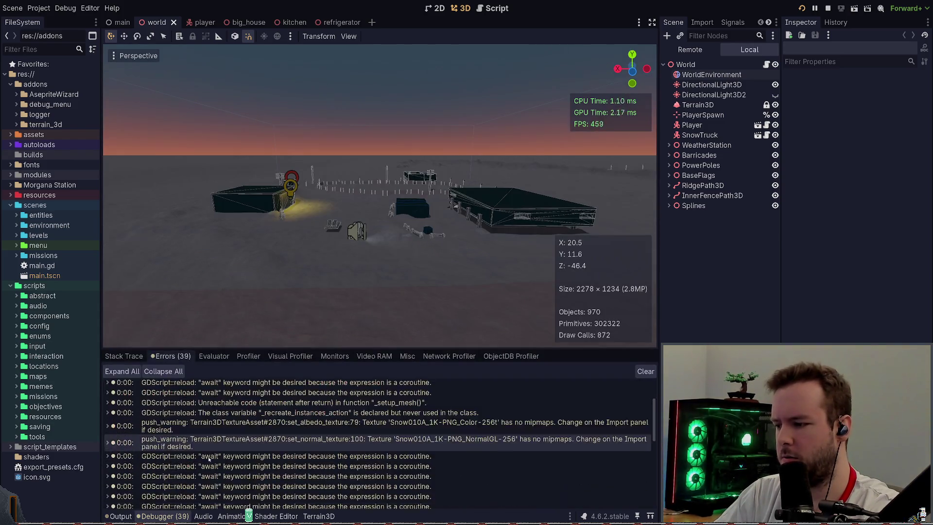
scroll(267, 461, down, 5)
click(123, 355)
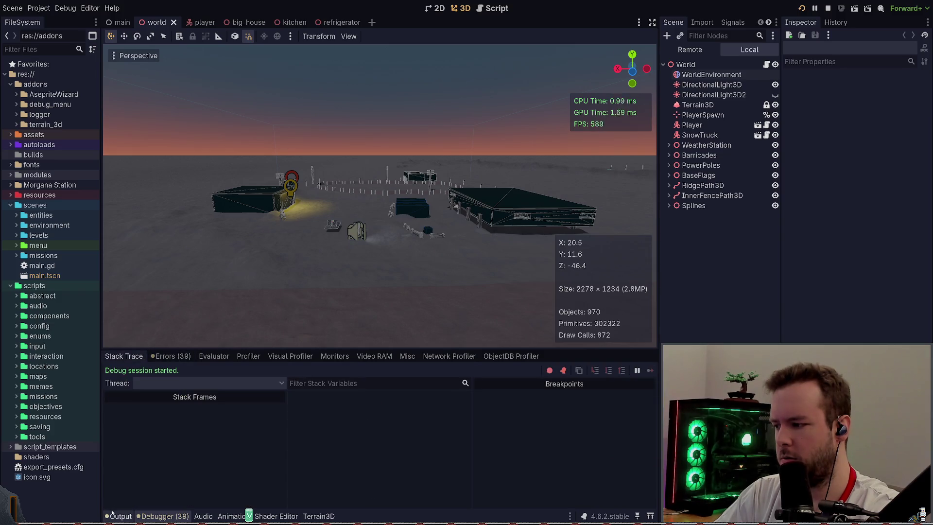
click(118, 515)
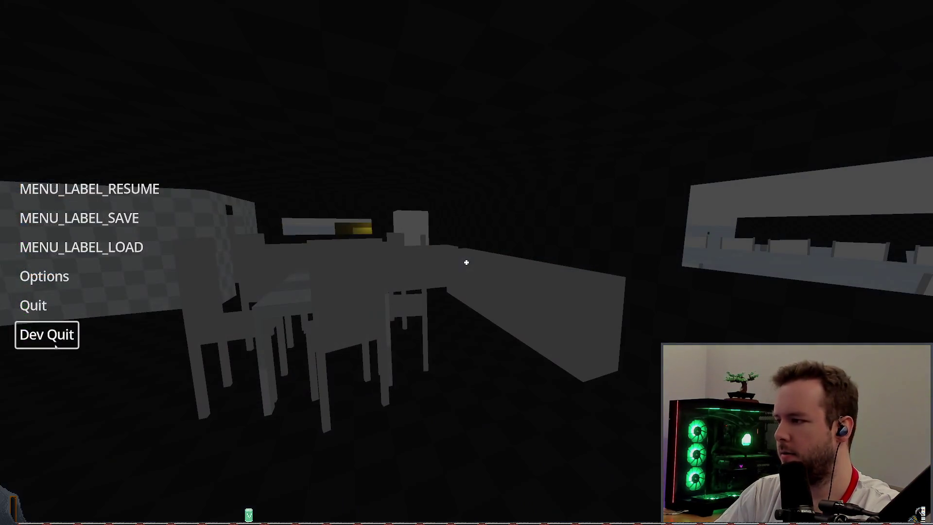
click(55, 342)
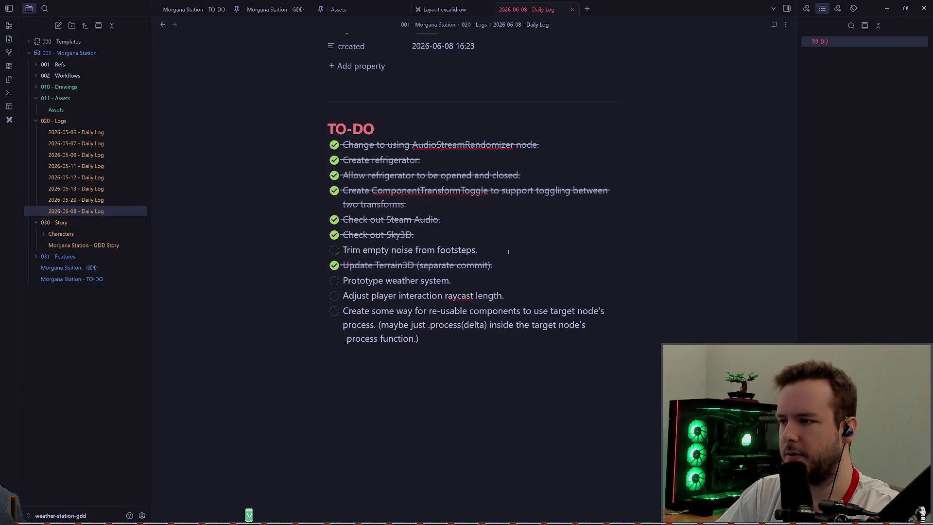
Move the 'Trim empty noise' task below 'Update Terrain3D', then select DirectionalLight3D in Godot
key(alt+Down)
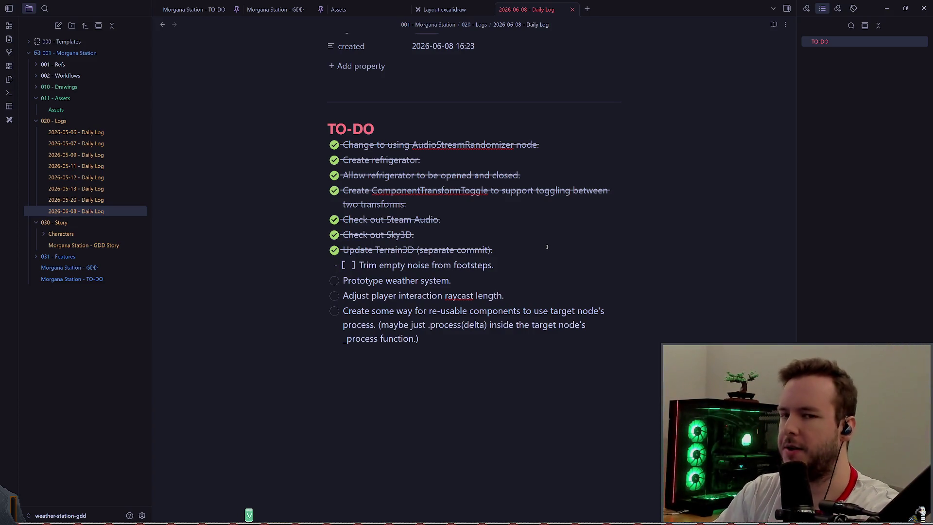
key(alt+Tab)
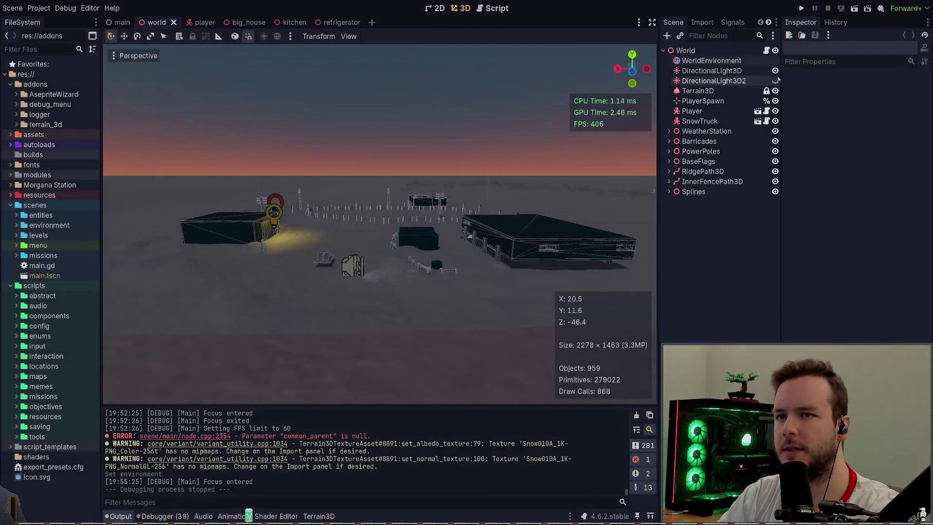
click(774, 71)
click(775, 71)
click(711, 71)
scroll(487, 117, down, 4)
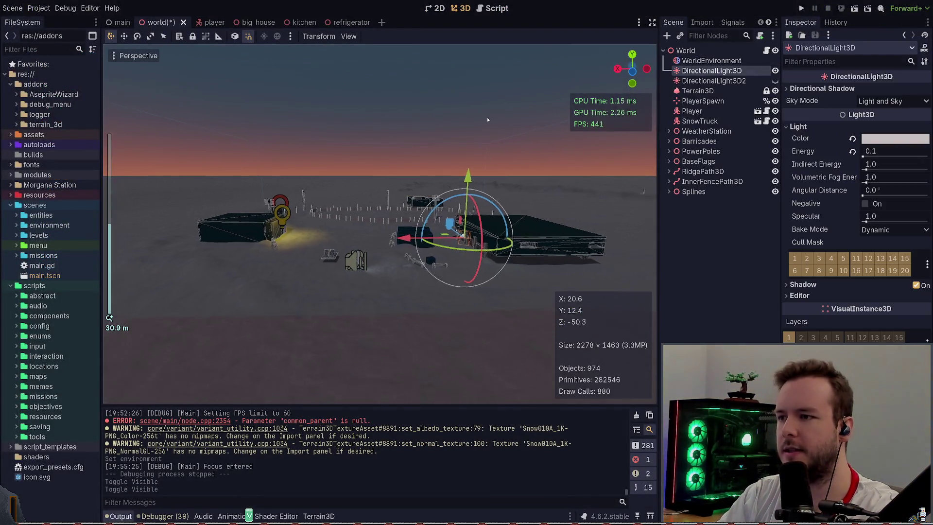
Try rotating DirectionalLight3D, undo the rotation, and save the world scene
key(e)
mouse_move(479, 204)
mouse_down()
mouse_move(495, 283)
mouse_move(486, 258)
mouse_move(441, 220)
mouse_move(471, 220)
mouse_up()
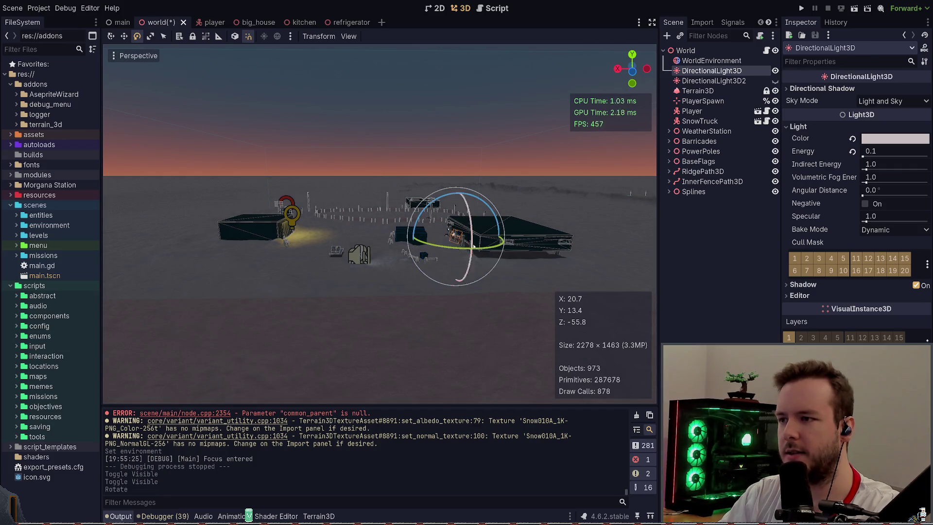
key(ctrl+z)
key(ctrl+s)
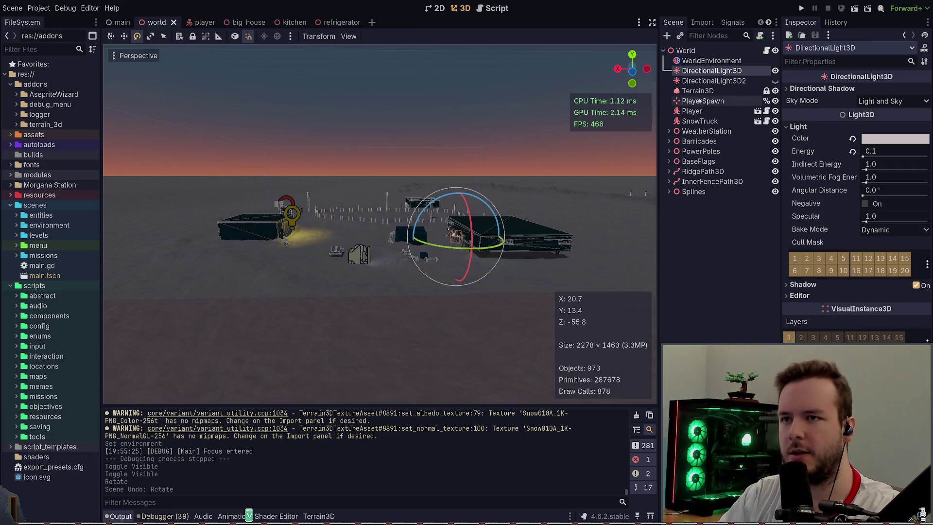
Inspect default.tres's Ambient Light, keeping energy at 0.04, then switch to Neovim
click(704, 63)
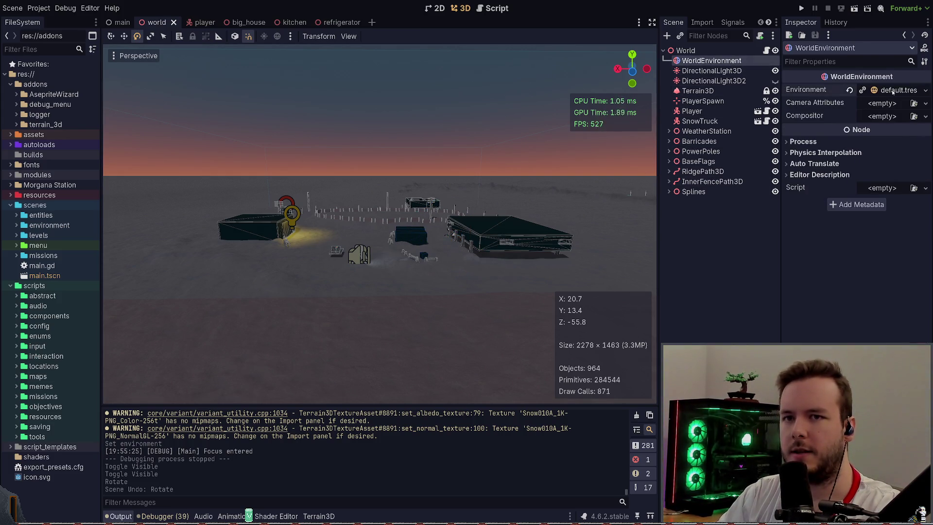
click(894, 90)
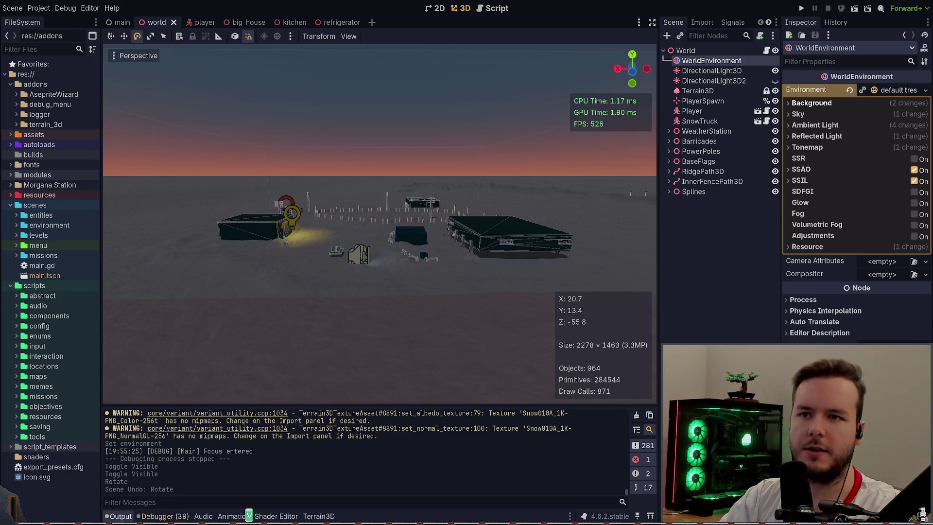
click(819, 125)
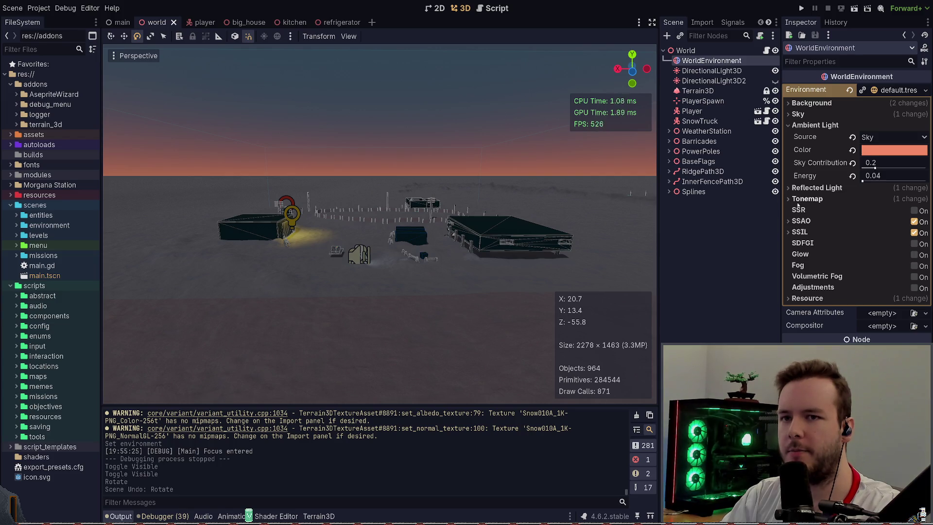
click(852, 175)
key(ctrl+z)
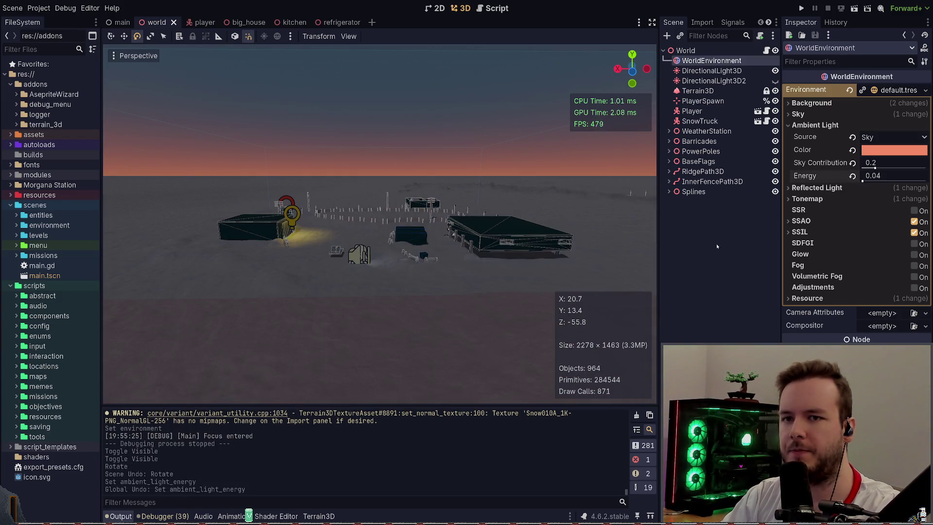
mouse_move(423, 205)
mouse_down()
mouse_move(369, 223)
mouse_move(441, 223)
mouse_up()
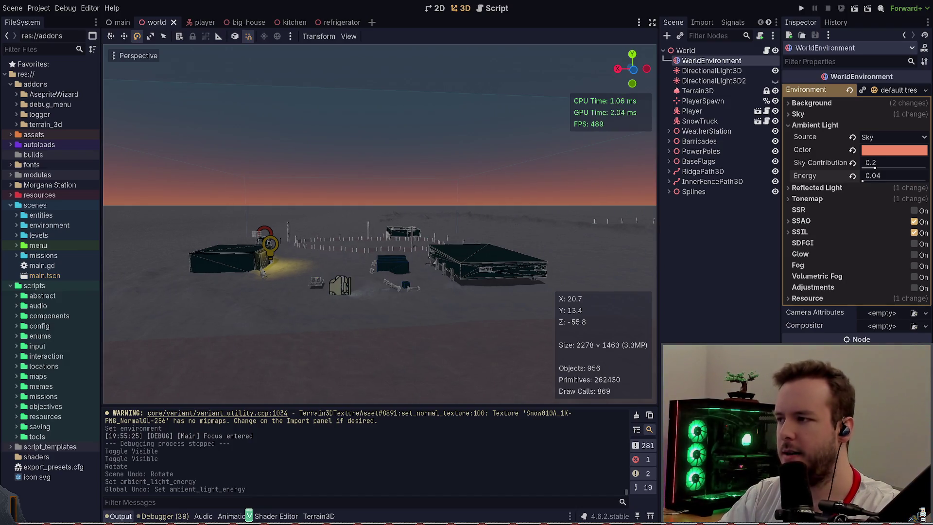
key(alt+Tab)
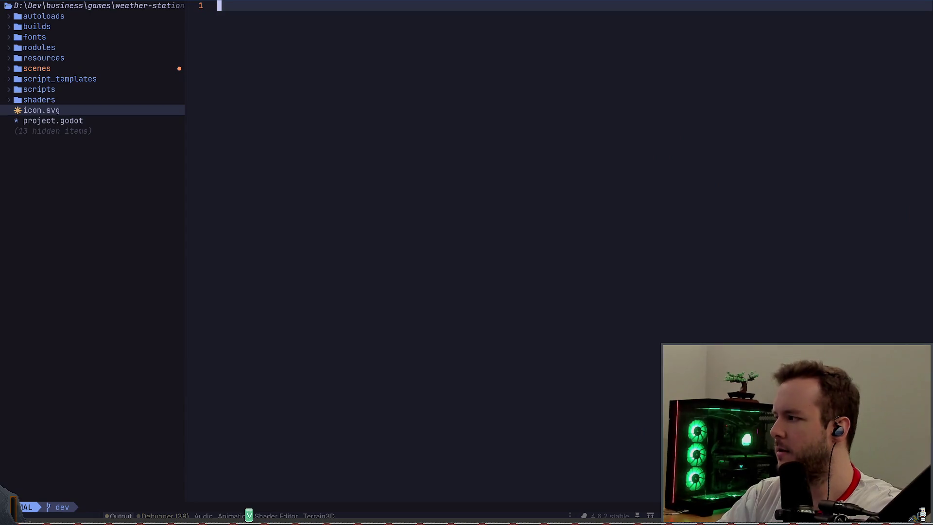
Launch lazygit from Neovim and select world.tscn to view its diff switching to default.tres
key(space)
key(g)
key(g)
key(j)
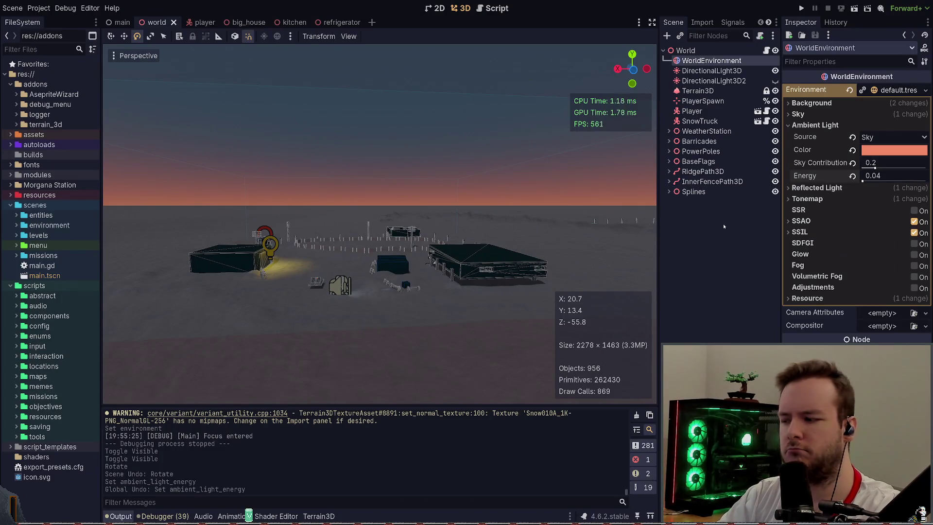
key(alt+Tab)
Review the world.tscn diff, then start a commit of all files
scroll(612, 204, down, 10)
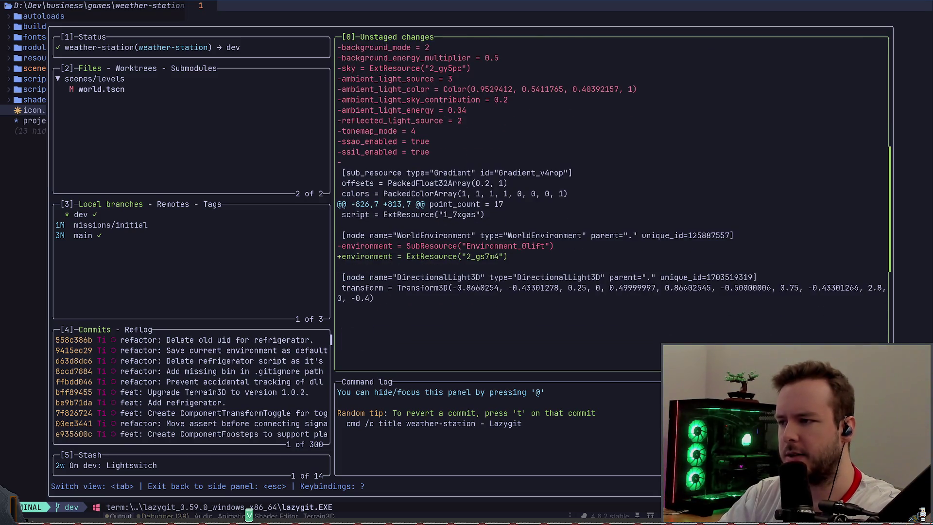
scroll(612, 204, up, 10)
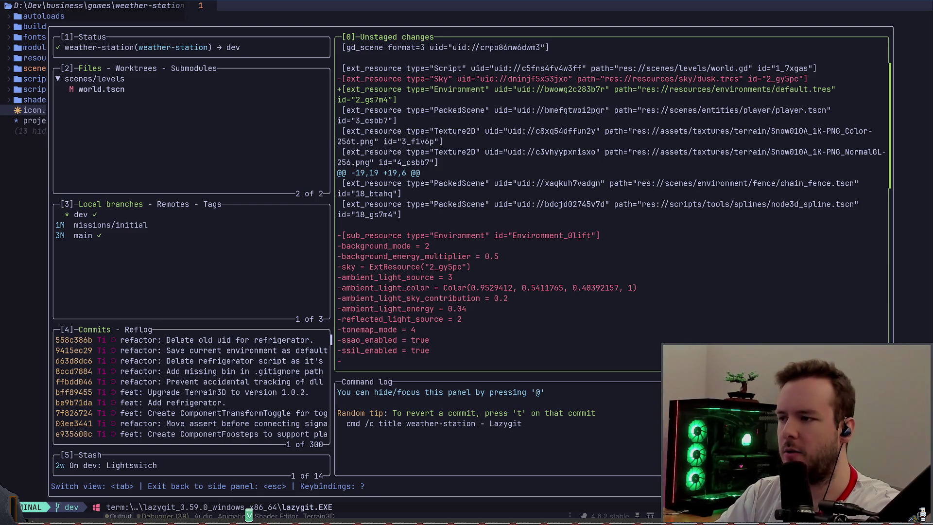
key(Escape)
key(c)
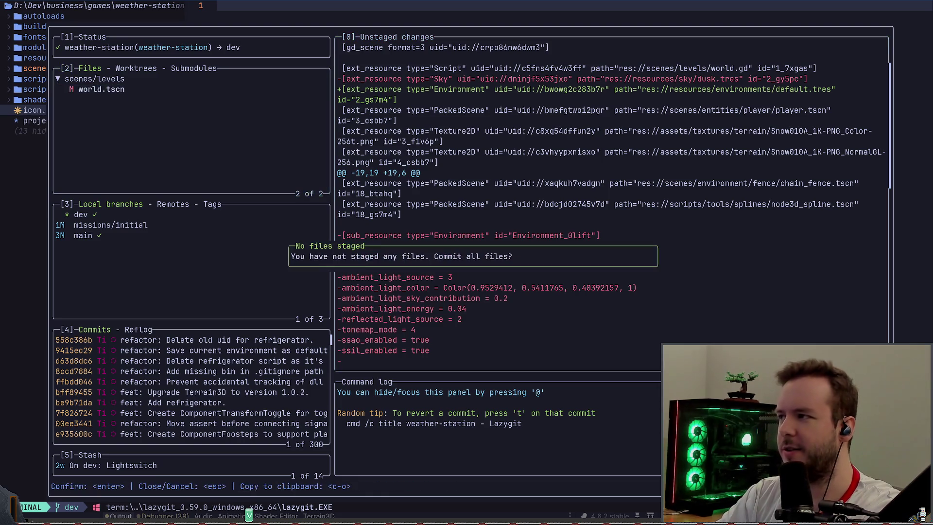
key(Return)
Type the commit summary 'refactor: Update world scene to use default environment'
text(f)
key(BackSpace)
text(refacotr:)
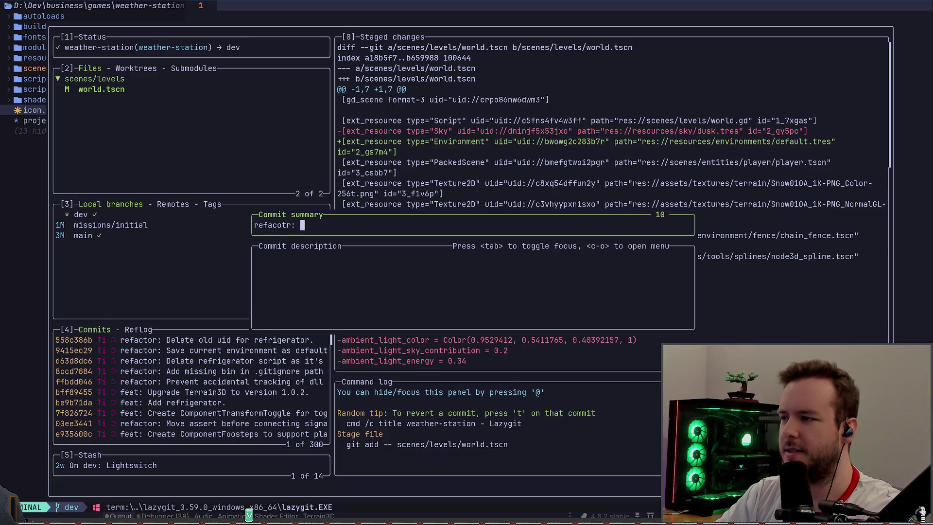
key(BackSpace)
key(BackSpace)
key(BackSpace)
text(ctor:)
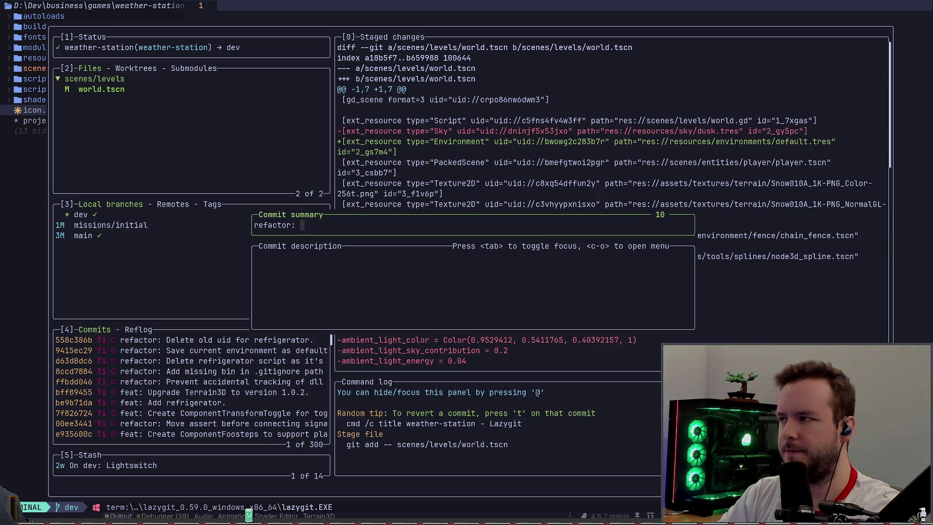
text(Update world.ts)
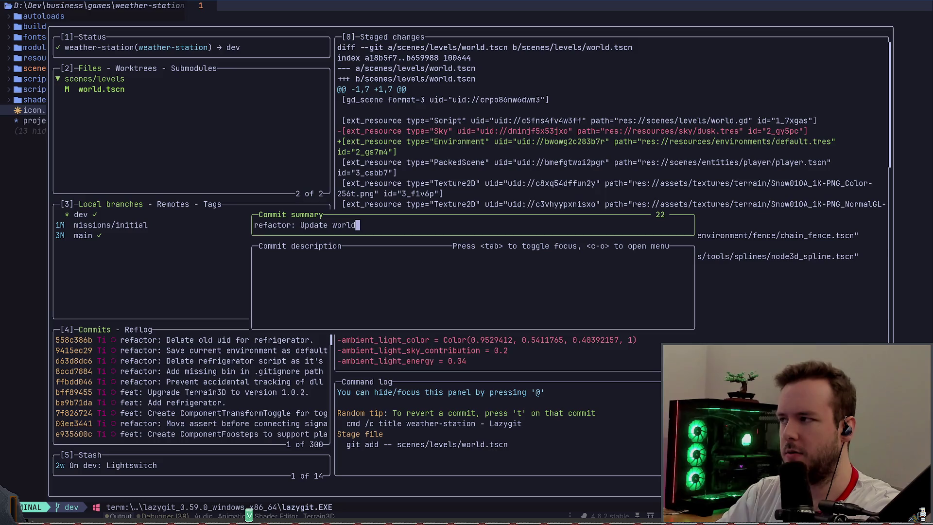
key(BackSpace)
key(BackSpace)
key(BackSpace)
text(t)
key(BackSpace)
text(scene to use )
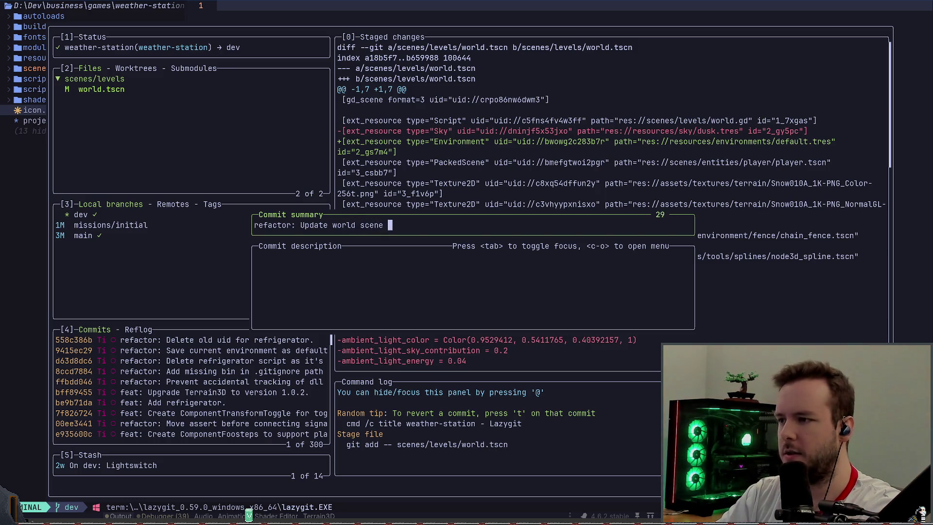
text(def)
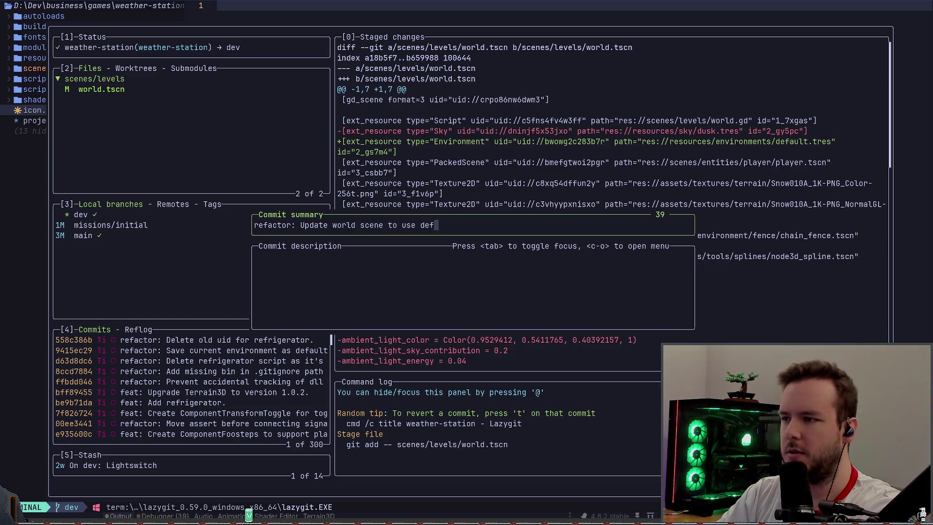